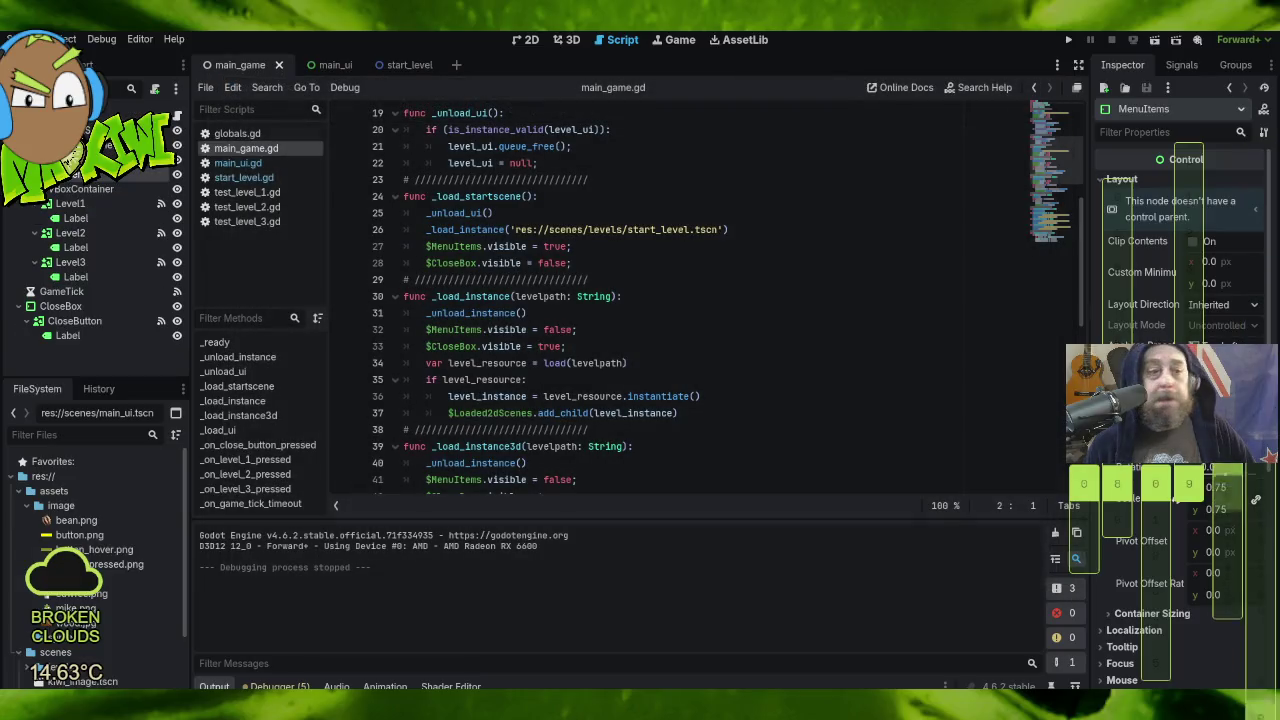
Step: In Project Settings, keep the window centred and set stretch mode to canvas_items, aspect keep, fractional scale
click(68, 39)
click(108, 60)
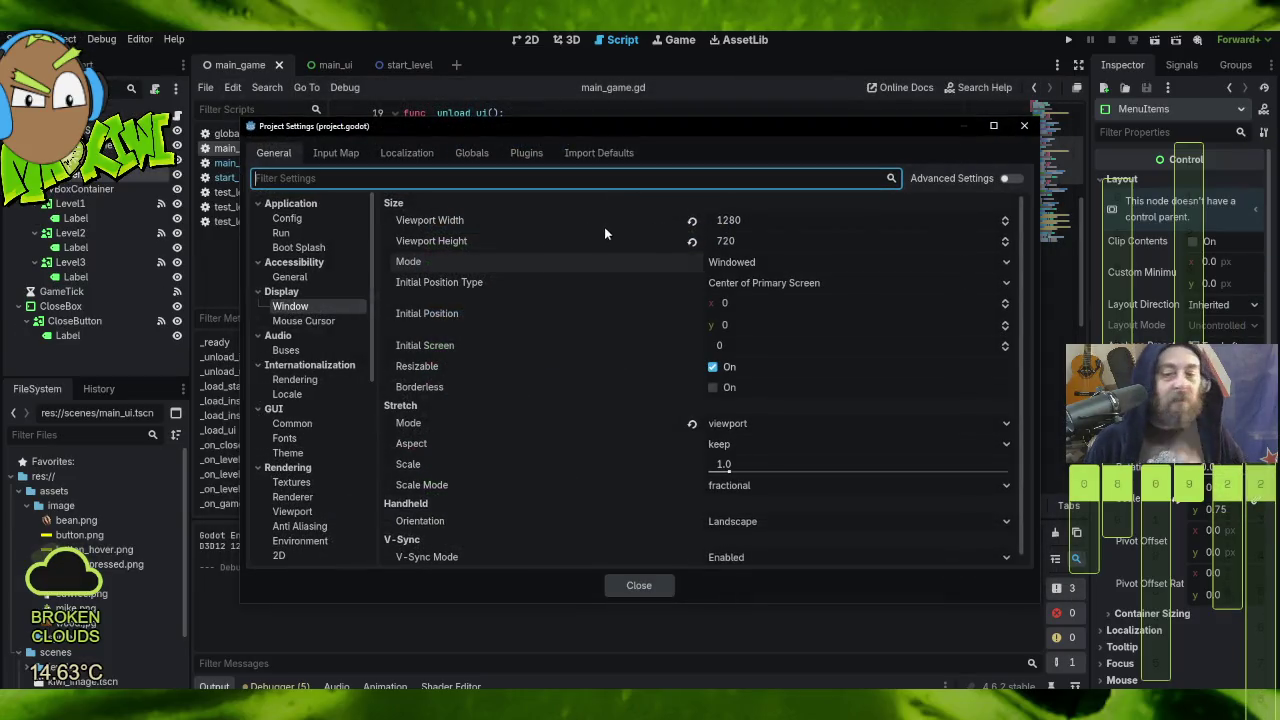
click(804, 282)
click(821, 322)
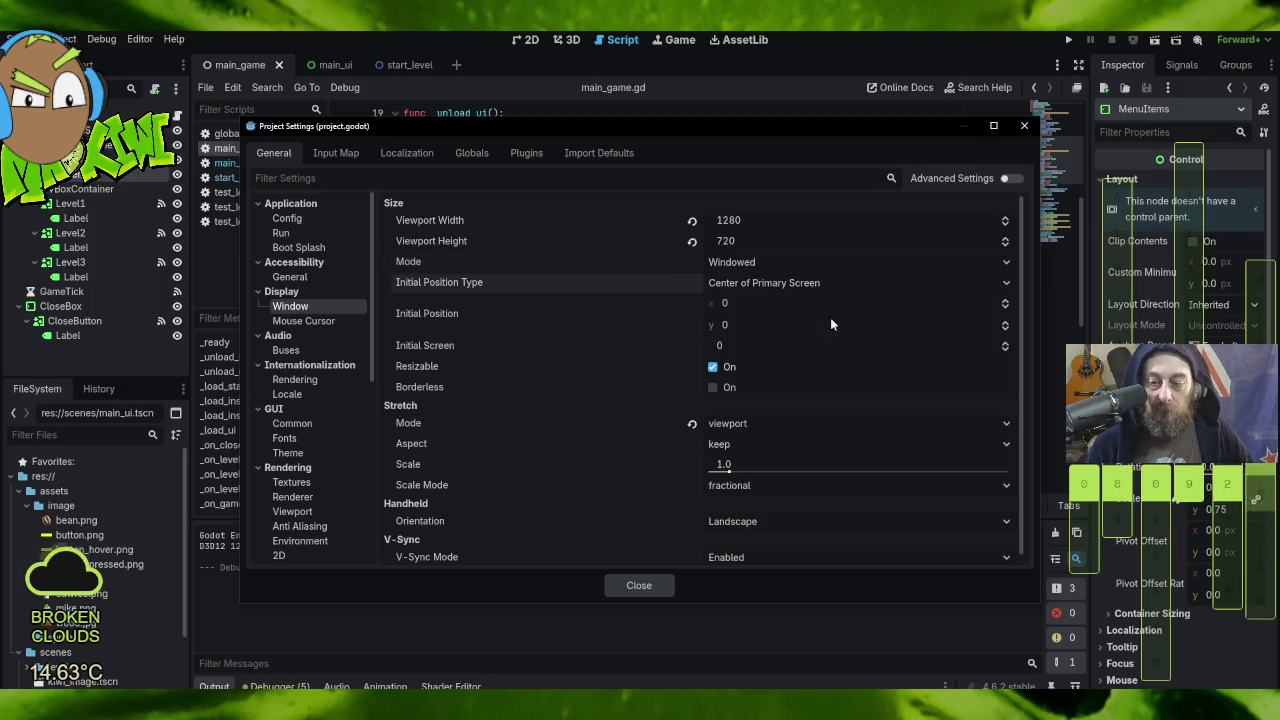
scroll(826, 340, down, 1)
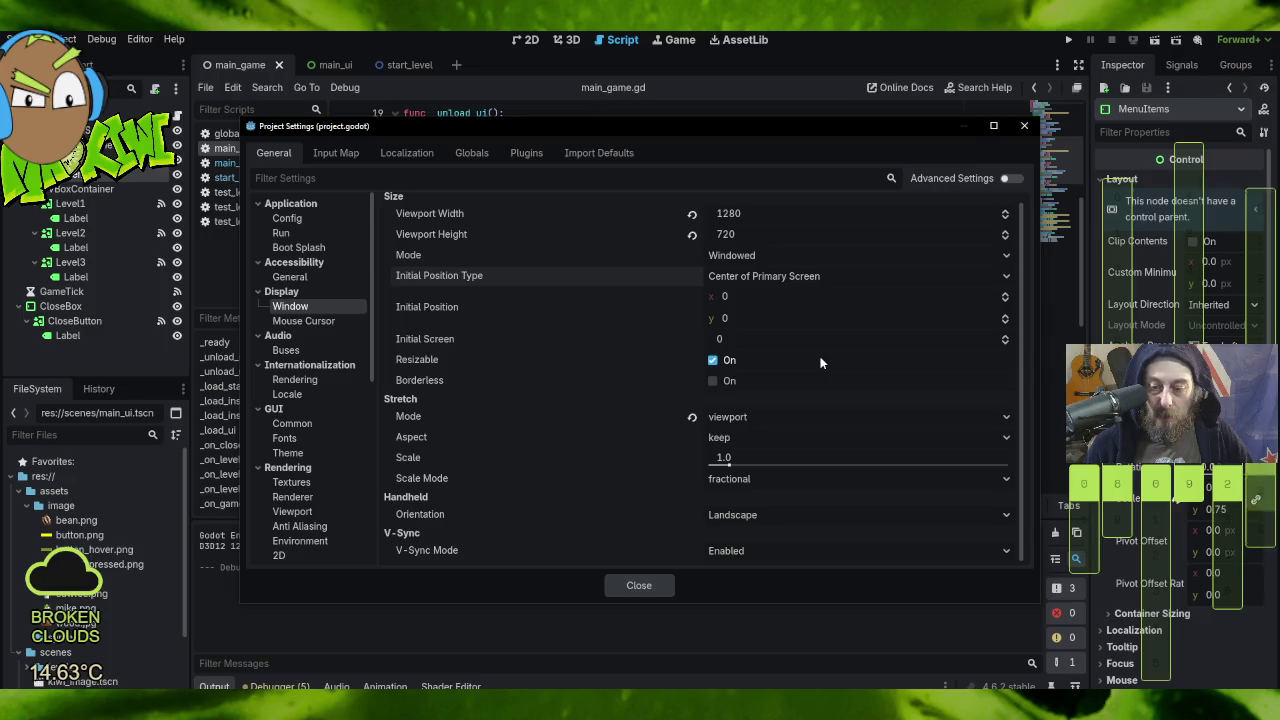
click(773, 414)
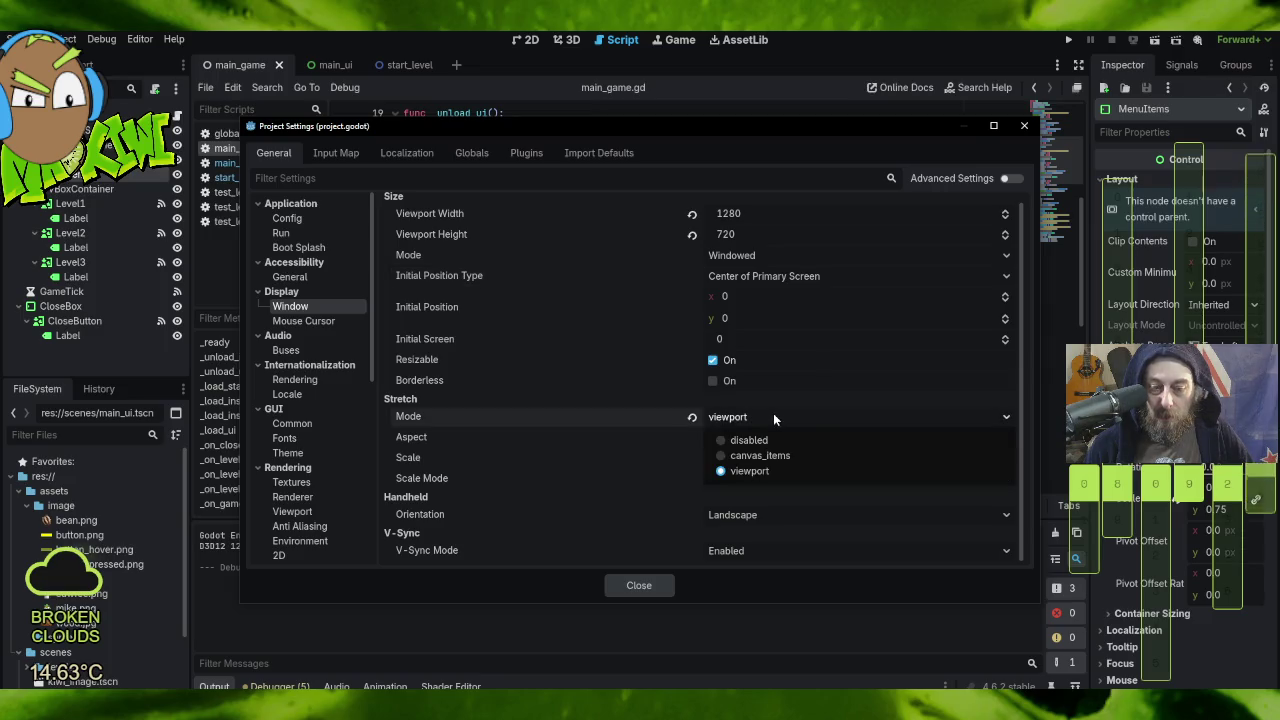
click(831, 452)
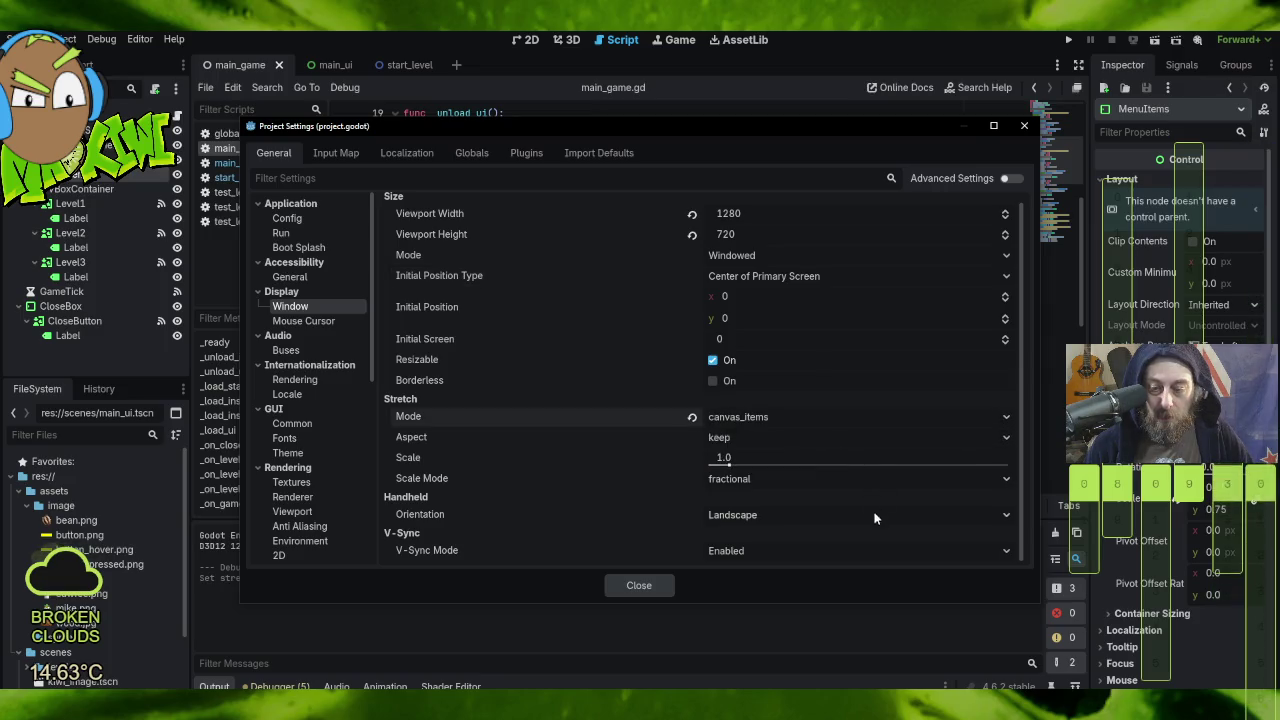
click(751, 436)
click(802, 479)
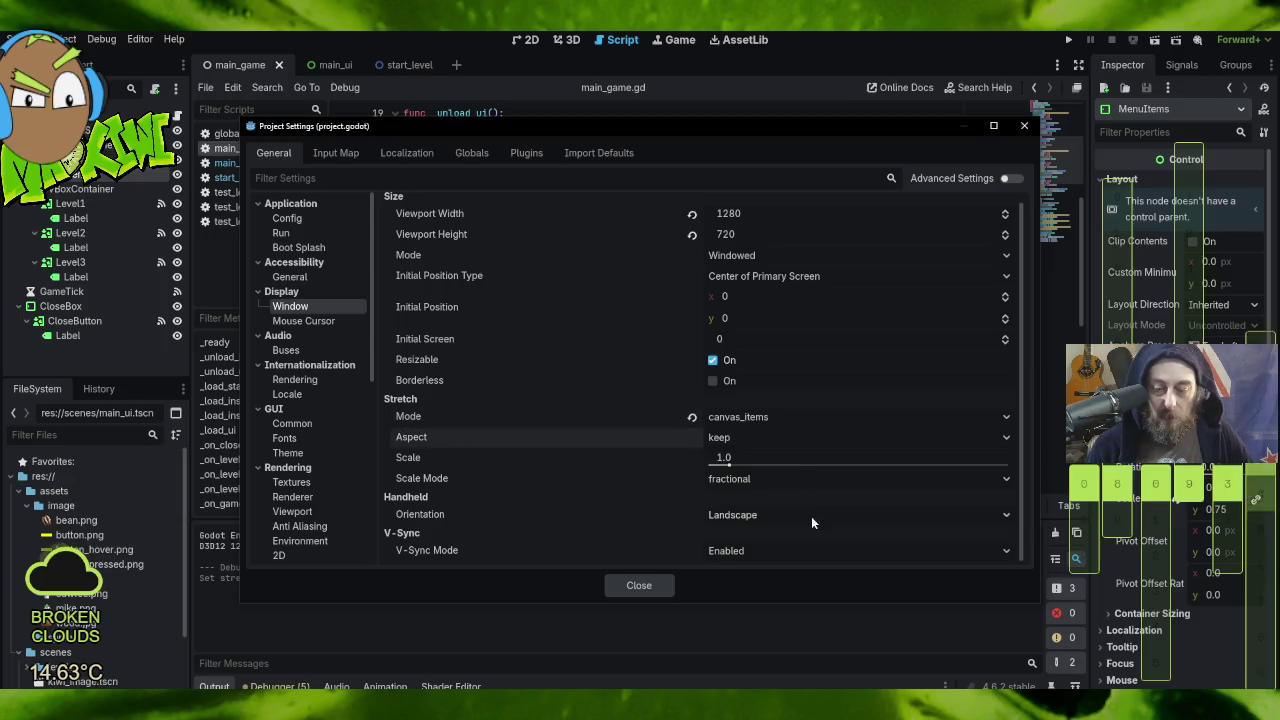
click(731, 481)
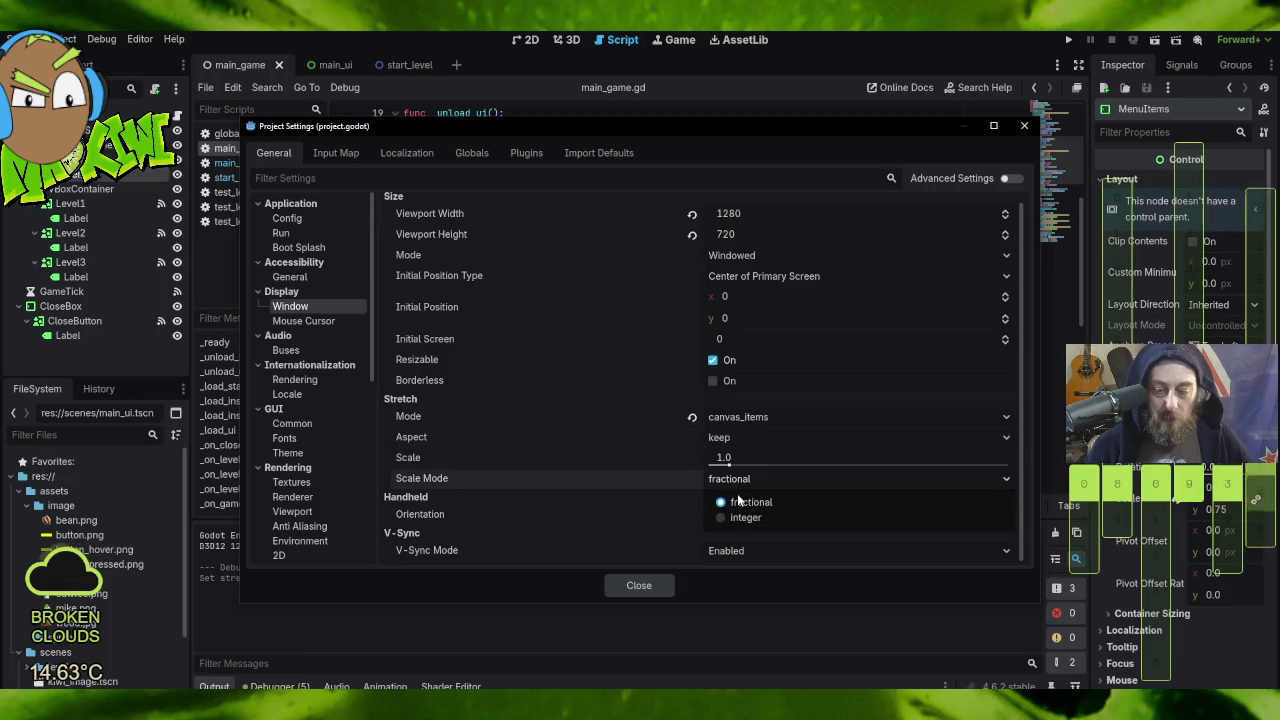
click(746, 501)
click(643, 587)
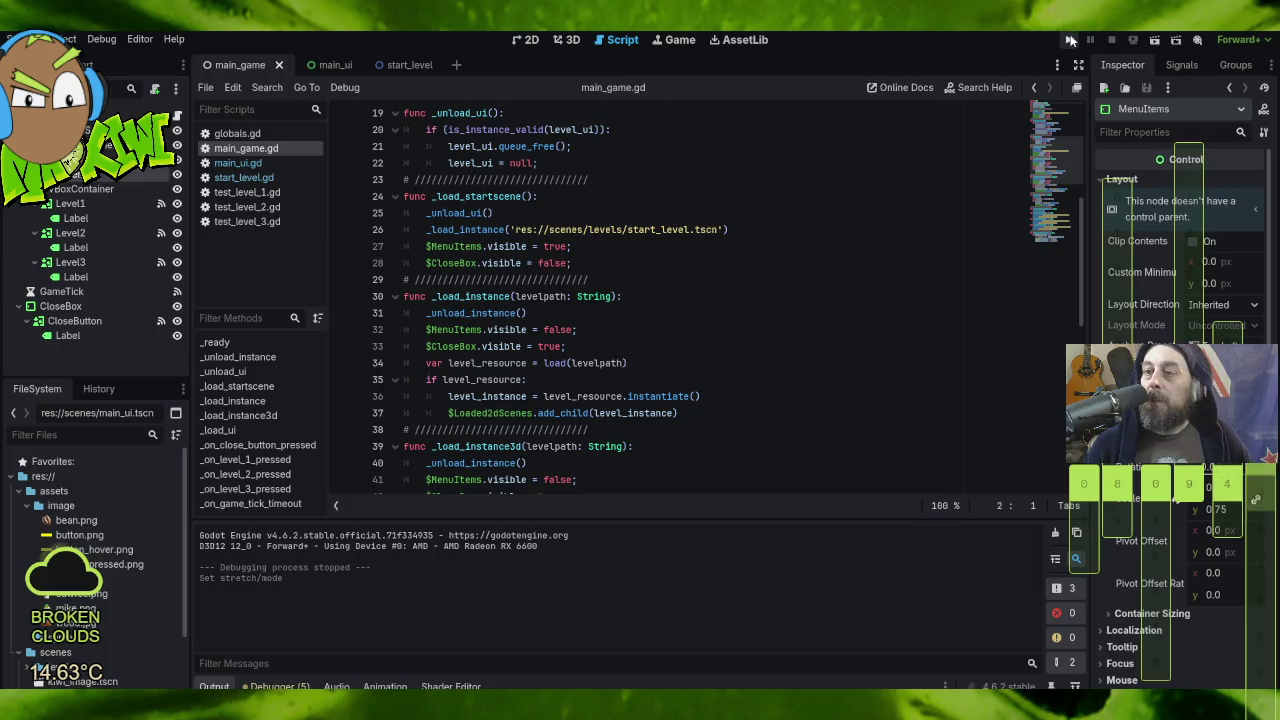
Step: Test-run the game through the Coffee Fields and Kitchen / Larder levels, then stop it
click(1070, 39)
click(285, 140)
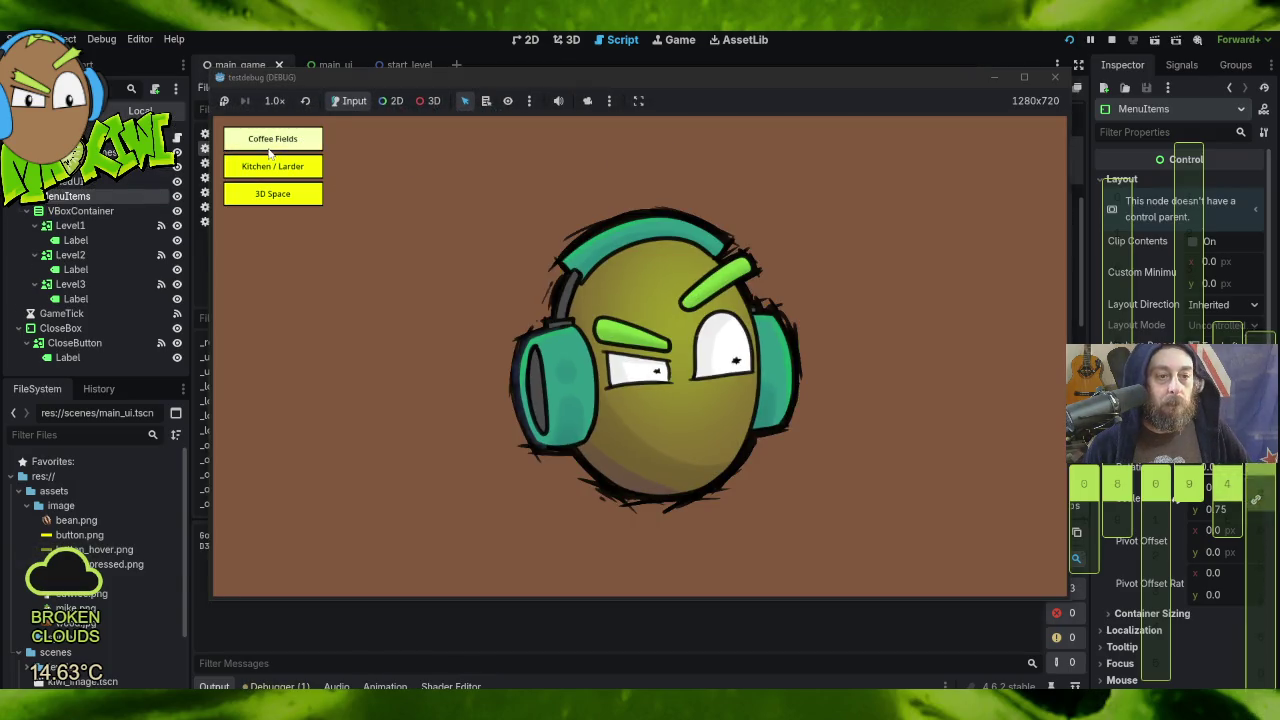
click(1040, 124)
click(285, 168)
click(1050, 80)
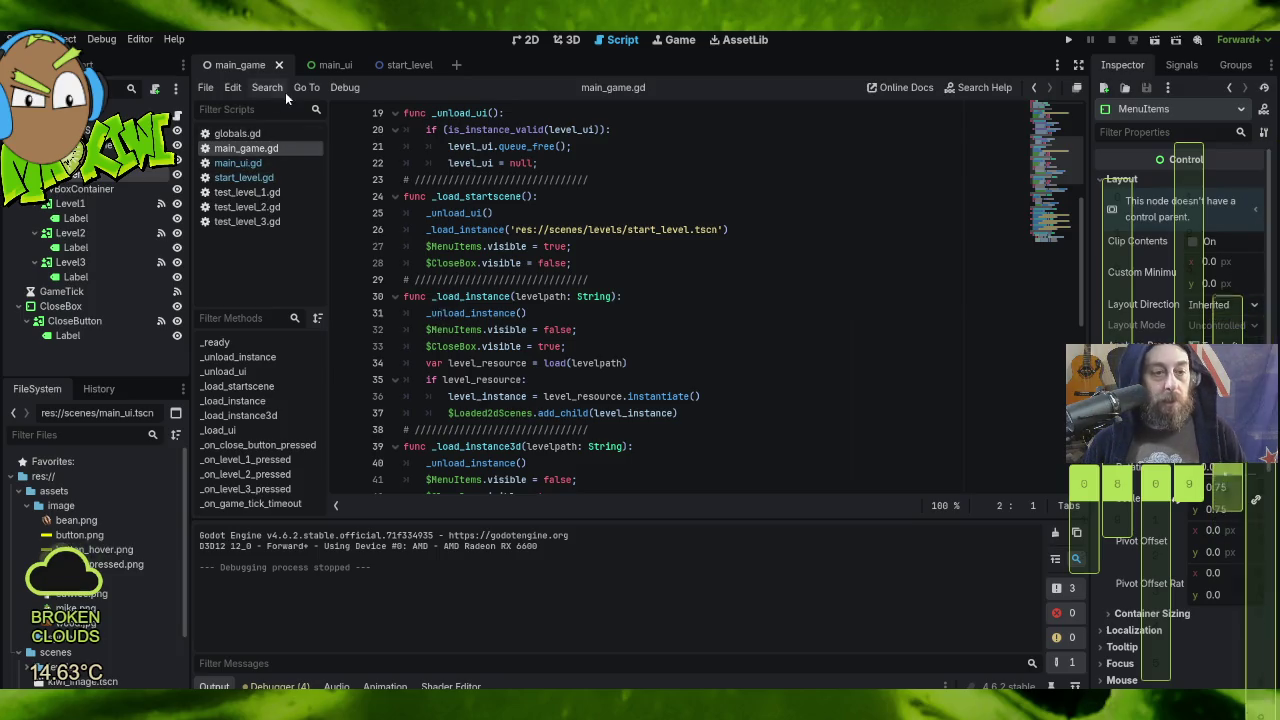
Step: In globals.gd, change the CoffeeBeans starting value on line 9 from 0 to 1000
click(263, 137)
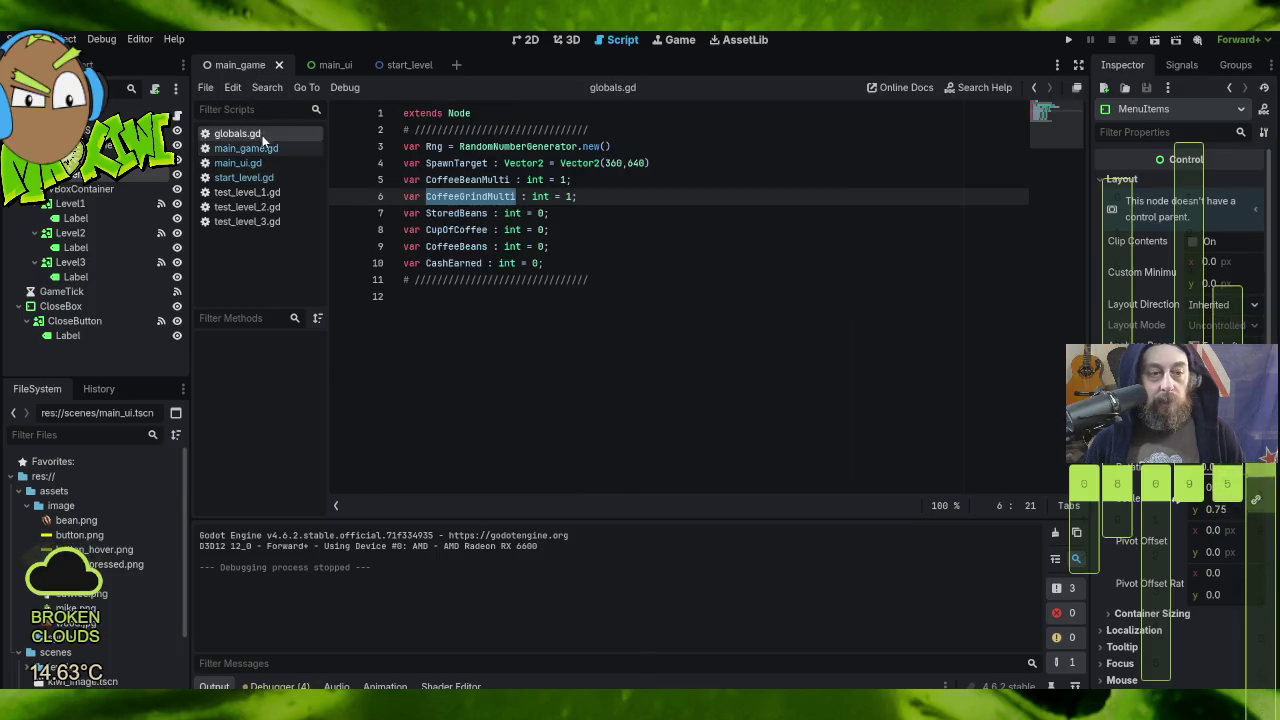
click(533, 213)
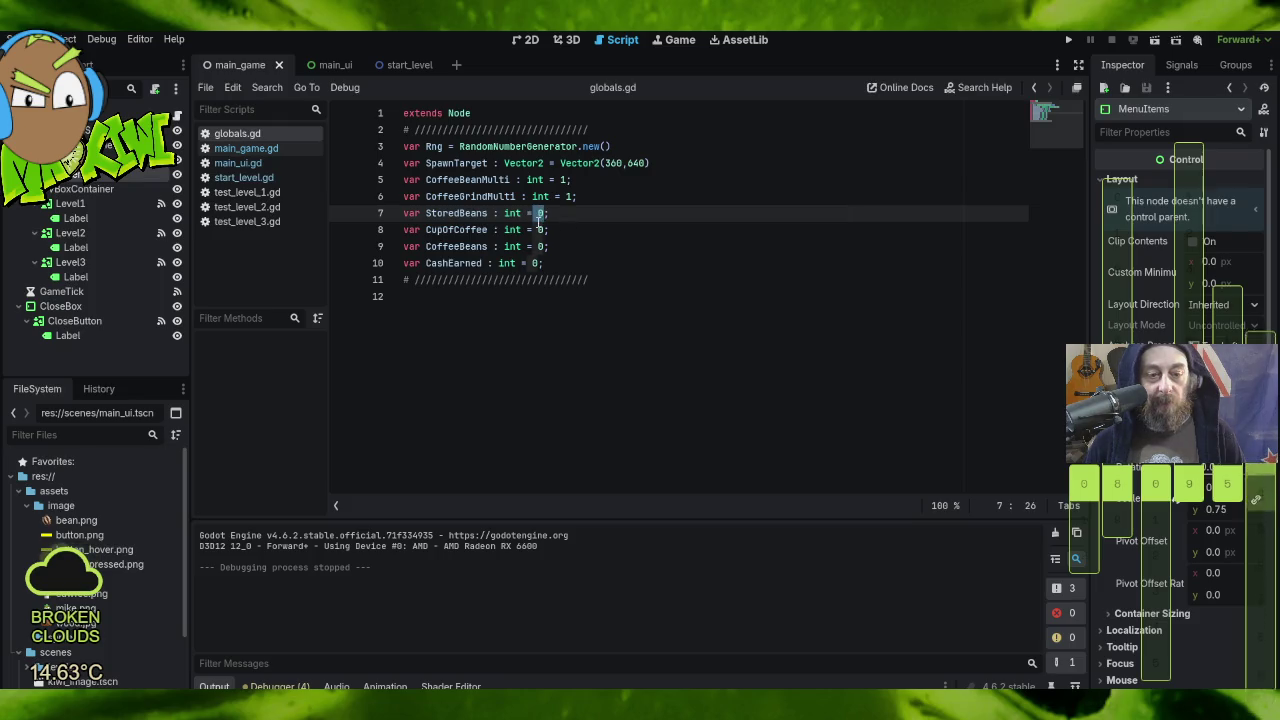
click(537, 229)
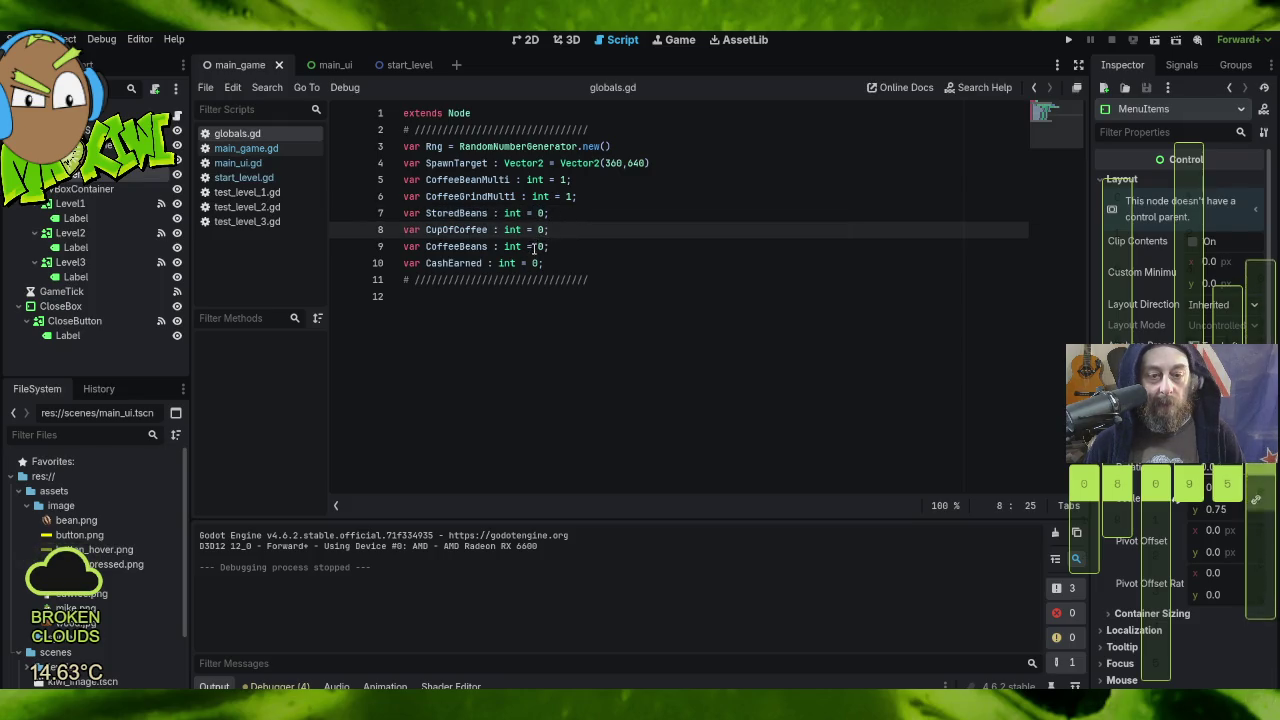
double_click(540, 246)
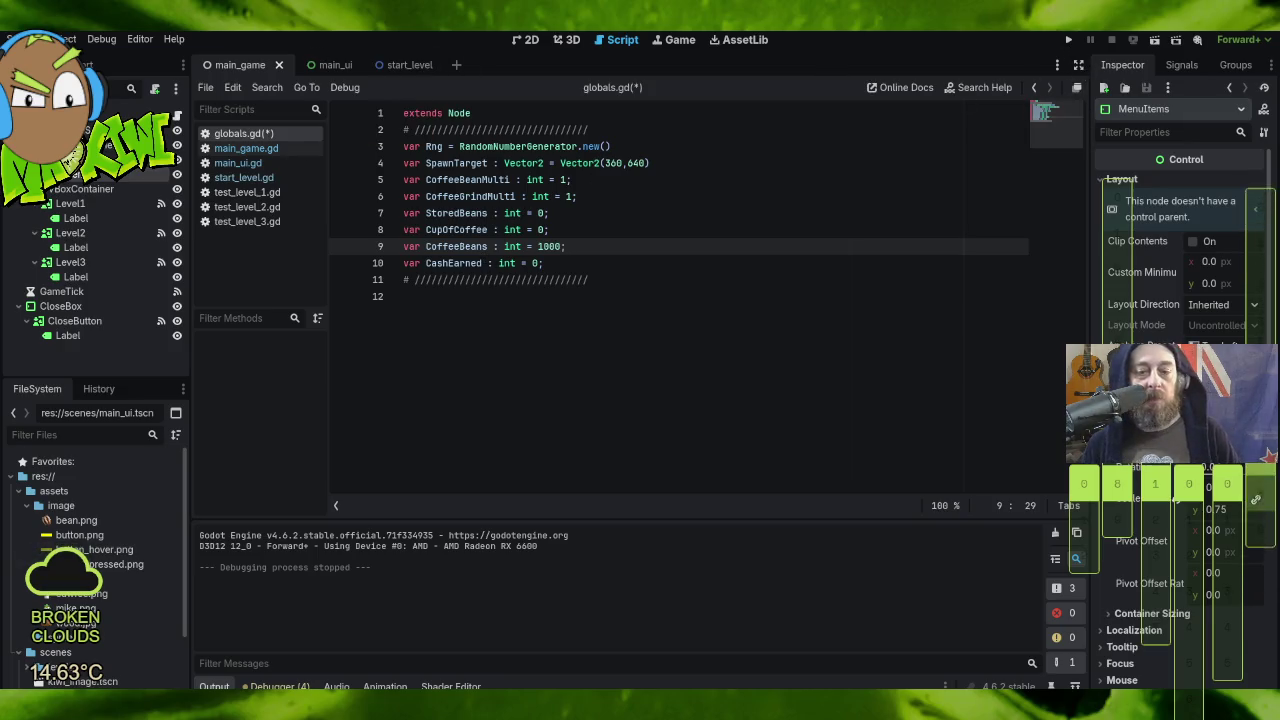
click(22, 39)
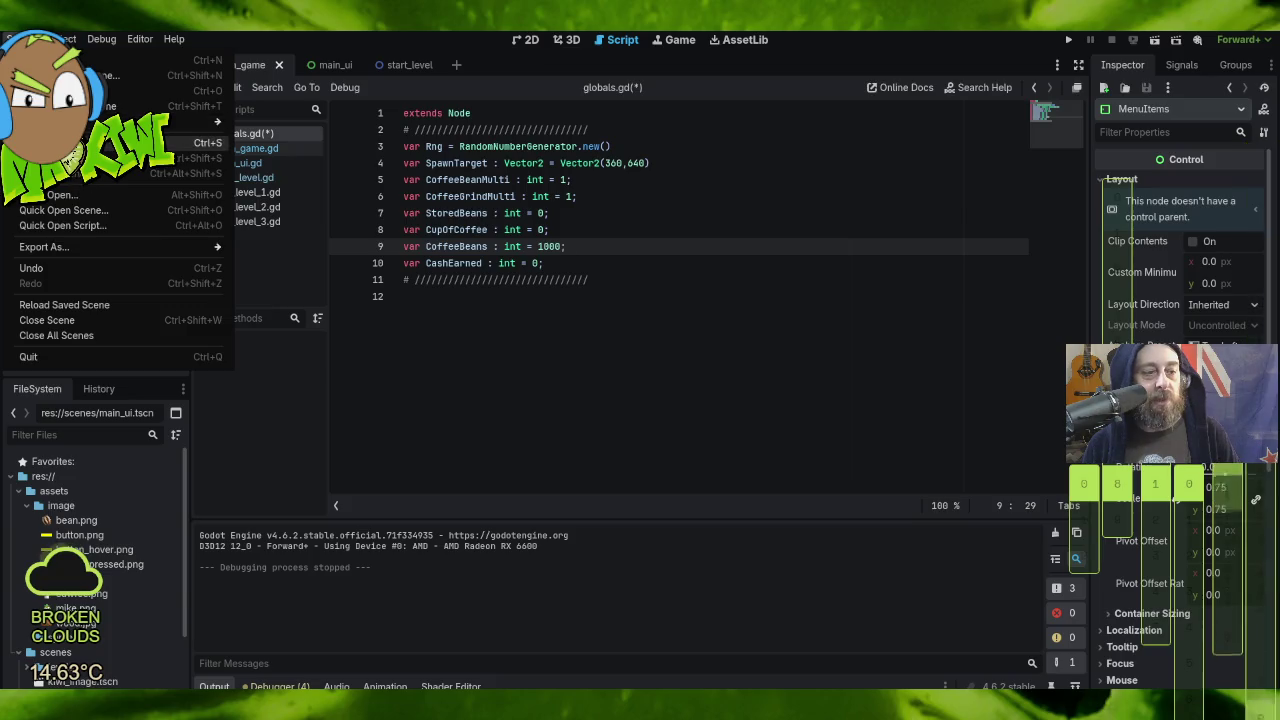
Step: Save globals.gd and test-run the game in the Coffee Fields level
click(77, 187)
click(1077, 39)
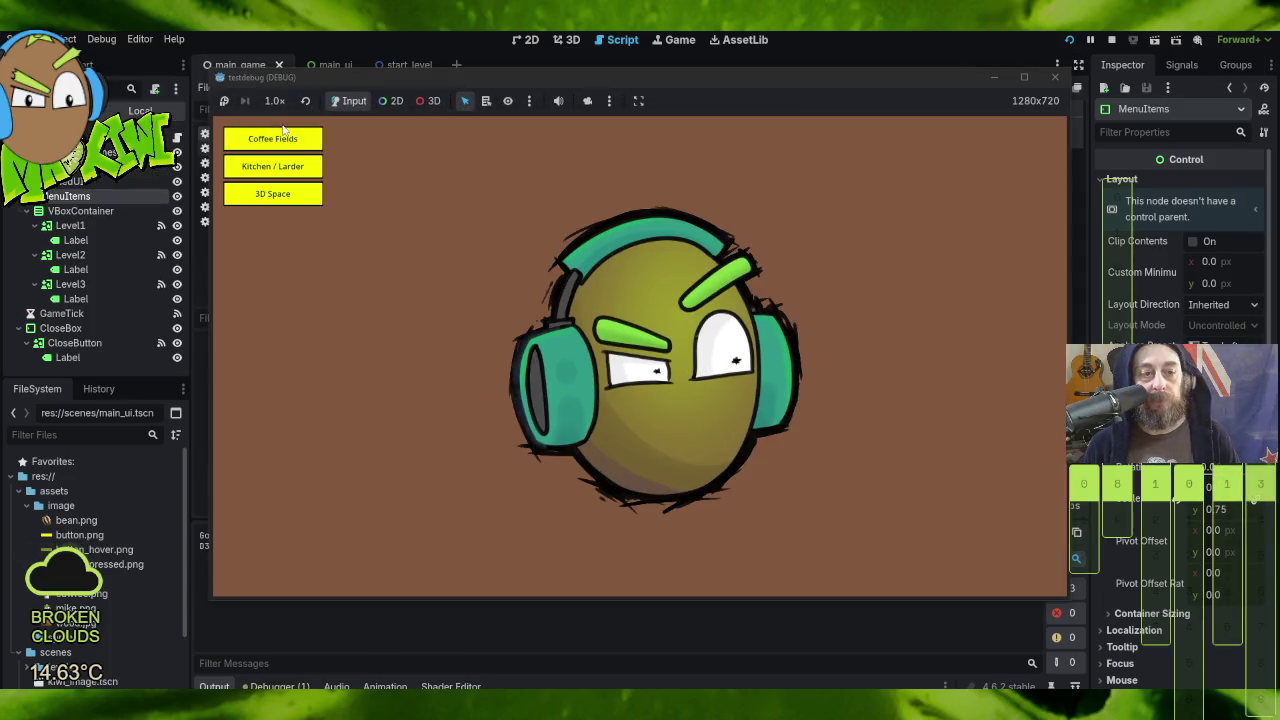
click(283, 132)
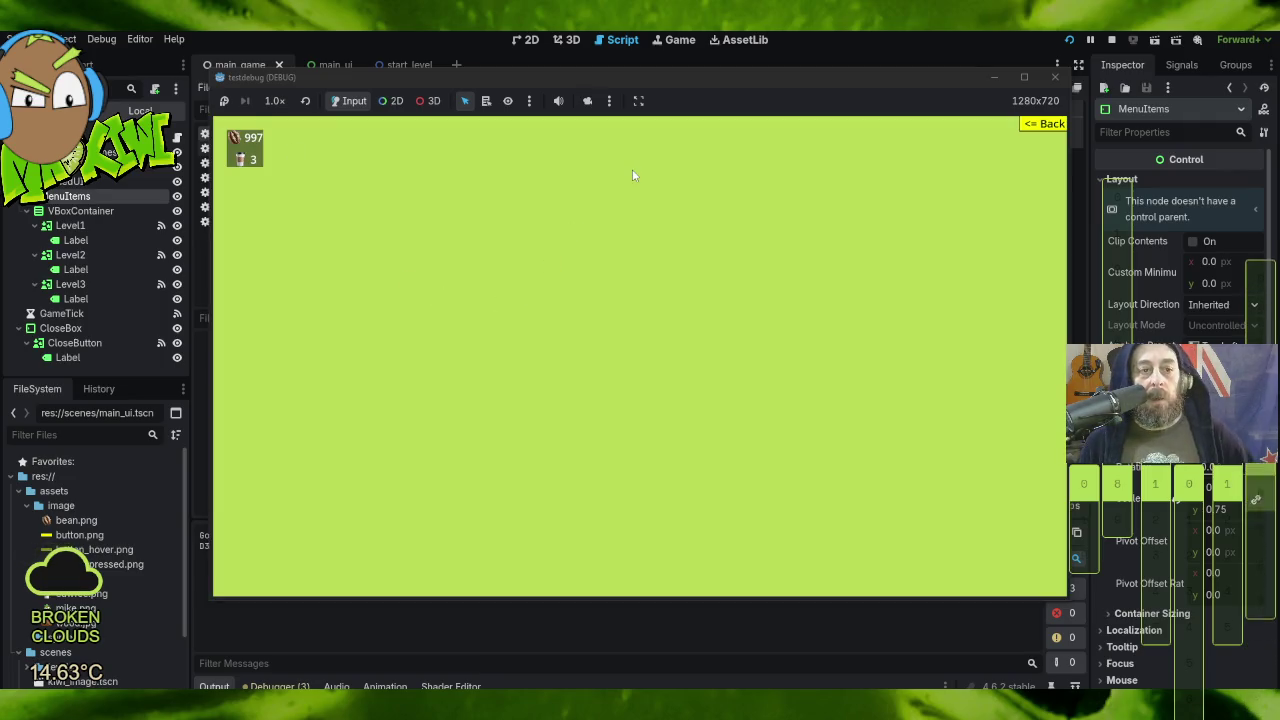
click(1046, 125)
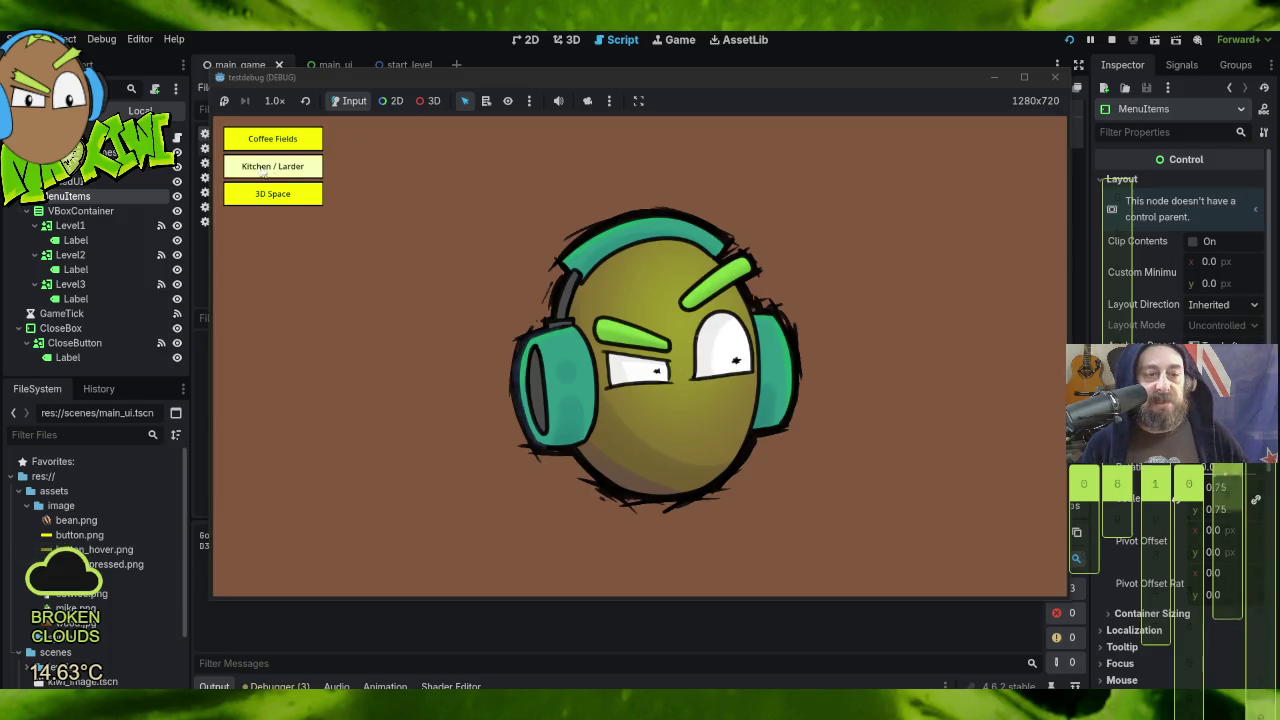
Step: Play the Kitchen / Larder and 3D Space levels, stop the game, and open main_ui.gd
click(274, 167)
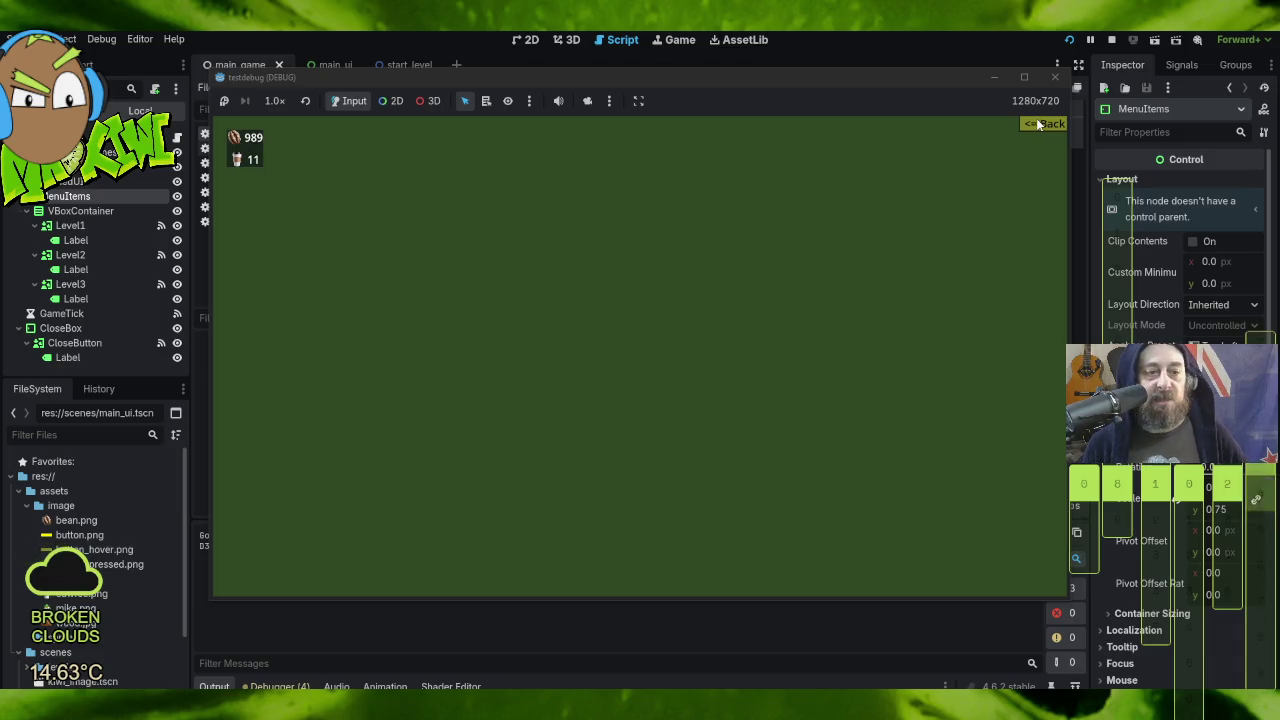
click(1040, 124)
click(272, 194)
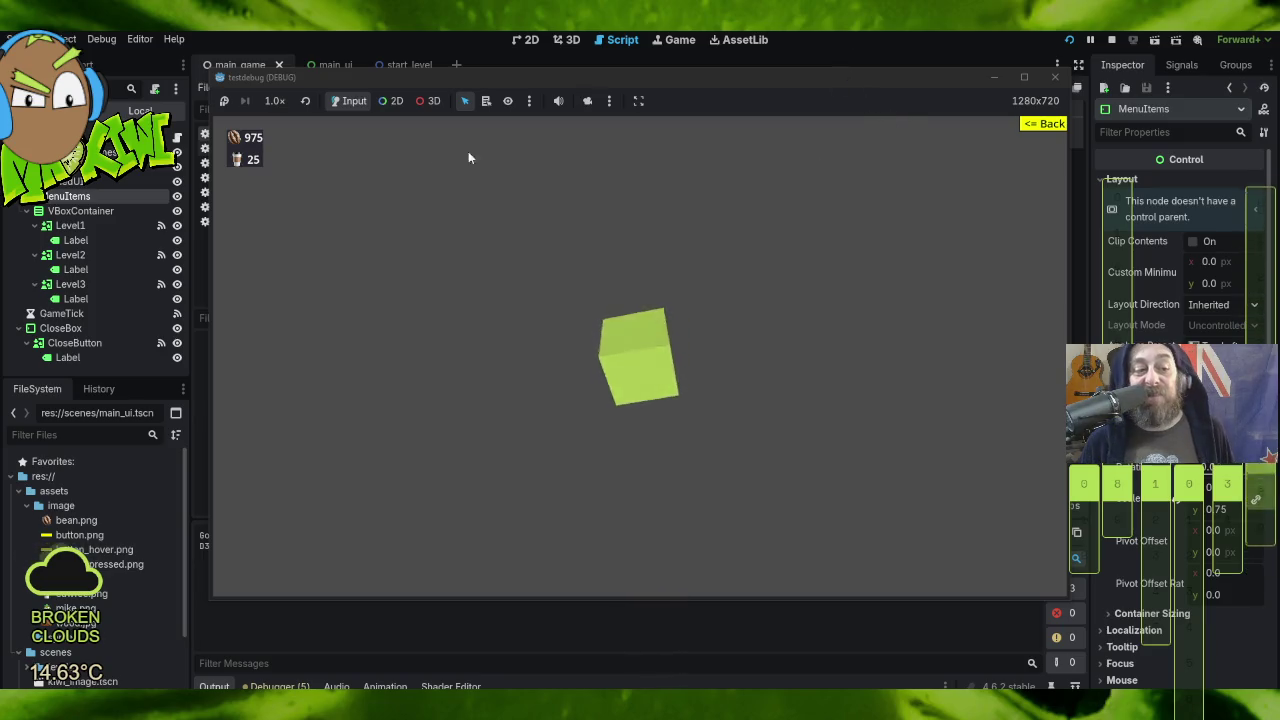
click(1055, 77)
click(320, 65)
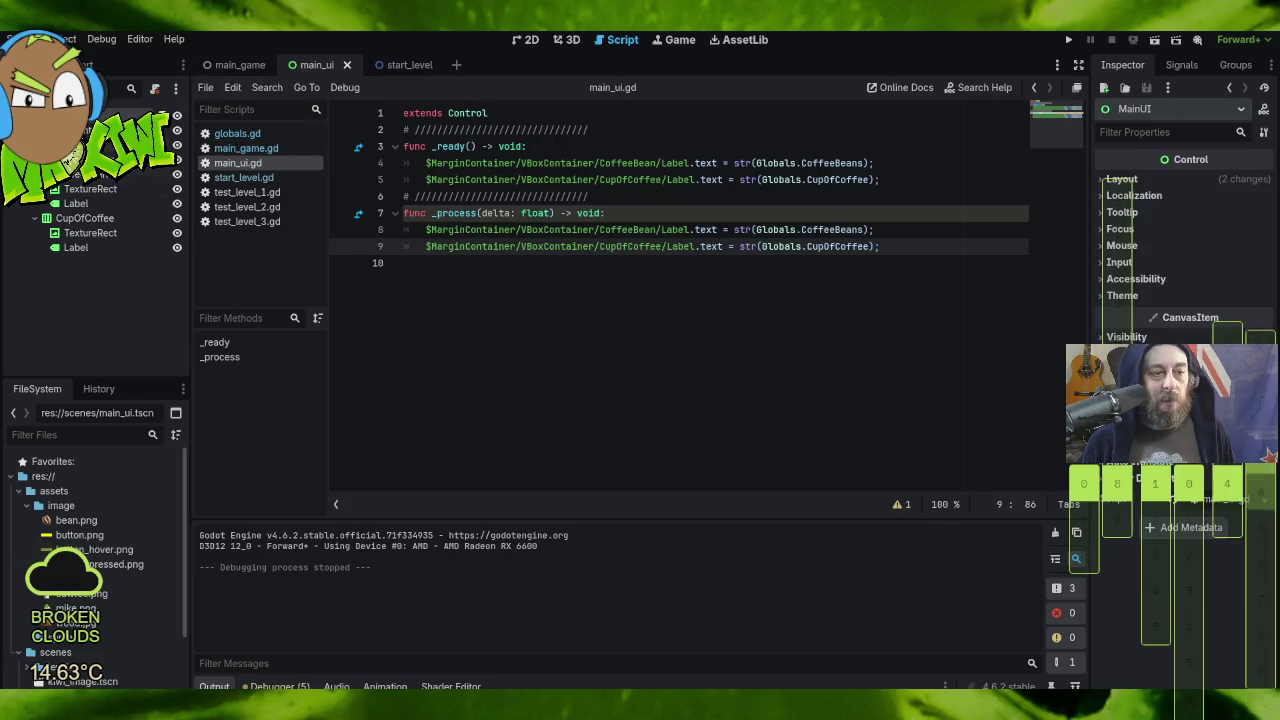
Step: Select the ColorRect node, then switch to the main_game scene showing main_game.gd
click(115, 115)
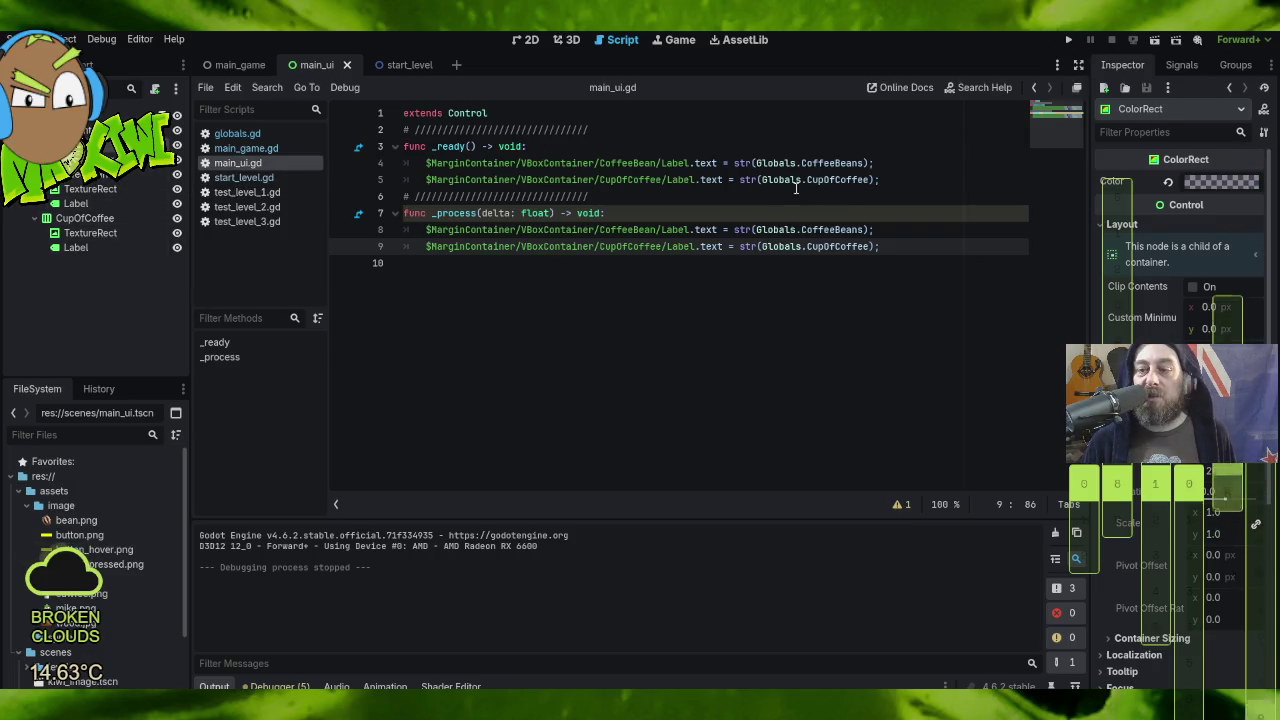
click(237, 58)
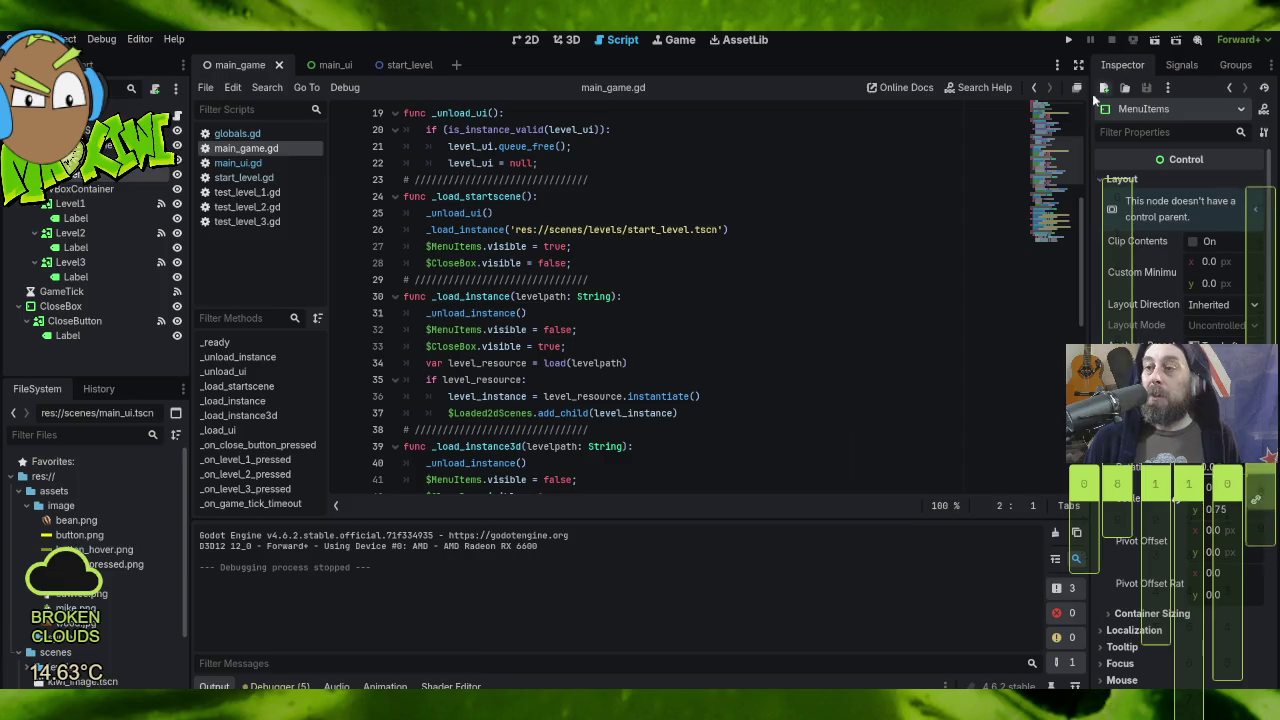
Step: Run the game, play the spinning-cube 3D Space level, then stop debugging
click(1068, 40)
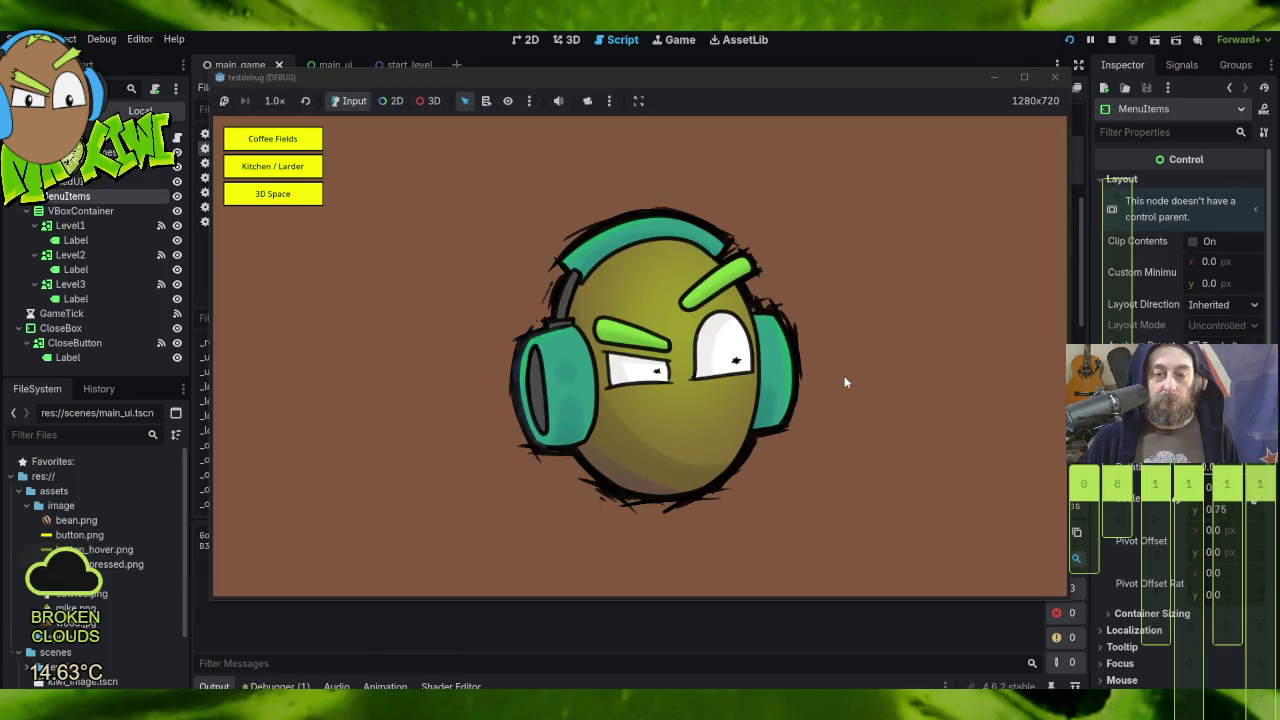
click(273, 193)
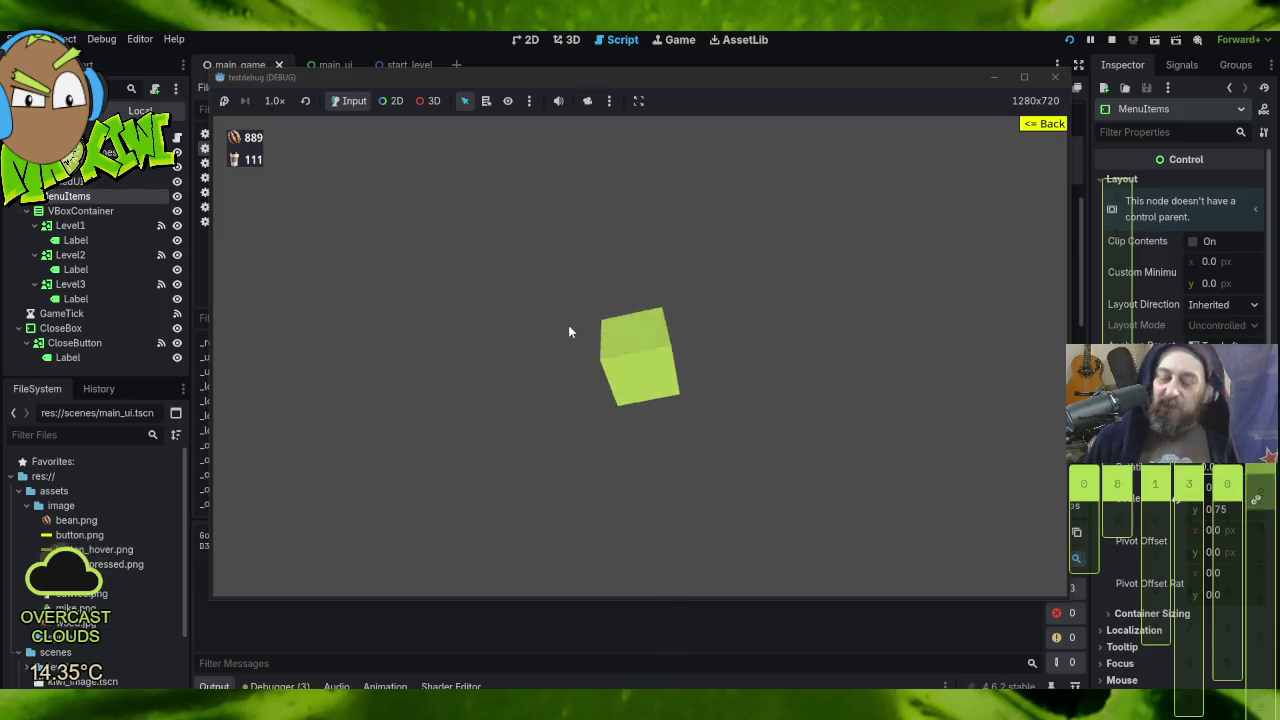
click(1055, 77)
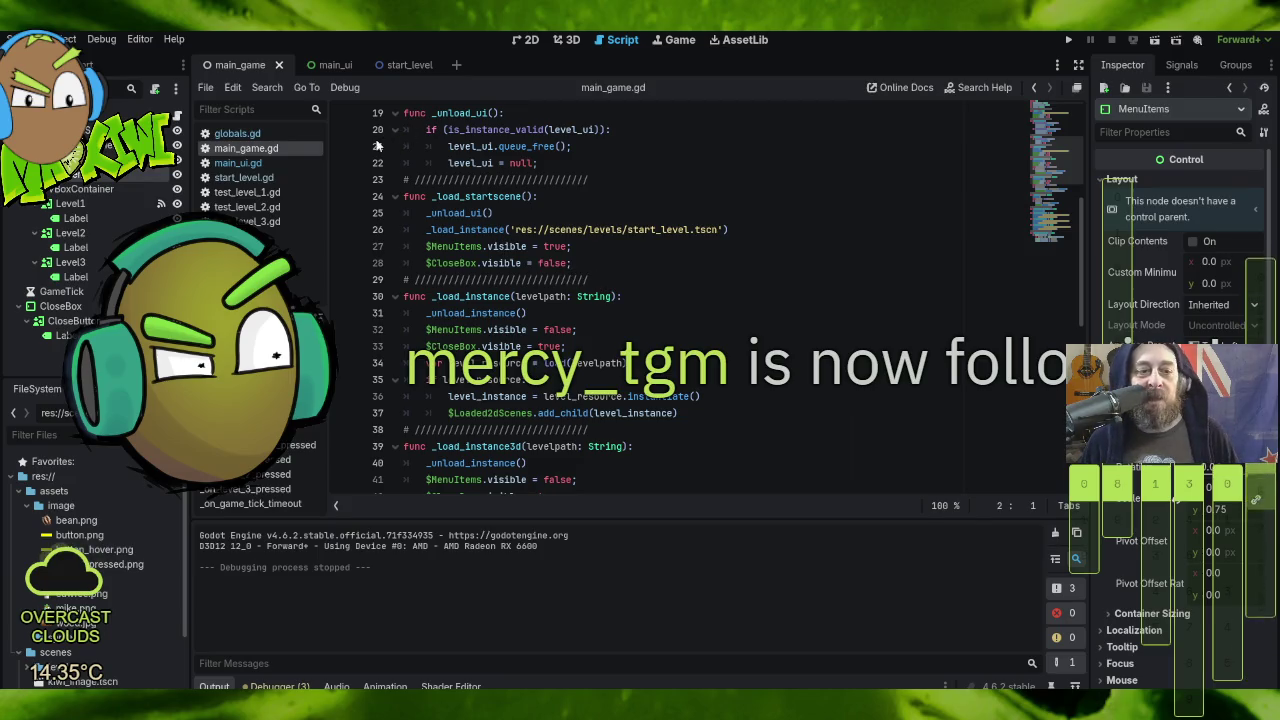
Step: Reopen globals.gd to review the CoffeeGrindMulti and CoffeeBeanMulti variables, then switch to File Explorer
click(240, 133)
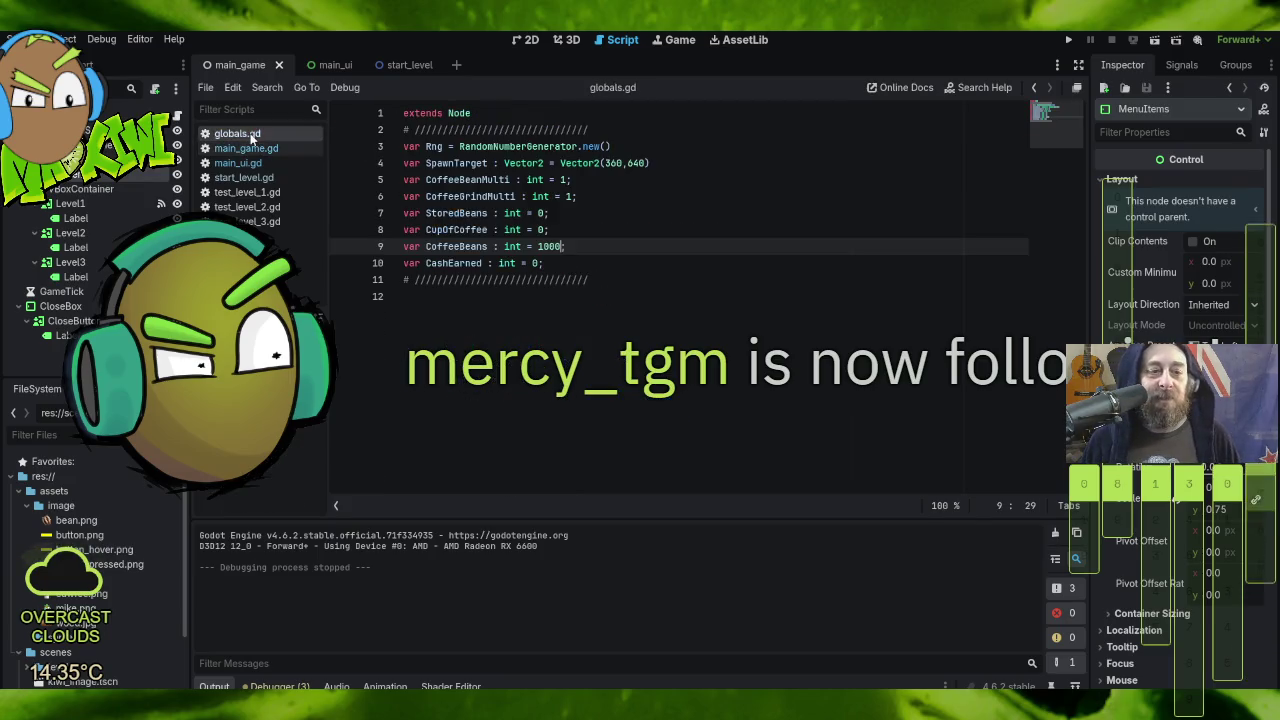
double_click(480, 196)
double_click(483, 179)
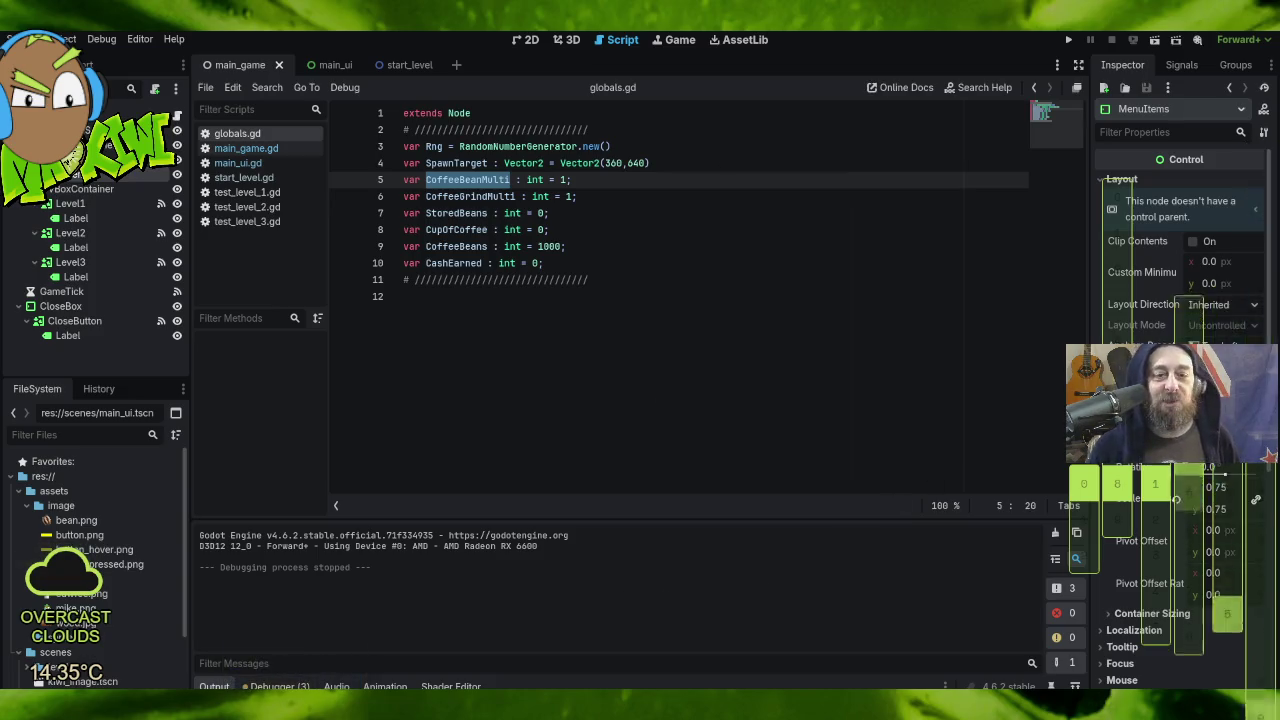
key(super+e)
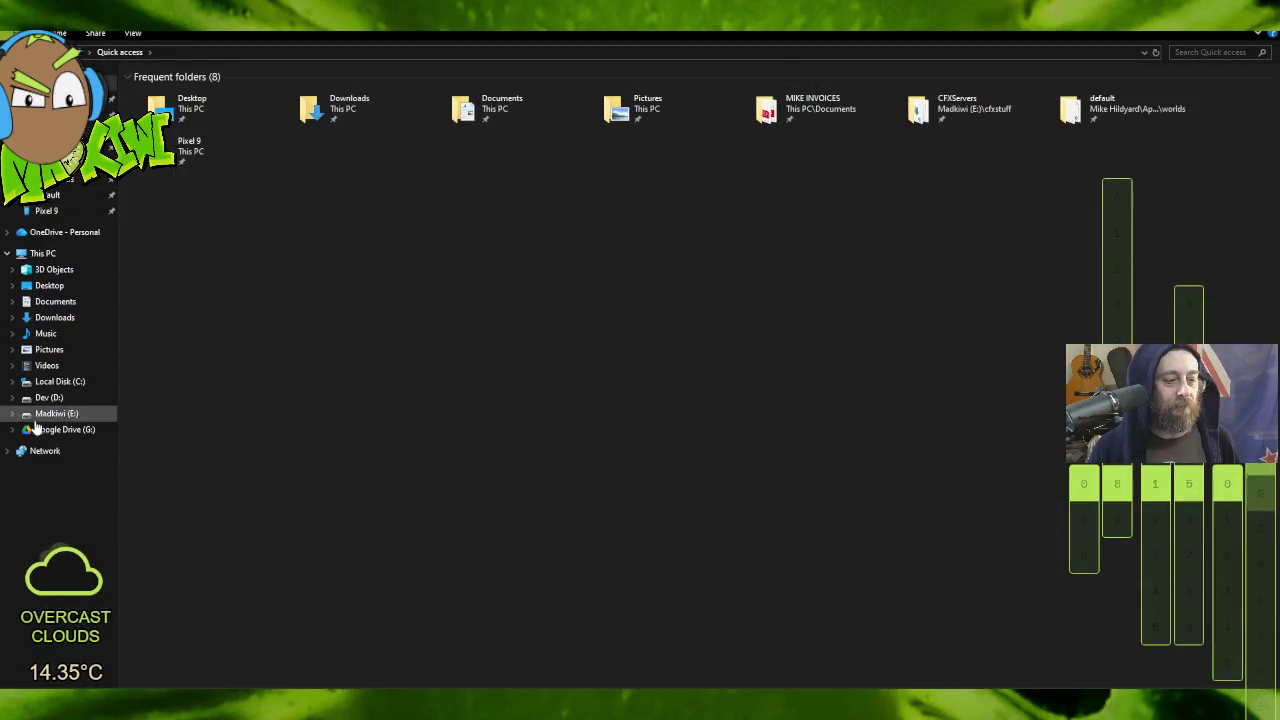
Step: On Dev (D:), open the animated GIFs folder and view the coffee-cup GIF 14 - 1 (9).gif
click(48, 397)
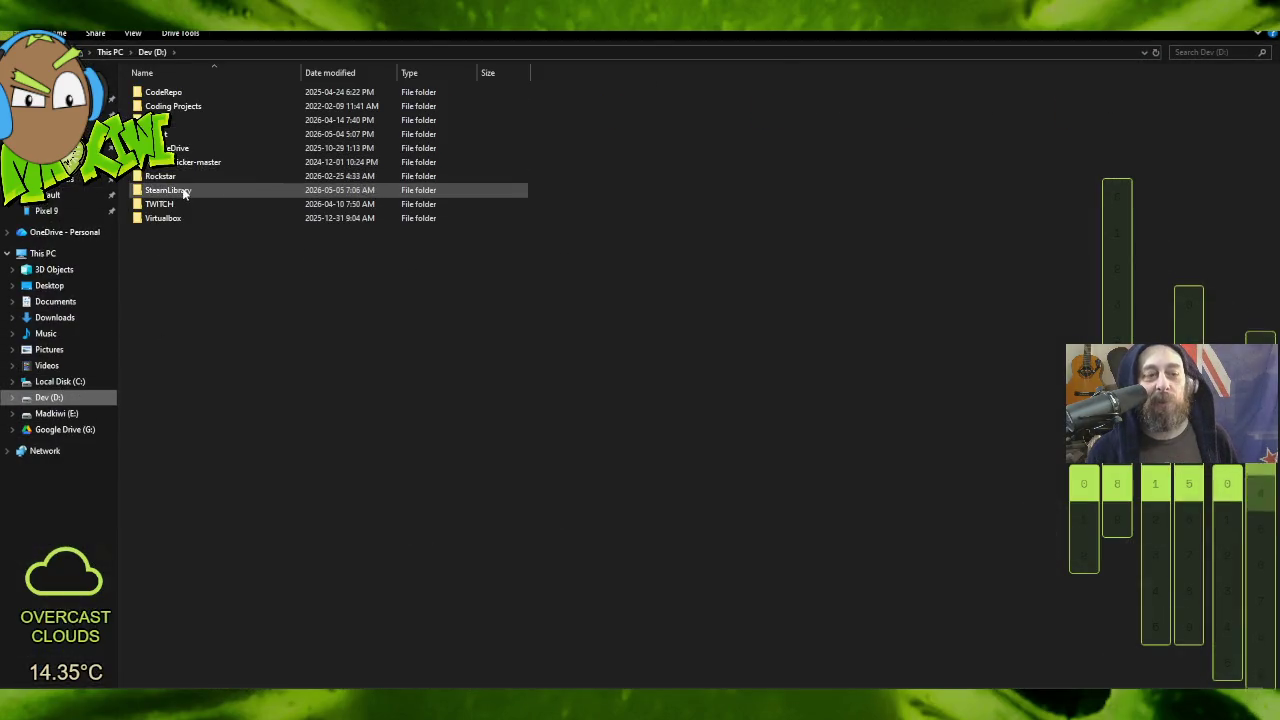
double_click(165, 205)
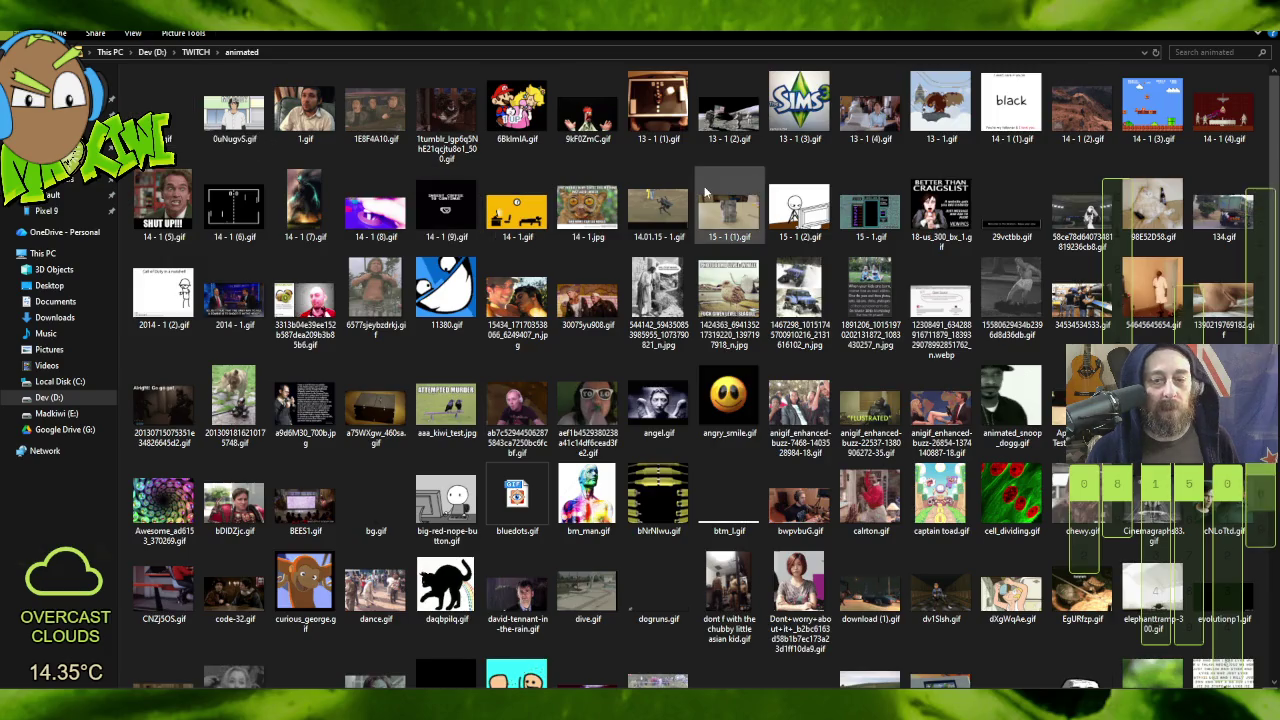
double_click(449, 215)
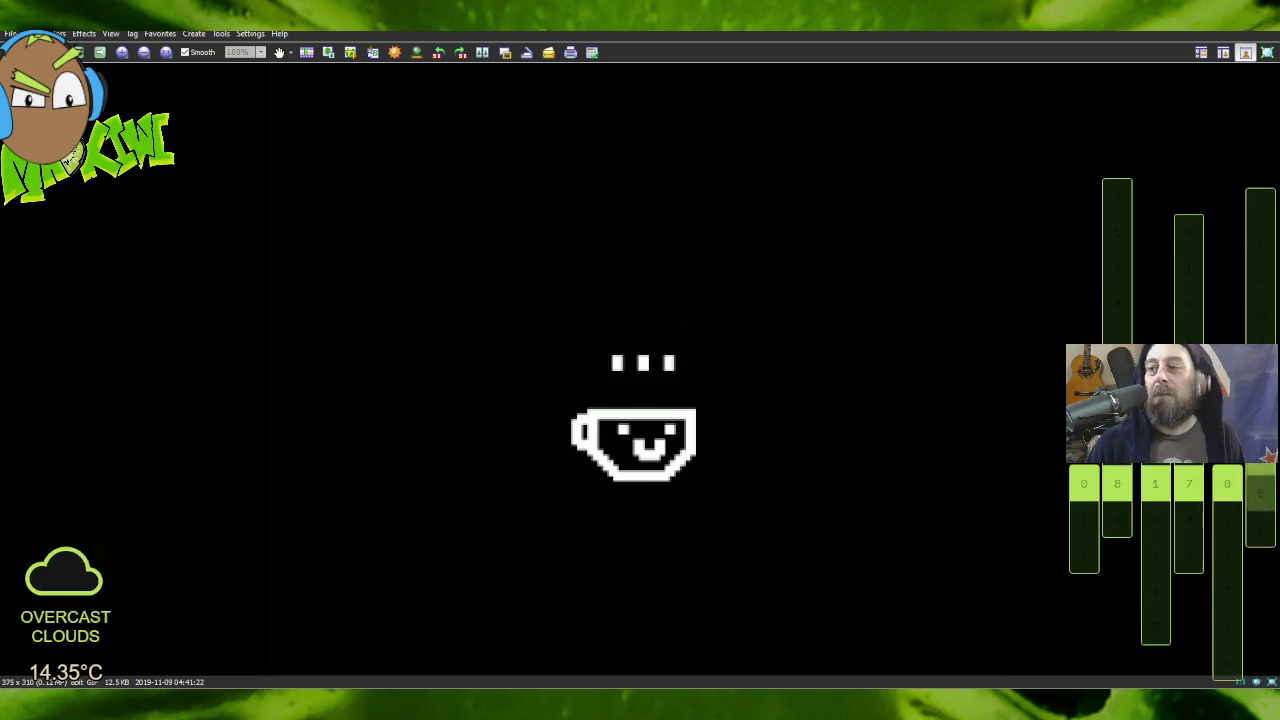
Step: Close the coffee-cup GIF viewer and select the file's name for renaming
key(Escape)
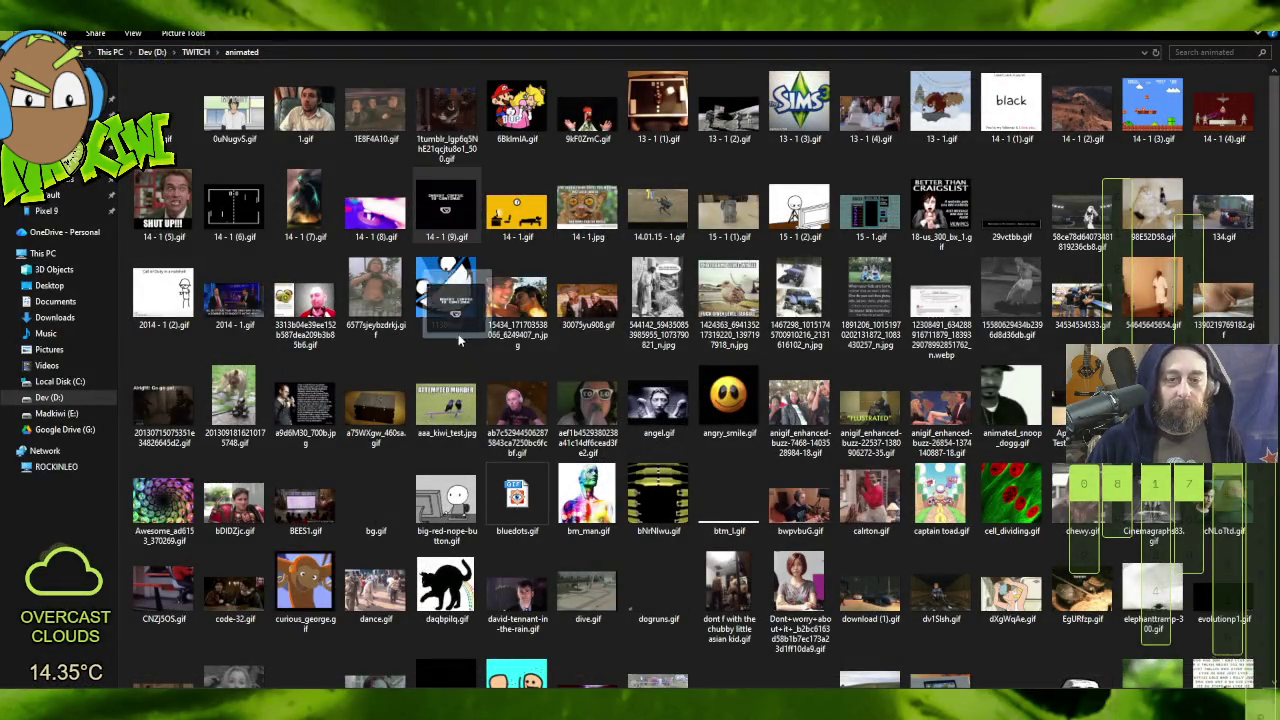
click(450, 238)
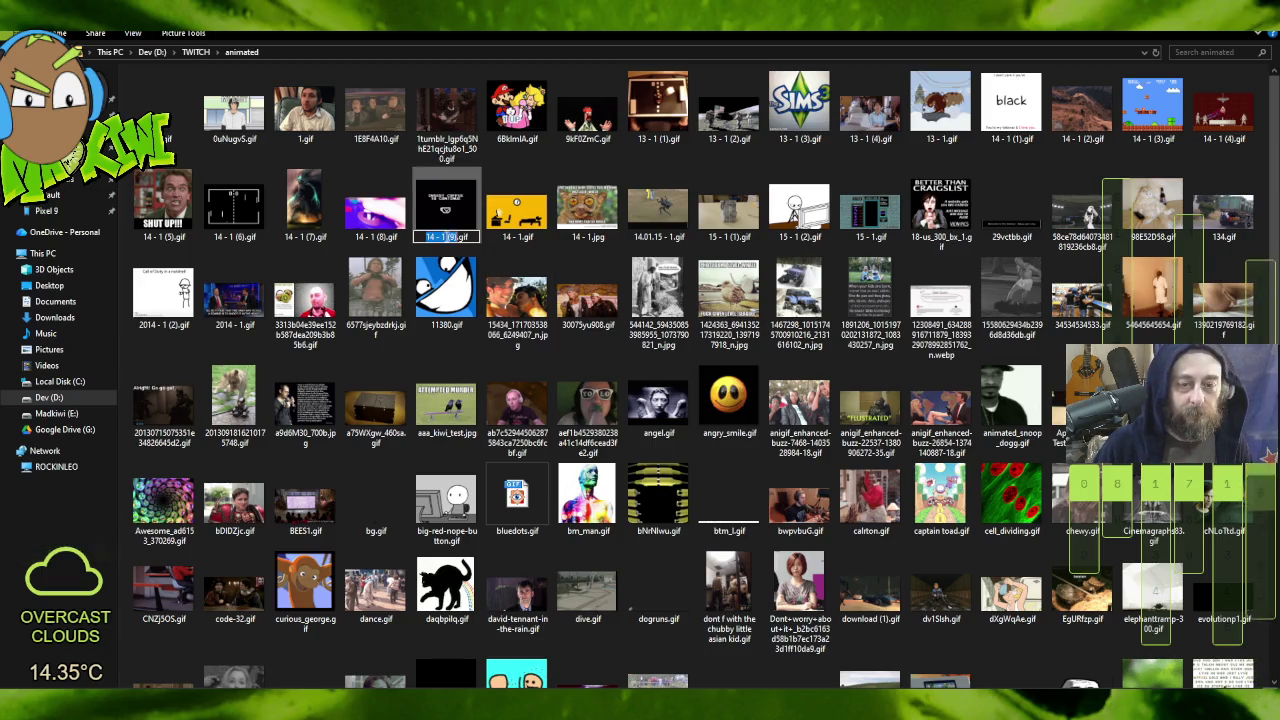
Step: Rename the coffee-cup GIF to cawfee.gif and select the renamed file
text(cq)
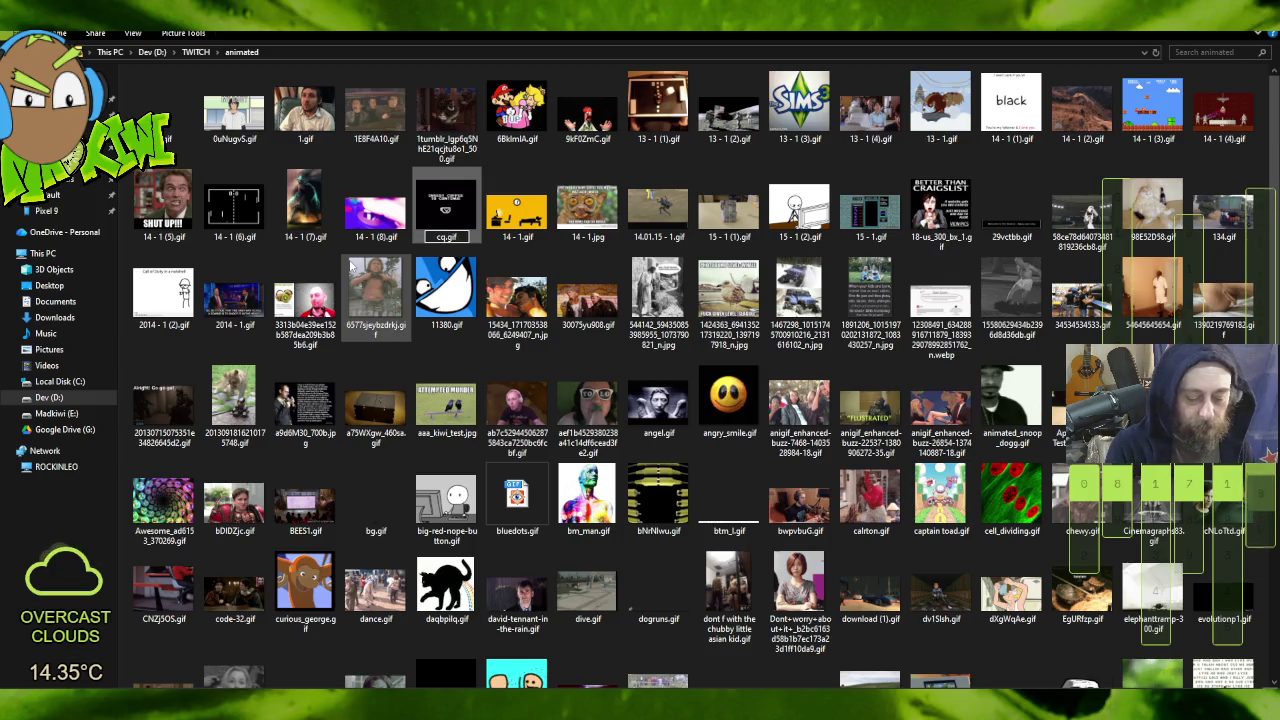
text(awfee)
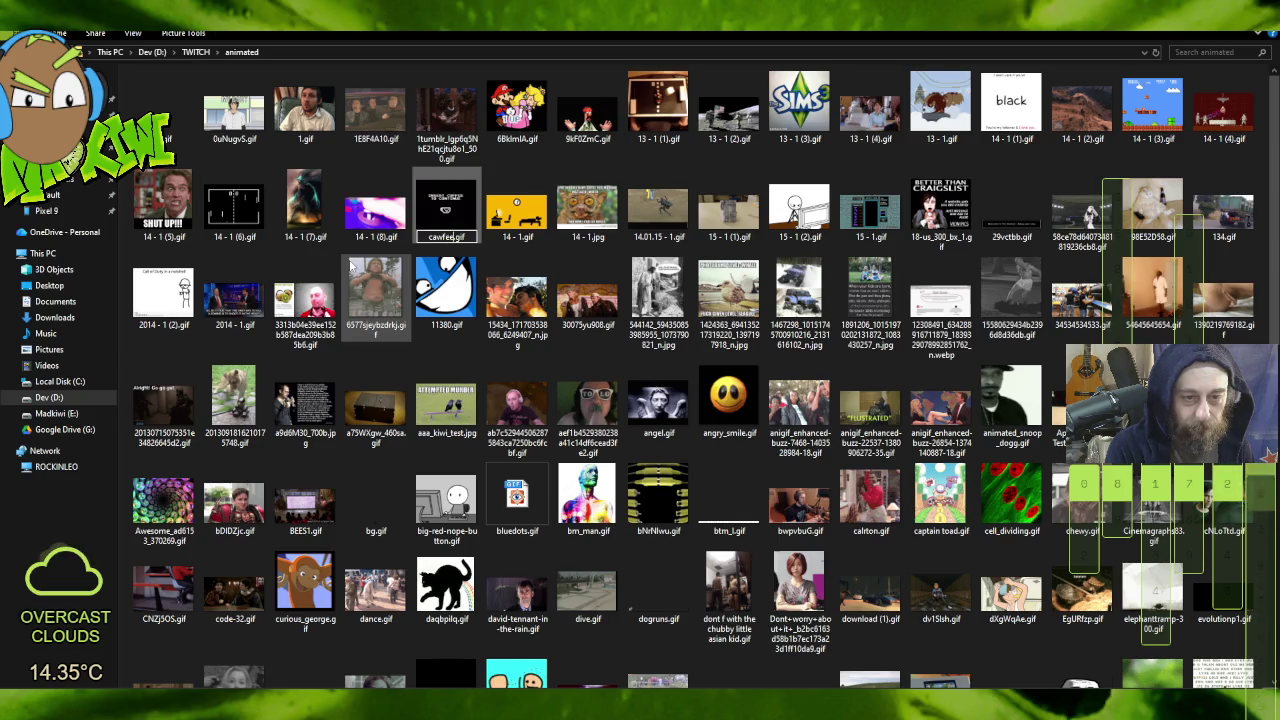
key(Return)
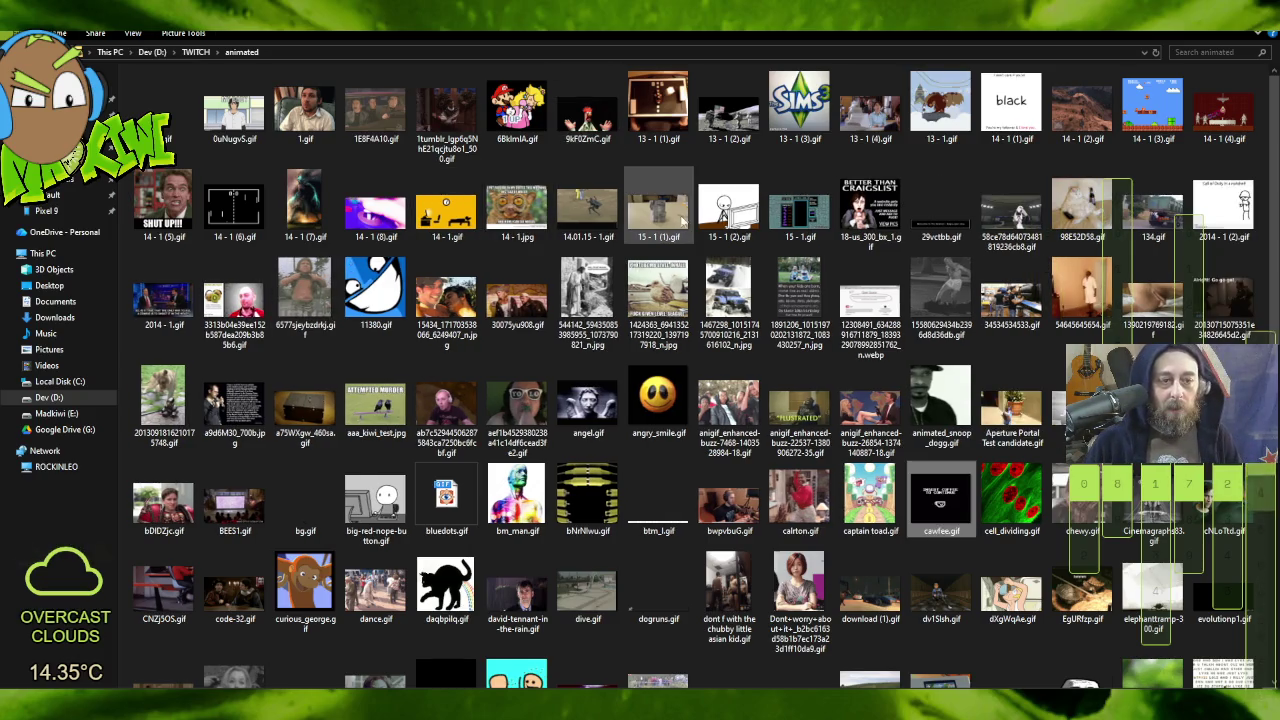
scroll(835, 398, down, 10)
click(835, 398)
scroll(835, 398, up, 10)
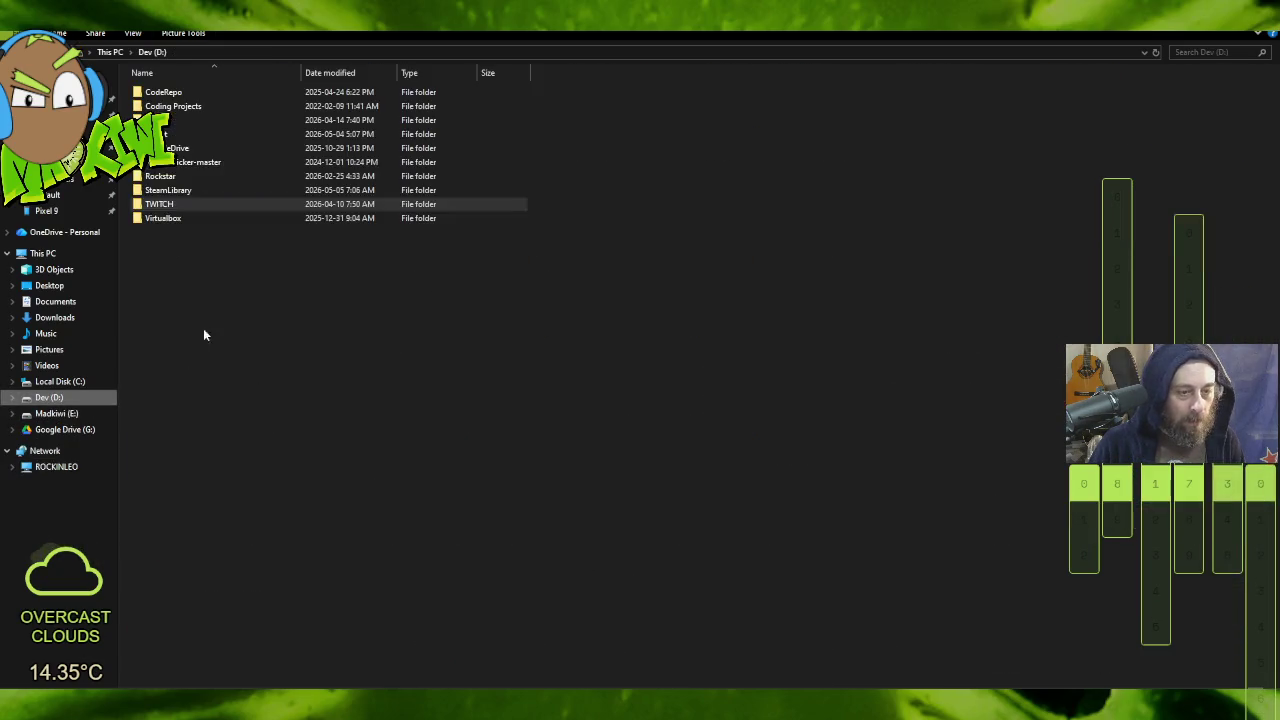
click(49, 397)
Step: Paste cawfee.gif into Godot\GodotProjects\testdebug\assets\image on Dev (D:), then return to Godot
double_click(171, 134)
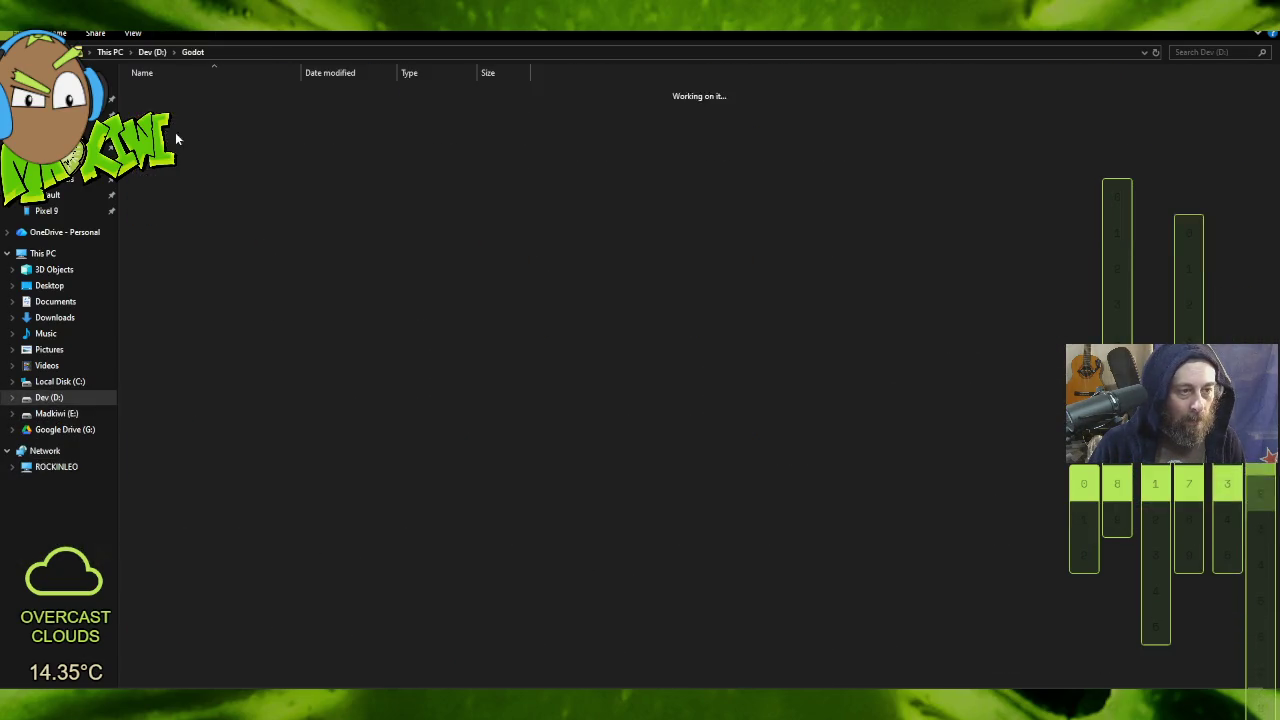
double_click(175, 93)
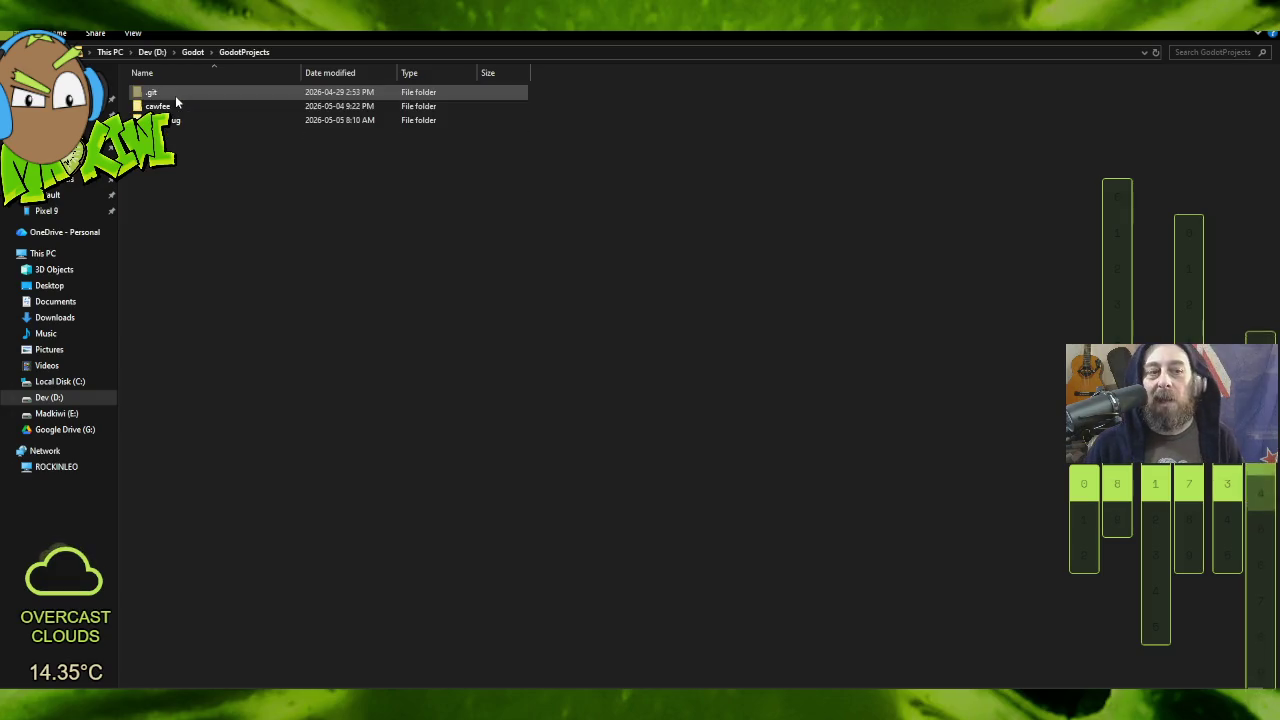
double_click(182, 110)
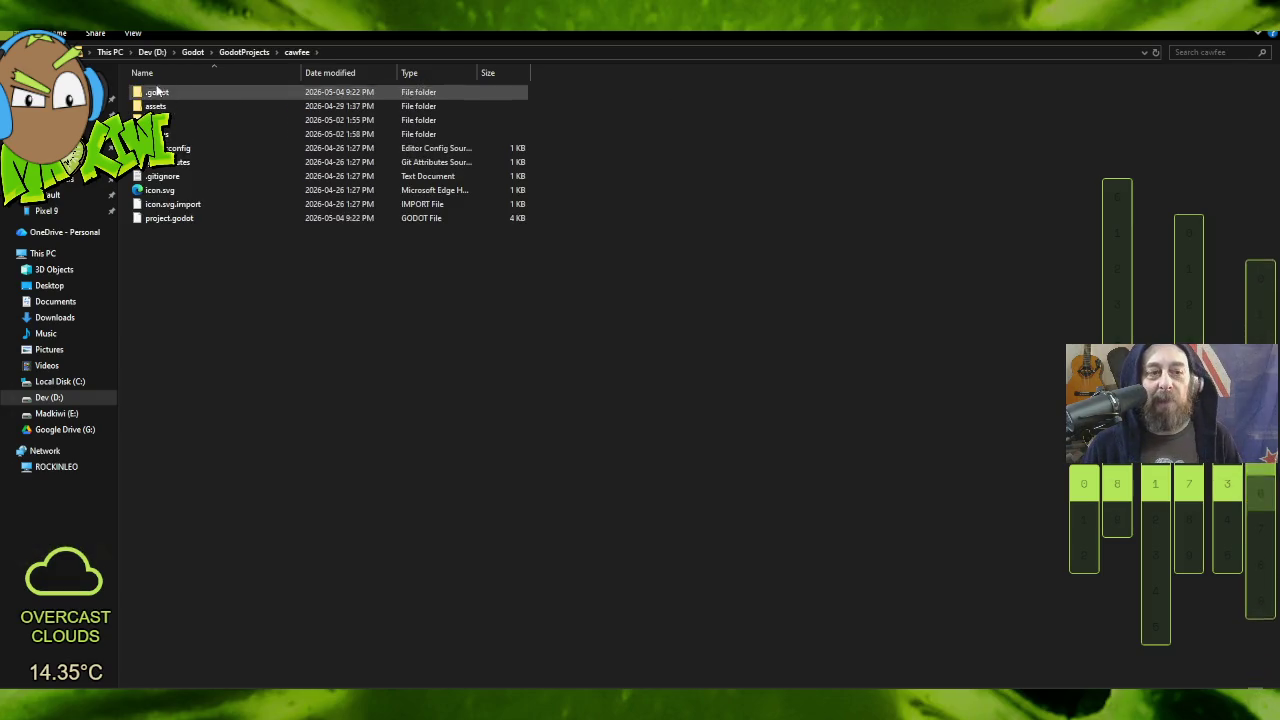
click(248, 52)
double_click(170, 120)
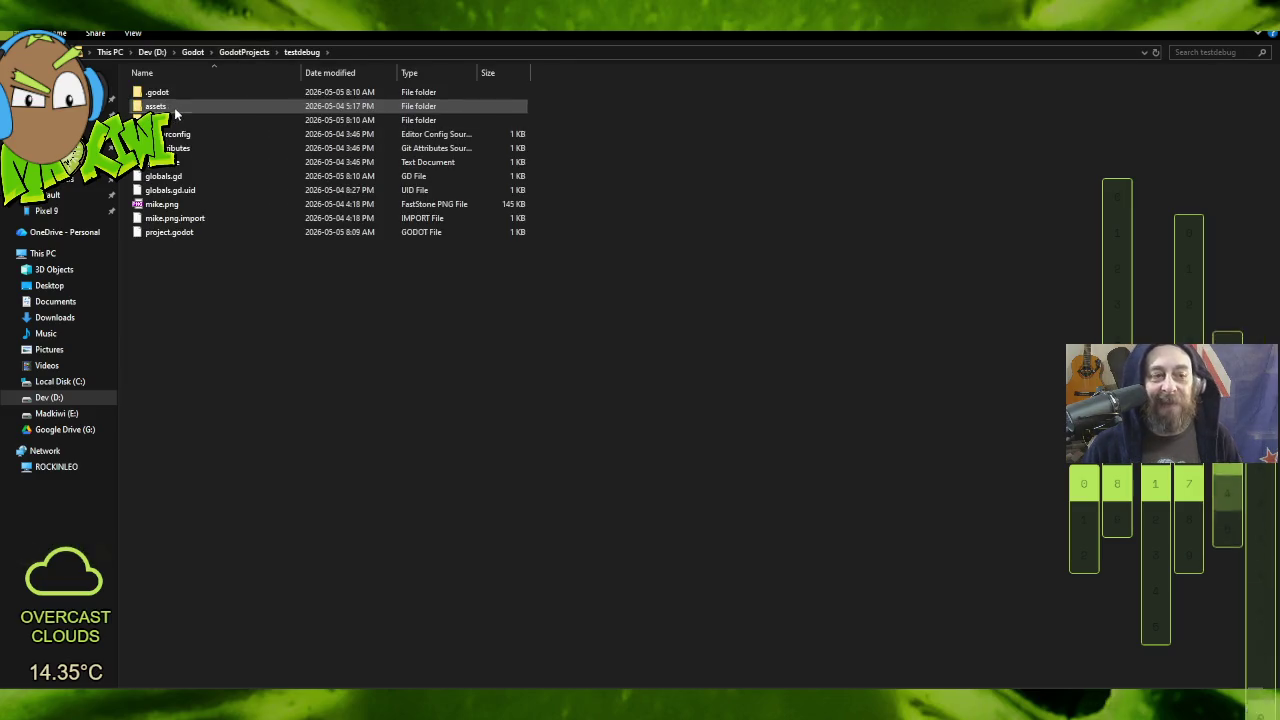
double_click(172, 108)
double_click(158, 92)
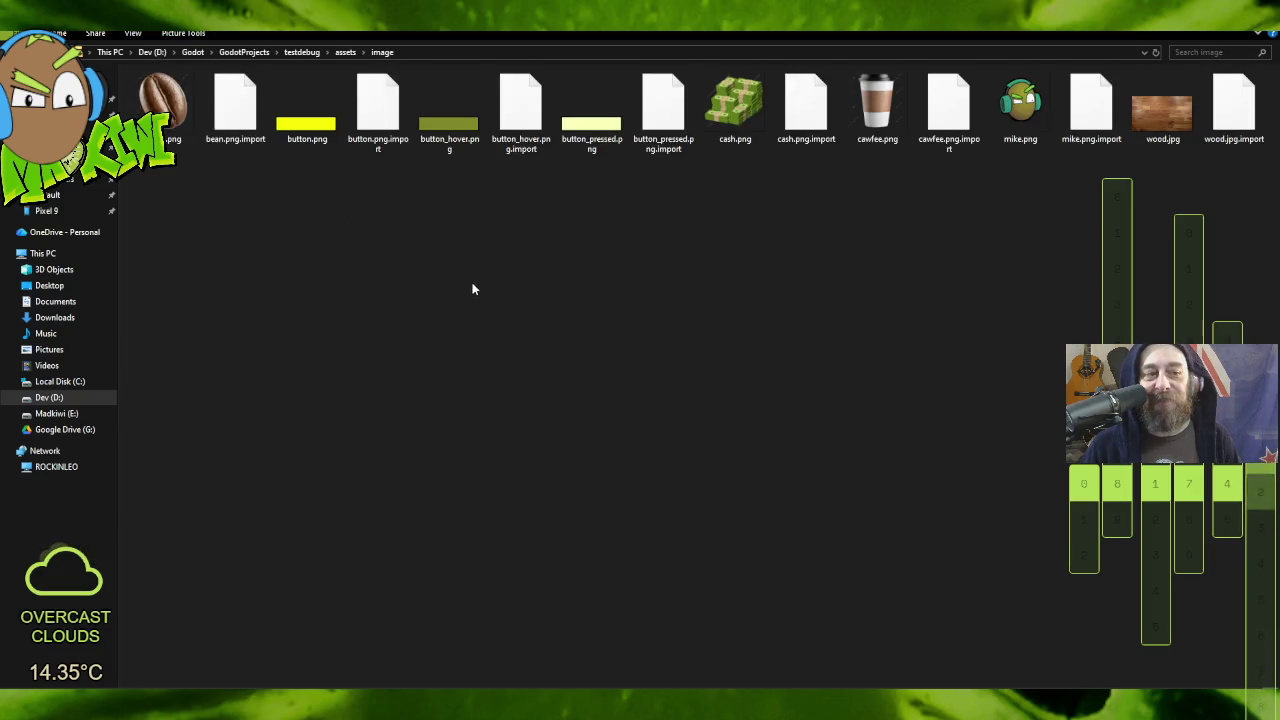
key(ctrl+v)
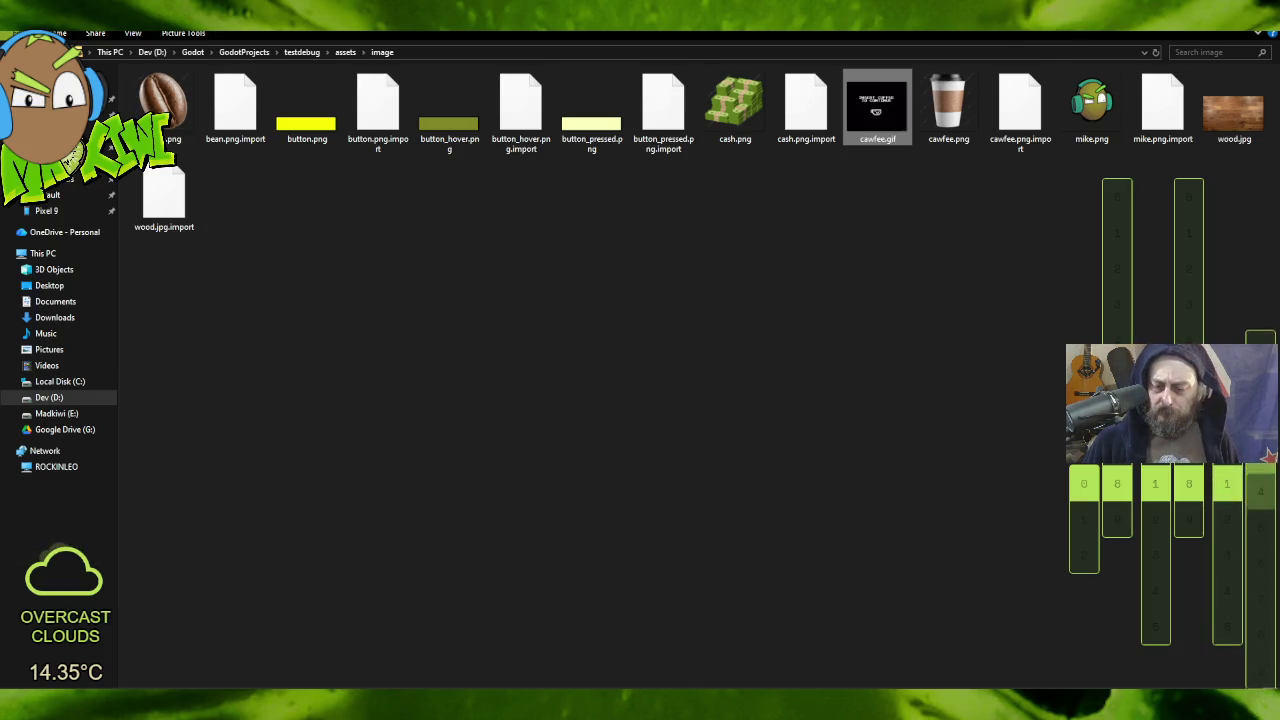
key(alt+Tab)
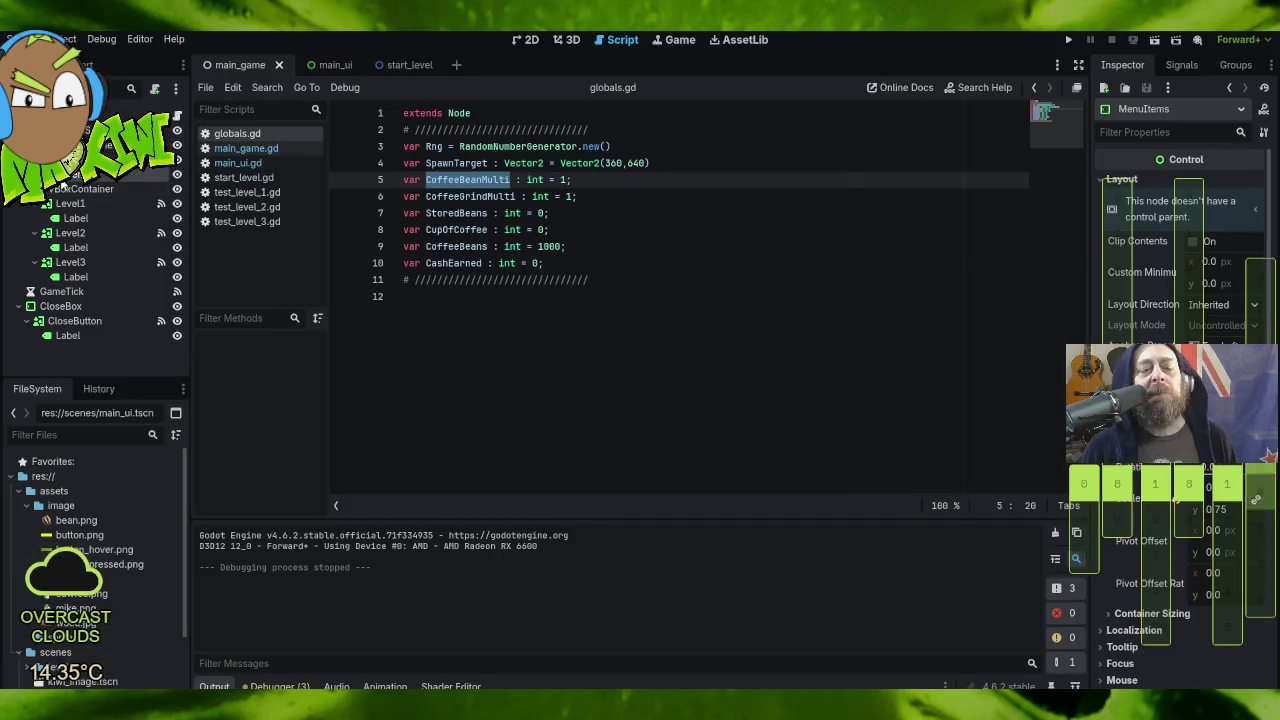
Step: Switch to the start_level scene and start adding a video child node, then cancel
click(324, 66)
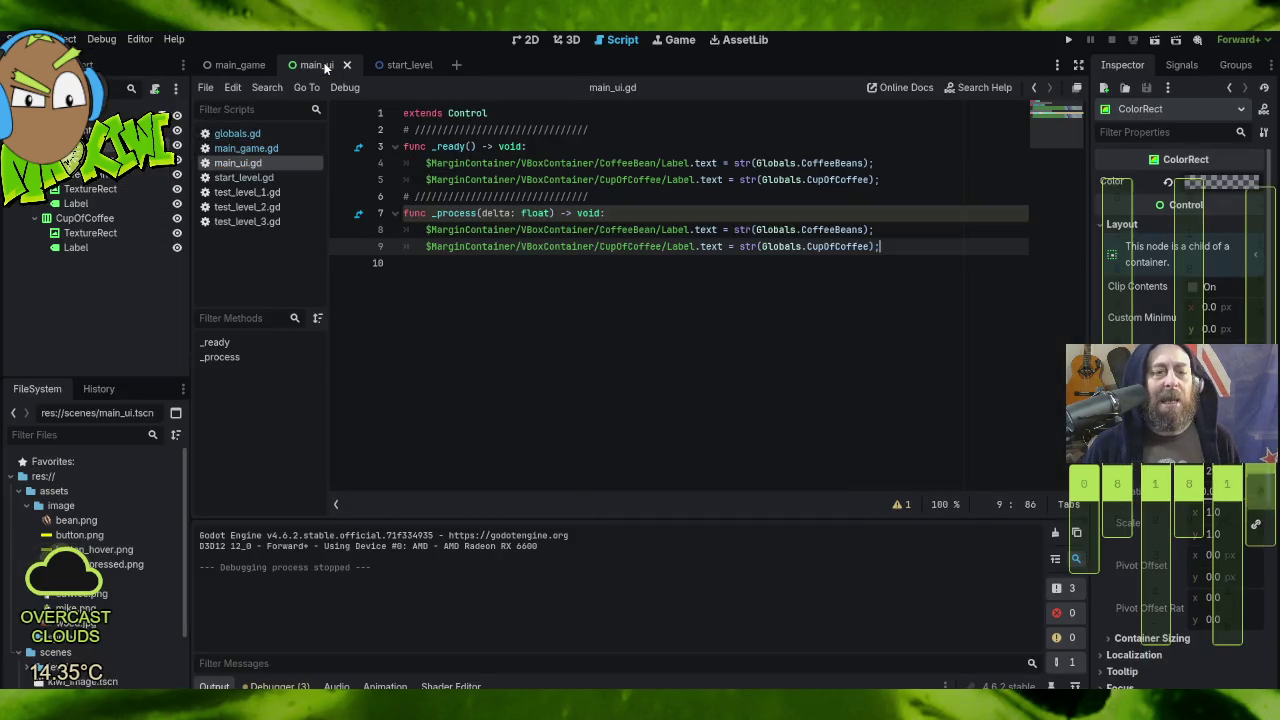
click(409, 63)
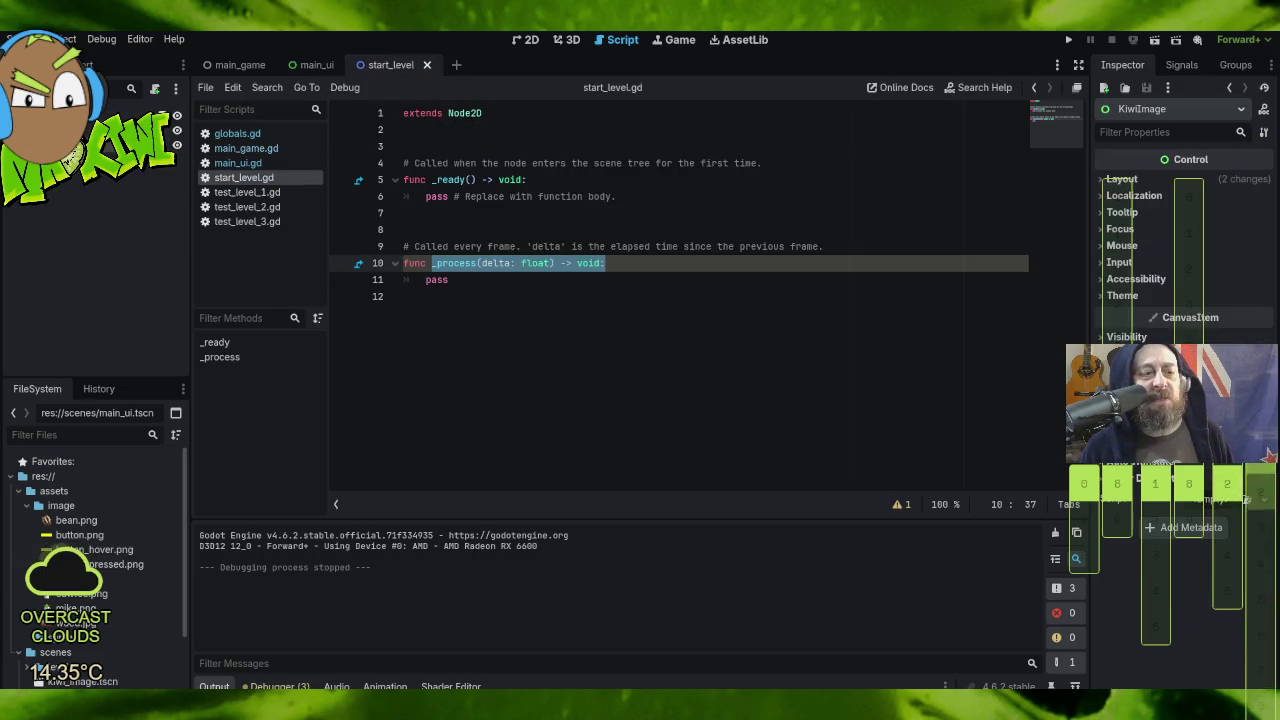
right_click(64, 110)
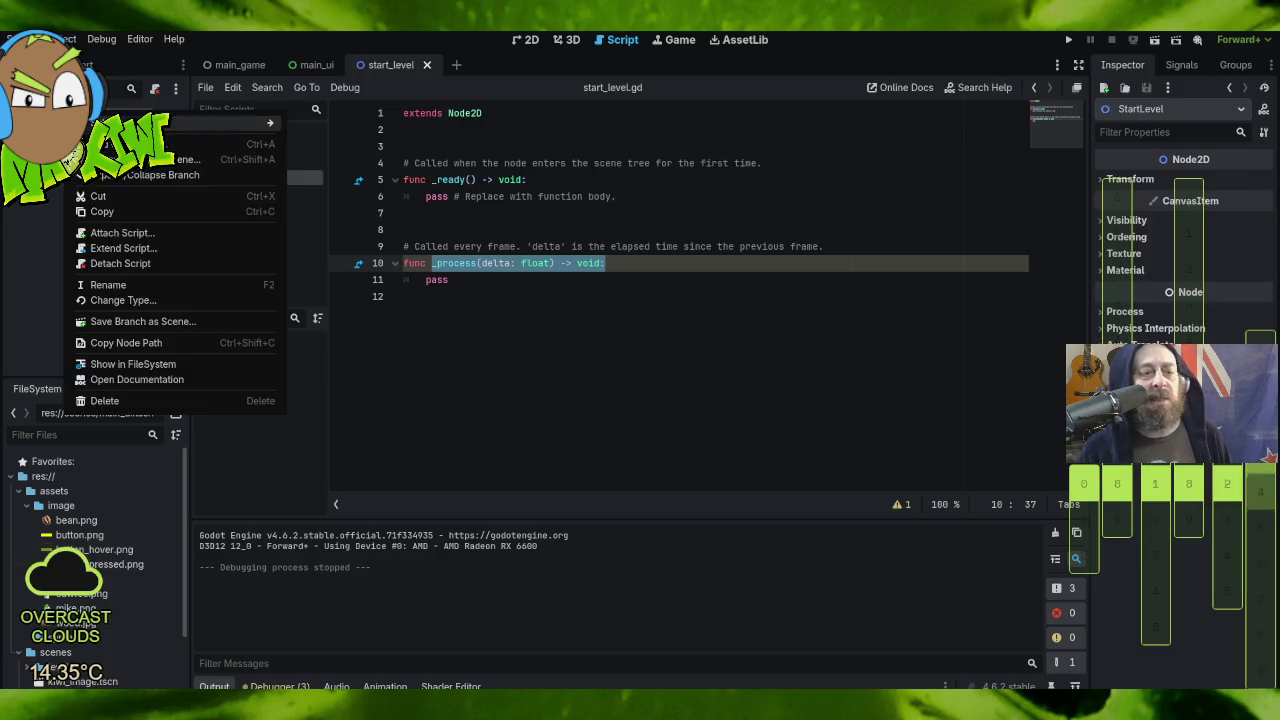
click(120, 144)
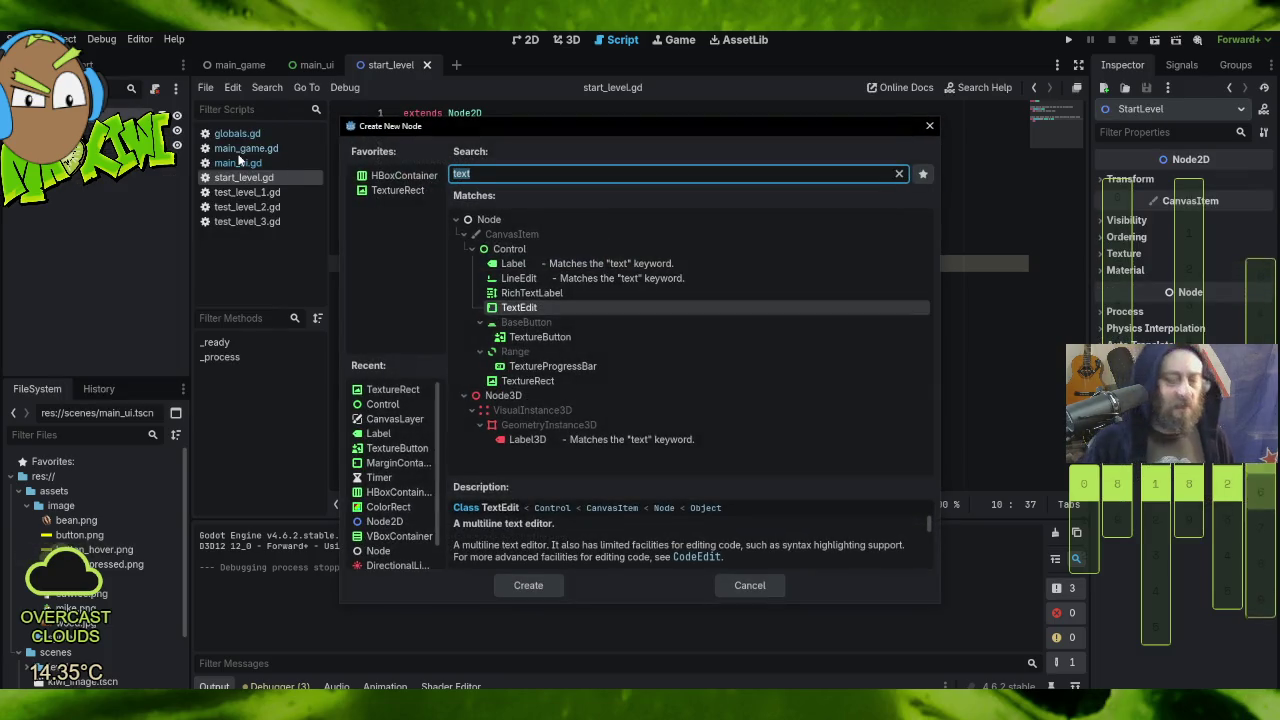
text(video)
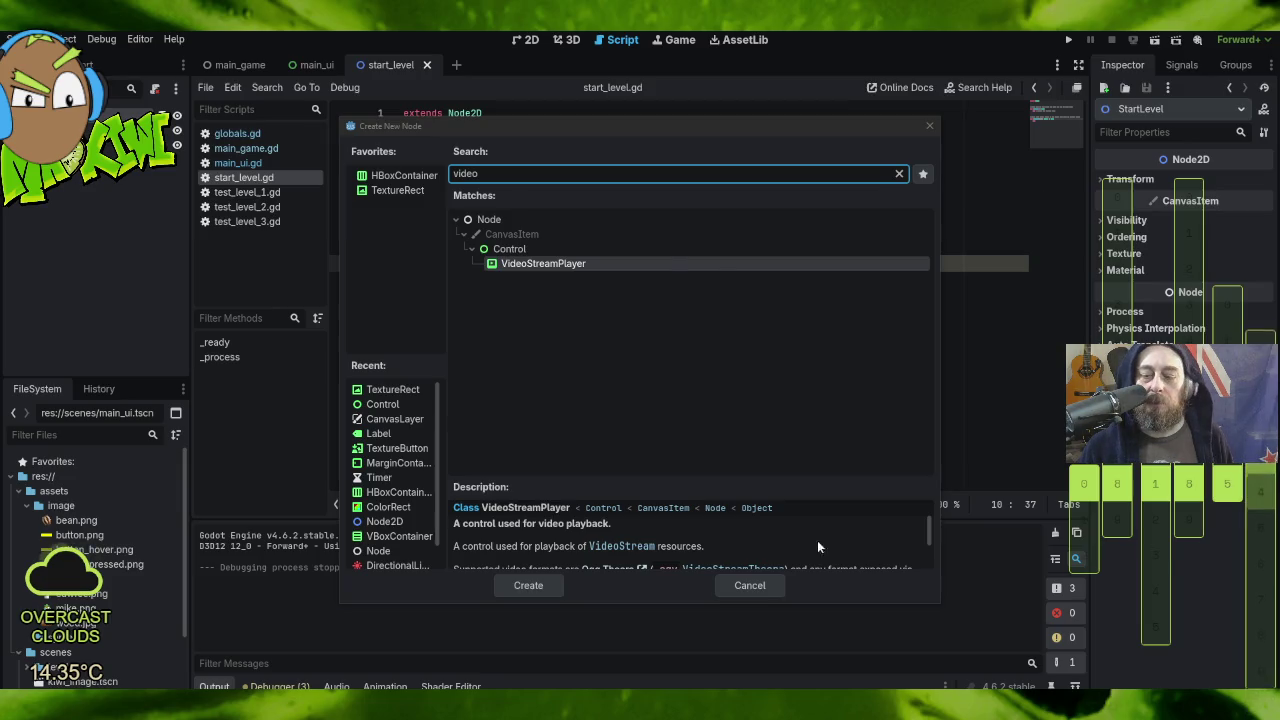
click(739, 588)
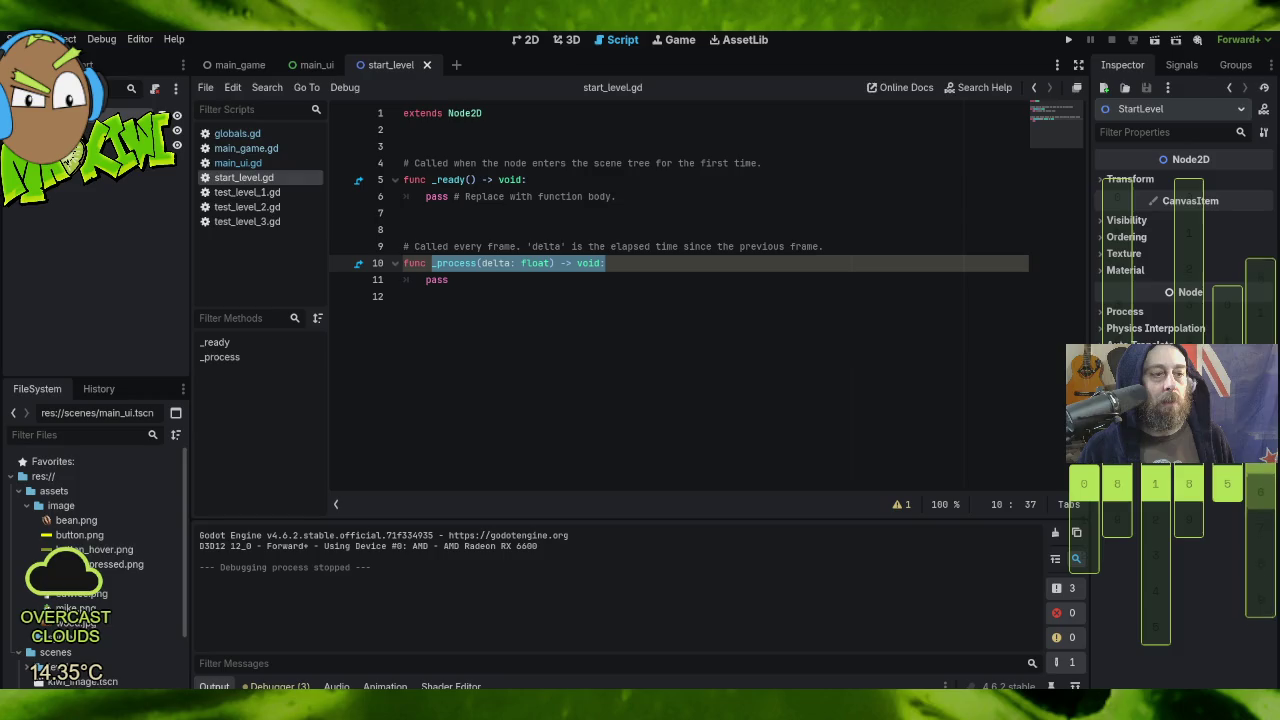
right_click(54, 100)
key(Escape)
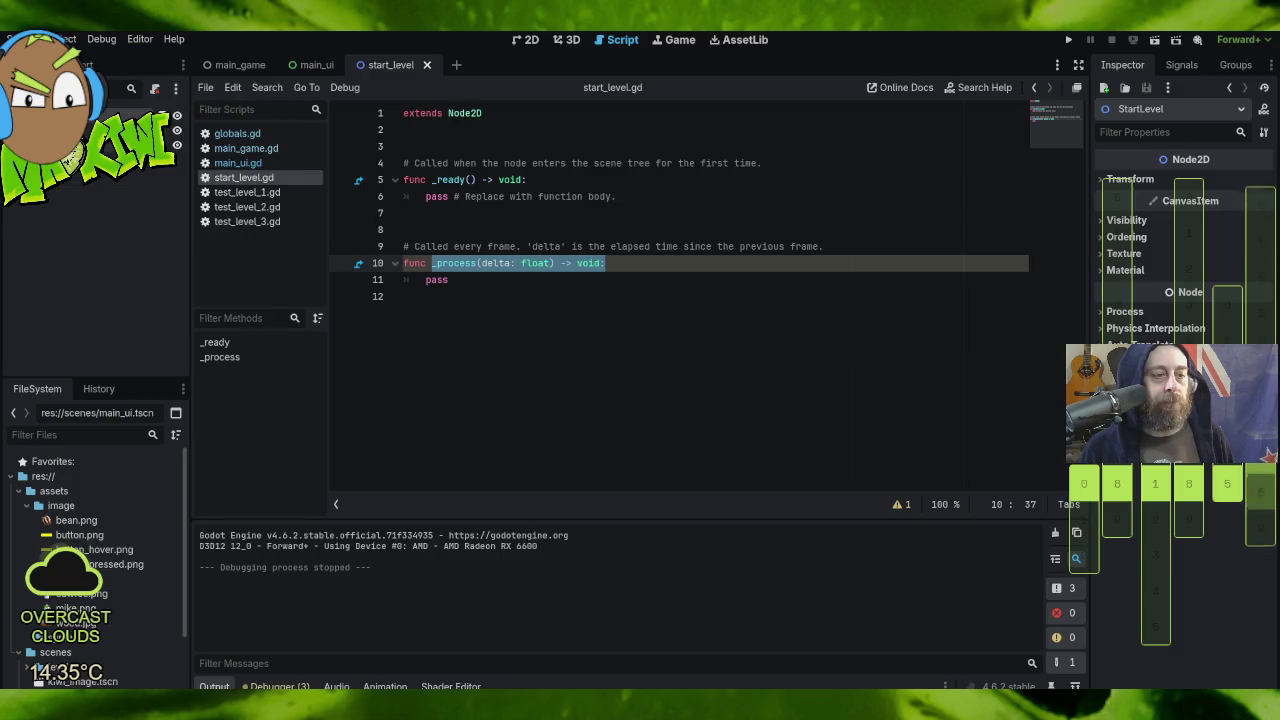
Step: Add a VideoStreamPlayer child node under StartLevel
right_click(24, 115)
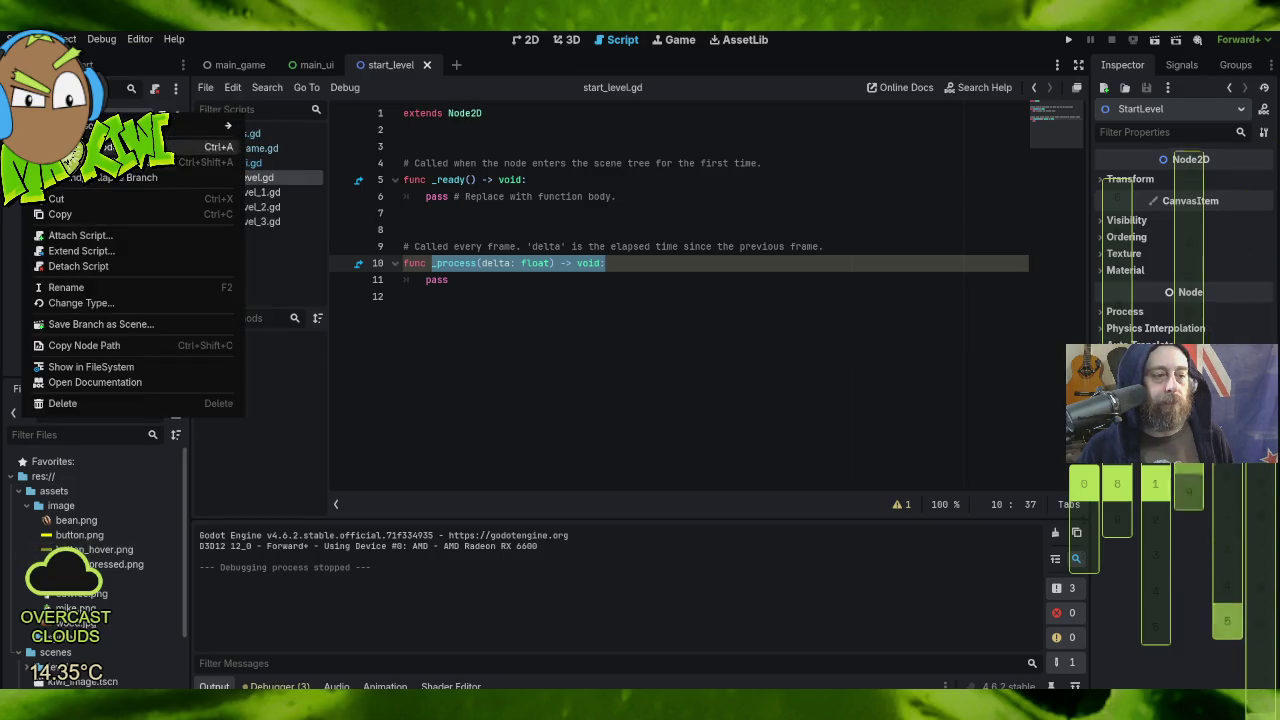
click(90, 147)
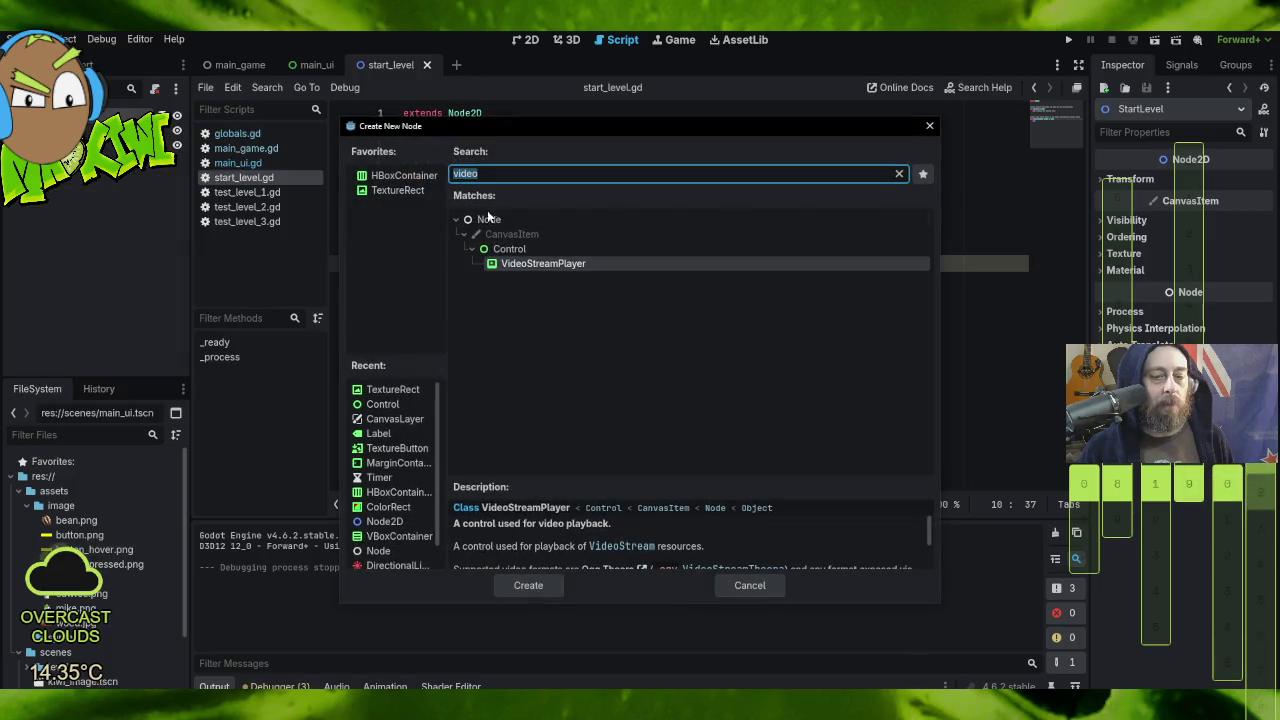
double_click(543, 263)
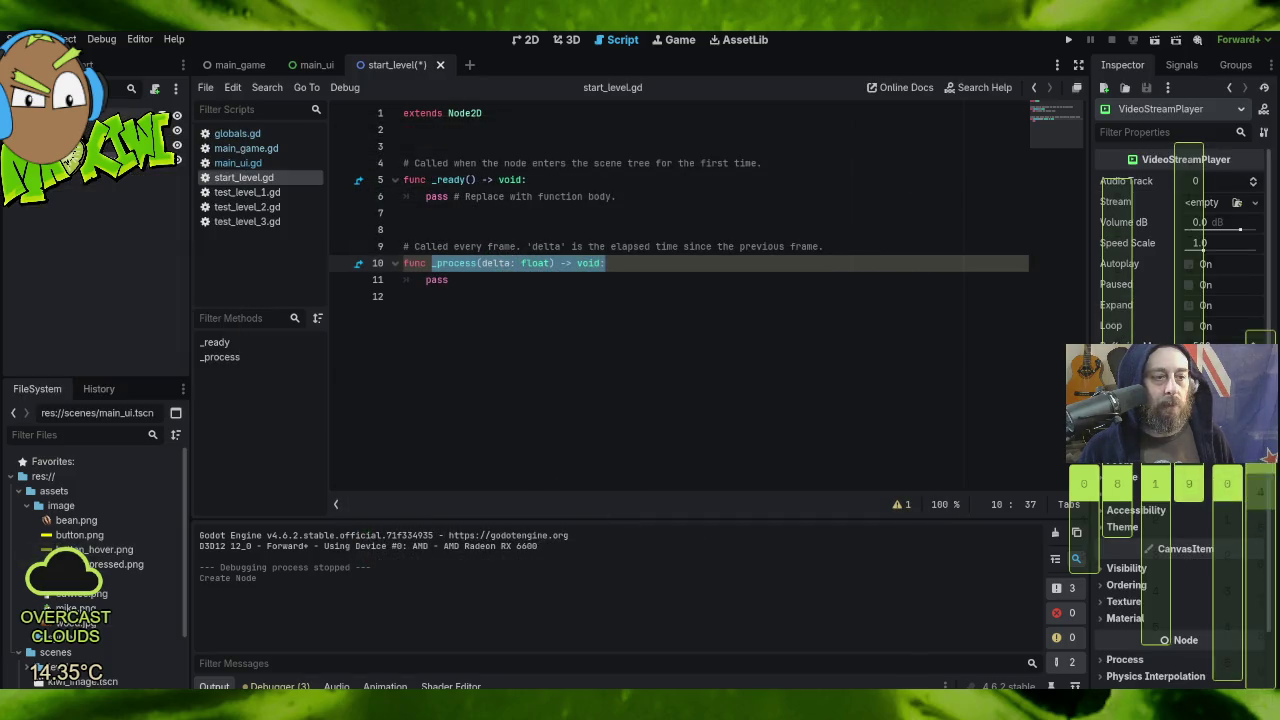
Step: Add a CanvasLayer child to StartLevel and nest the VideoStreamPlayer under it
right_click(68, 114)
click(215, 145)
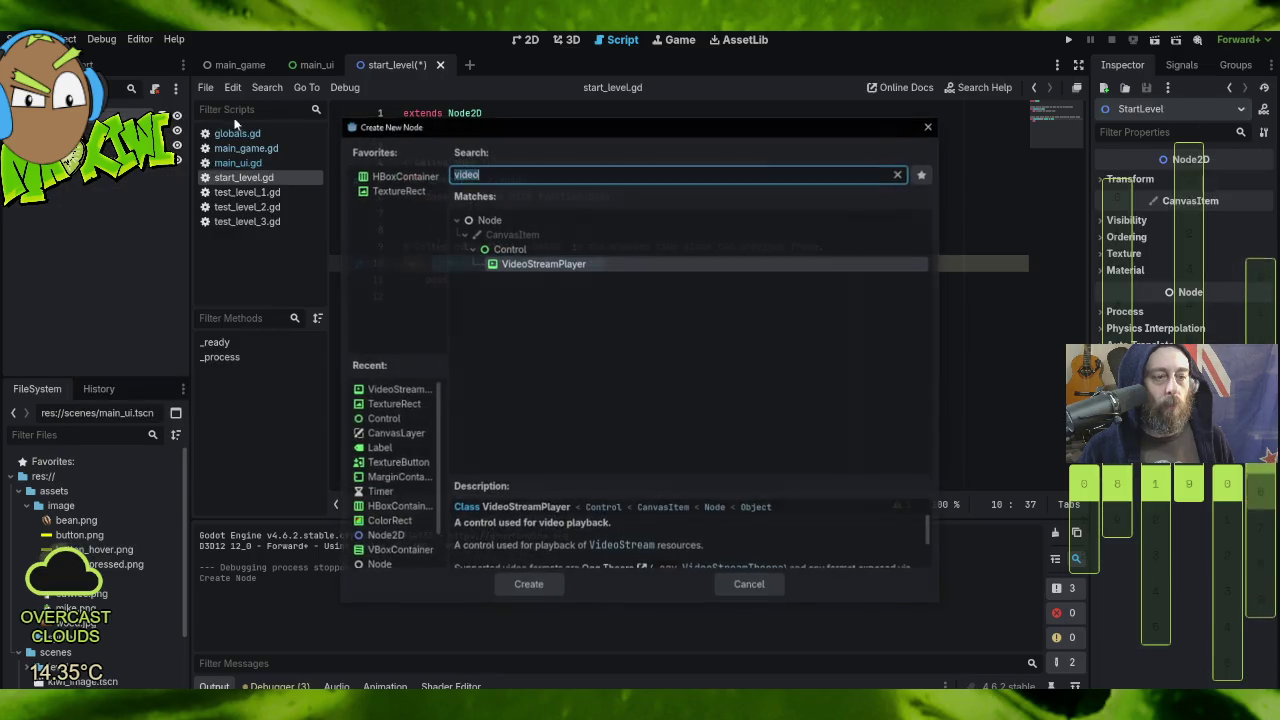
text(anv)
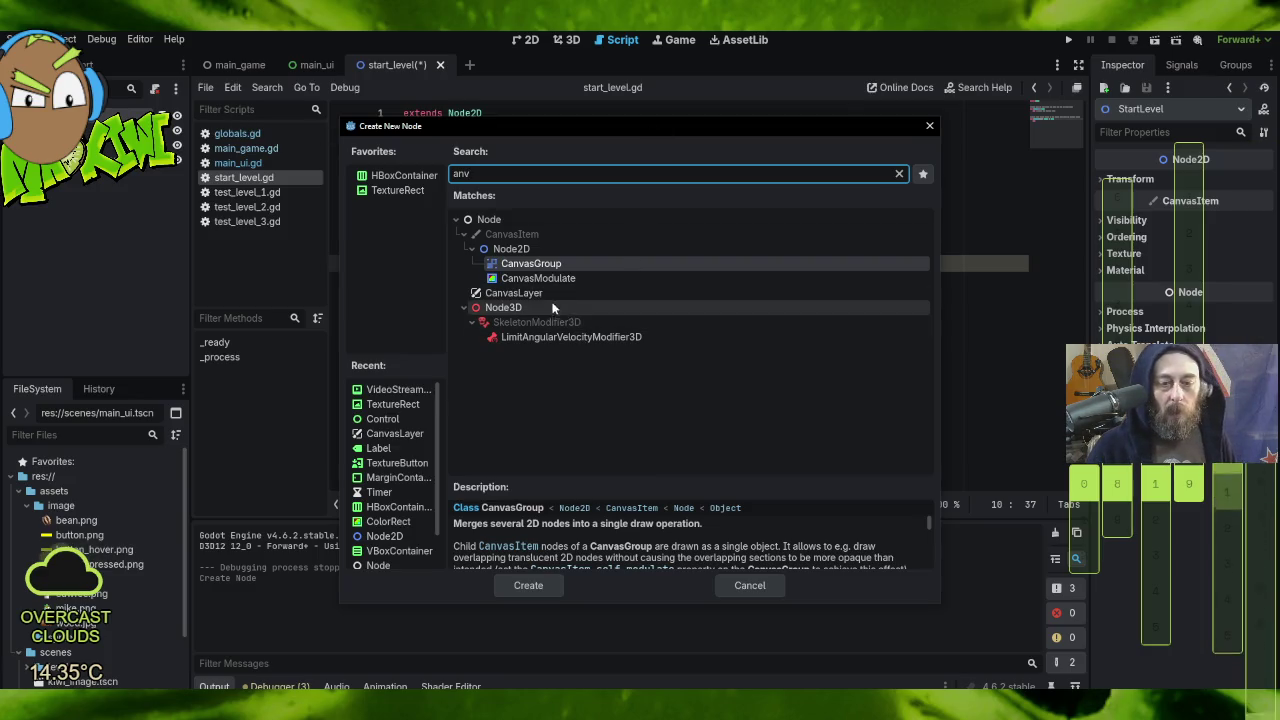
double_click(537, 293)
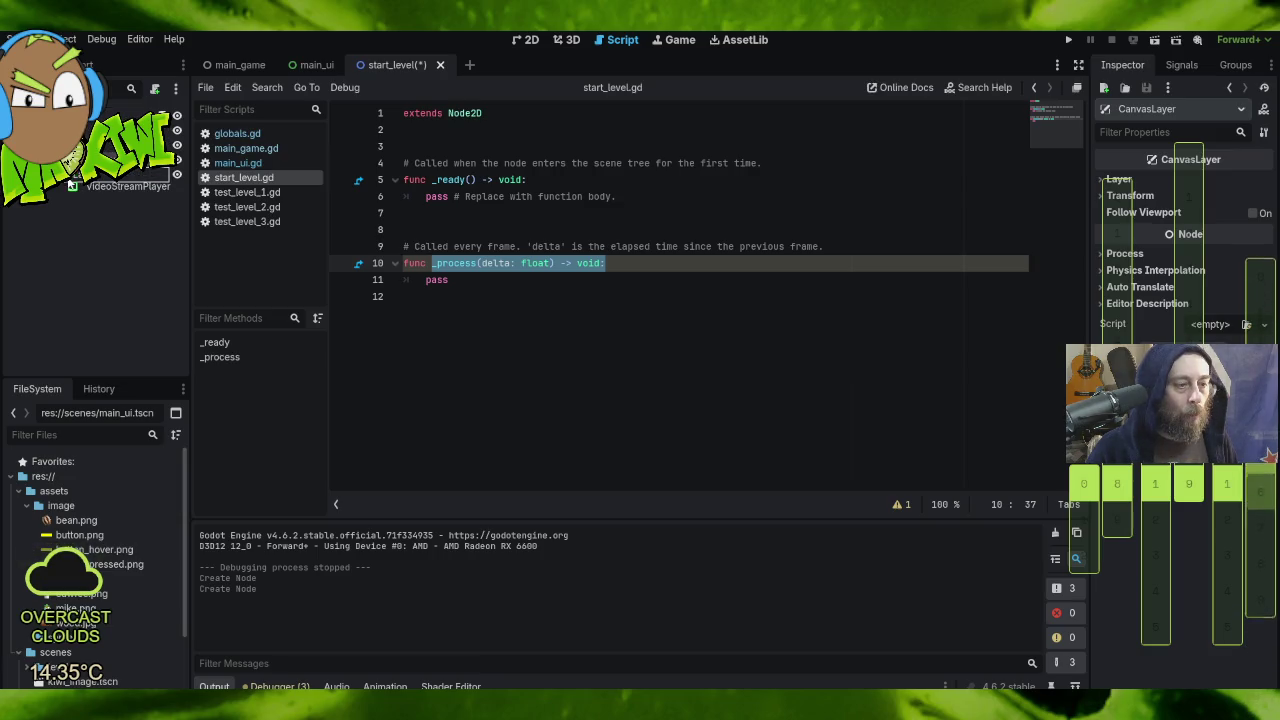
drag(110, 186, 100, 172)
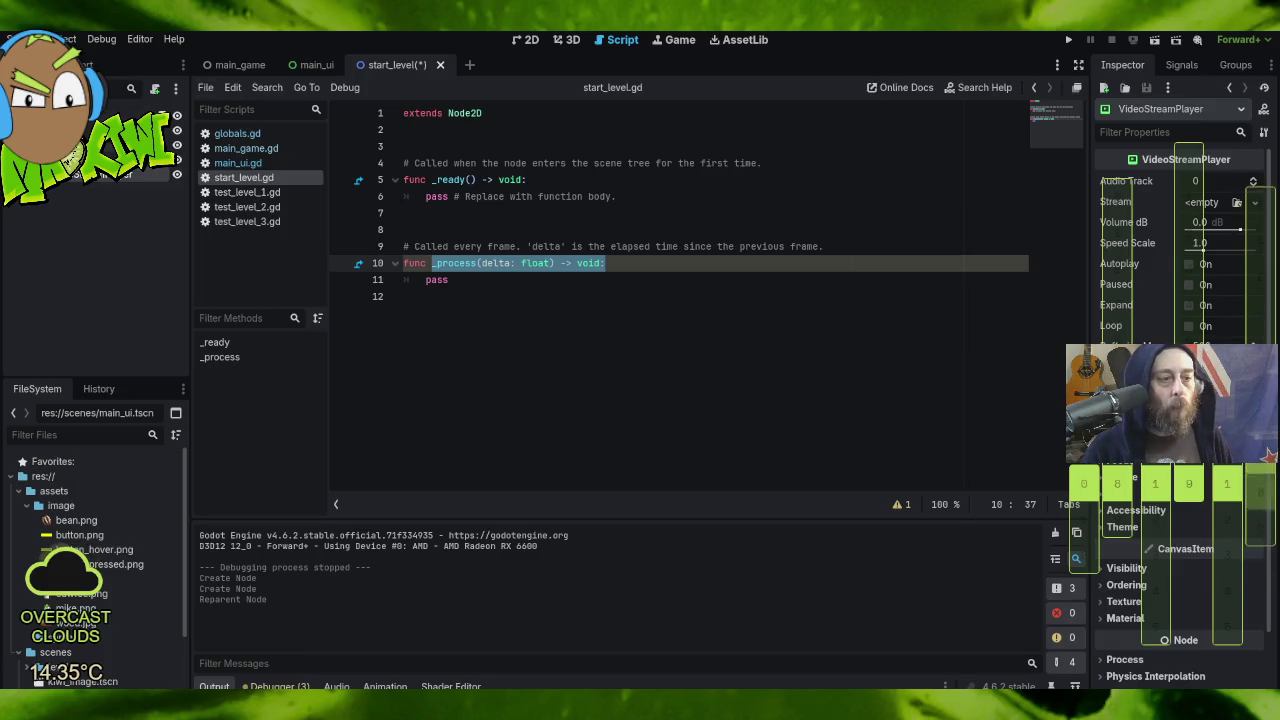
click(113, 103)
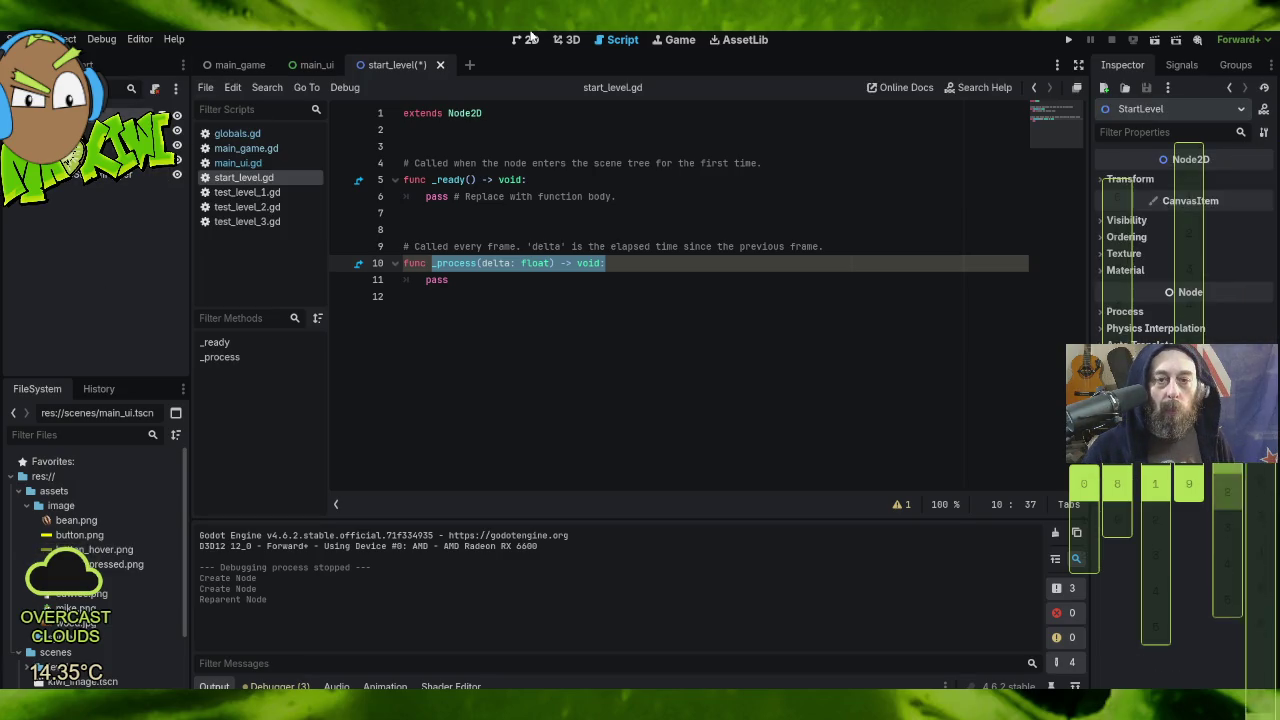
Step: Give the VideoStreamPlayer the Full Rect anchor preset, then check its Stream options
click(540, 40)
scroll(603, 251, down, 5)
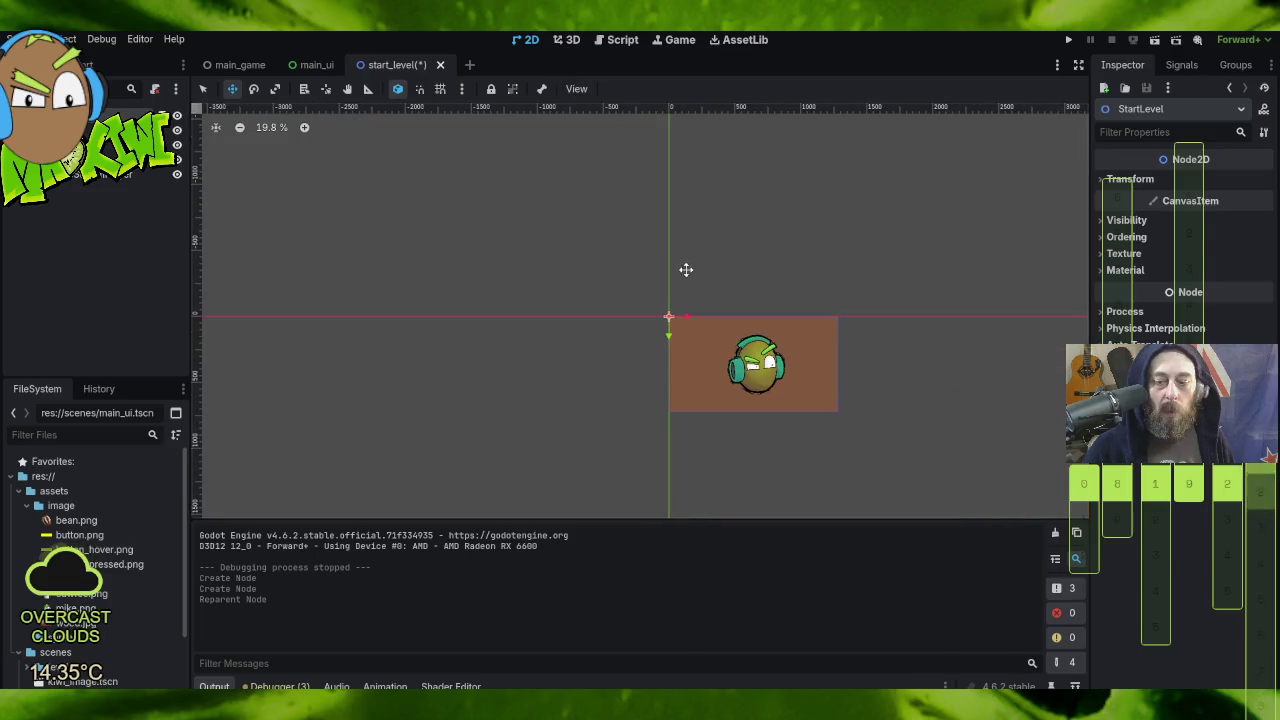
mouse_move(937, 403)
mouse_down()
mouse_move(760, 363)
mouse_move(737, 309)
mouse_up()
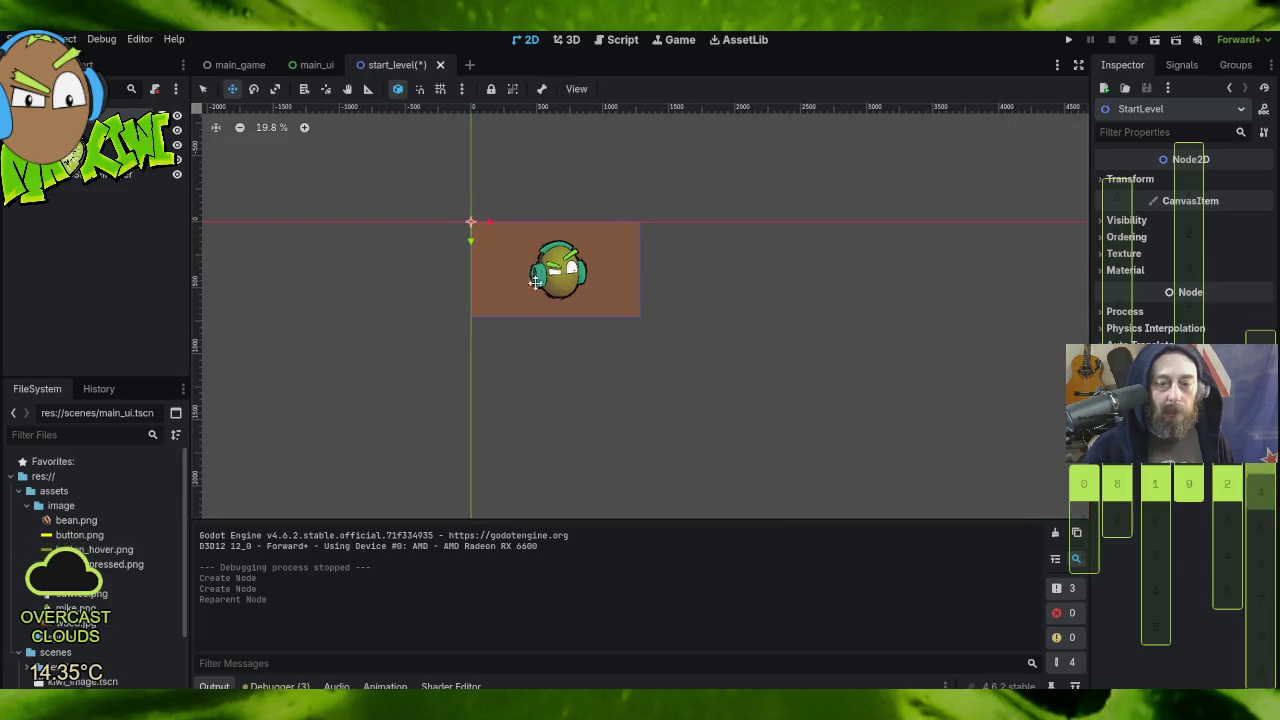
scroll(546, 323, up, 3)
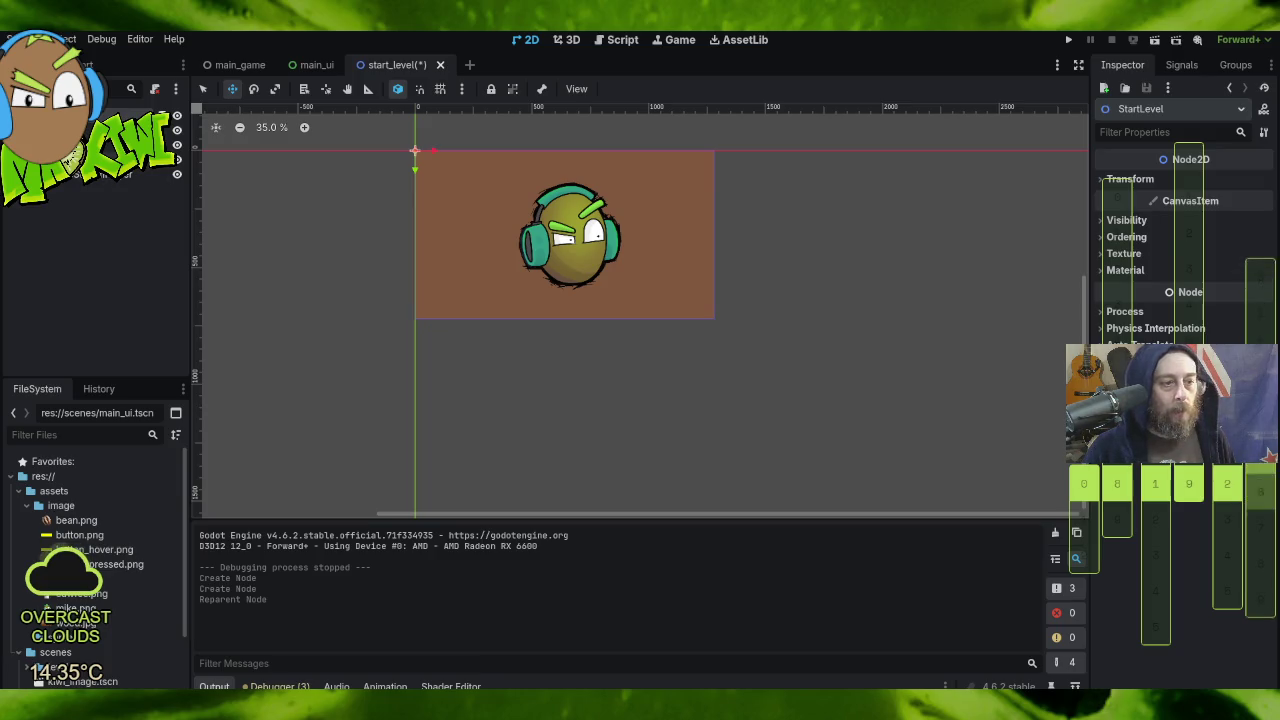
click(110, 177)
click(100, 161)
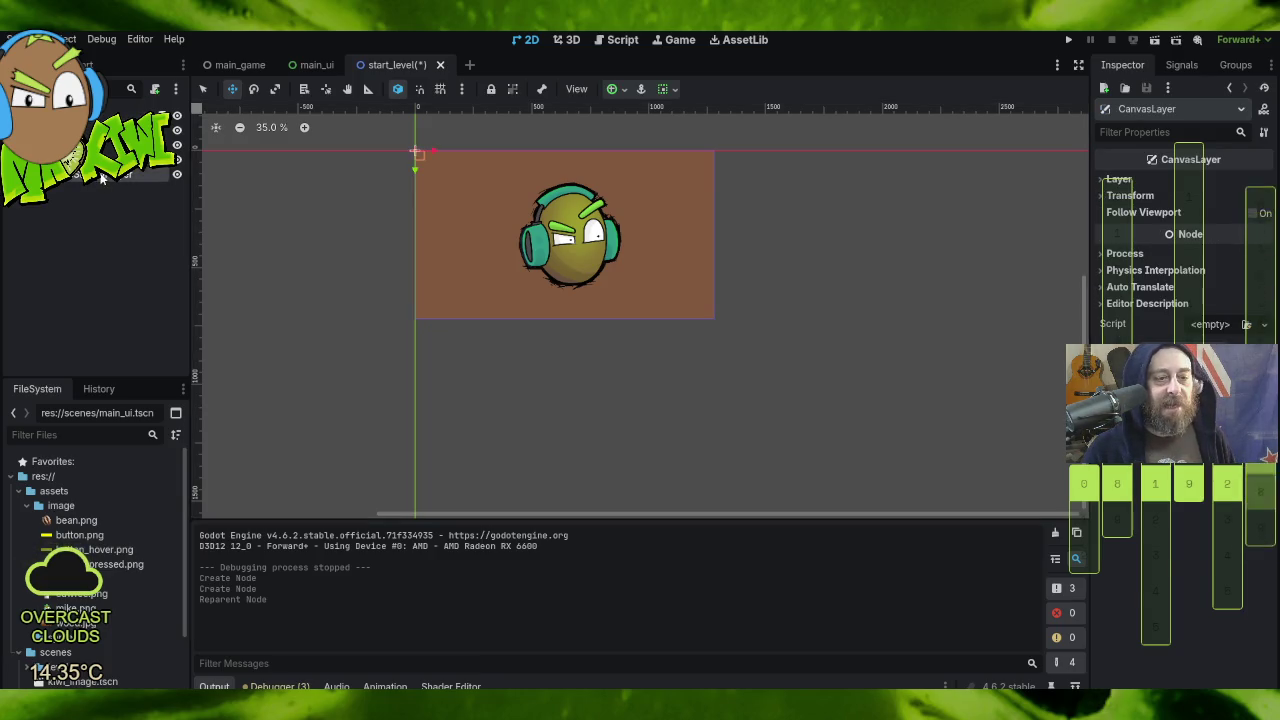
click(617, 89)
click(694, 213)
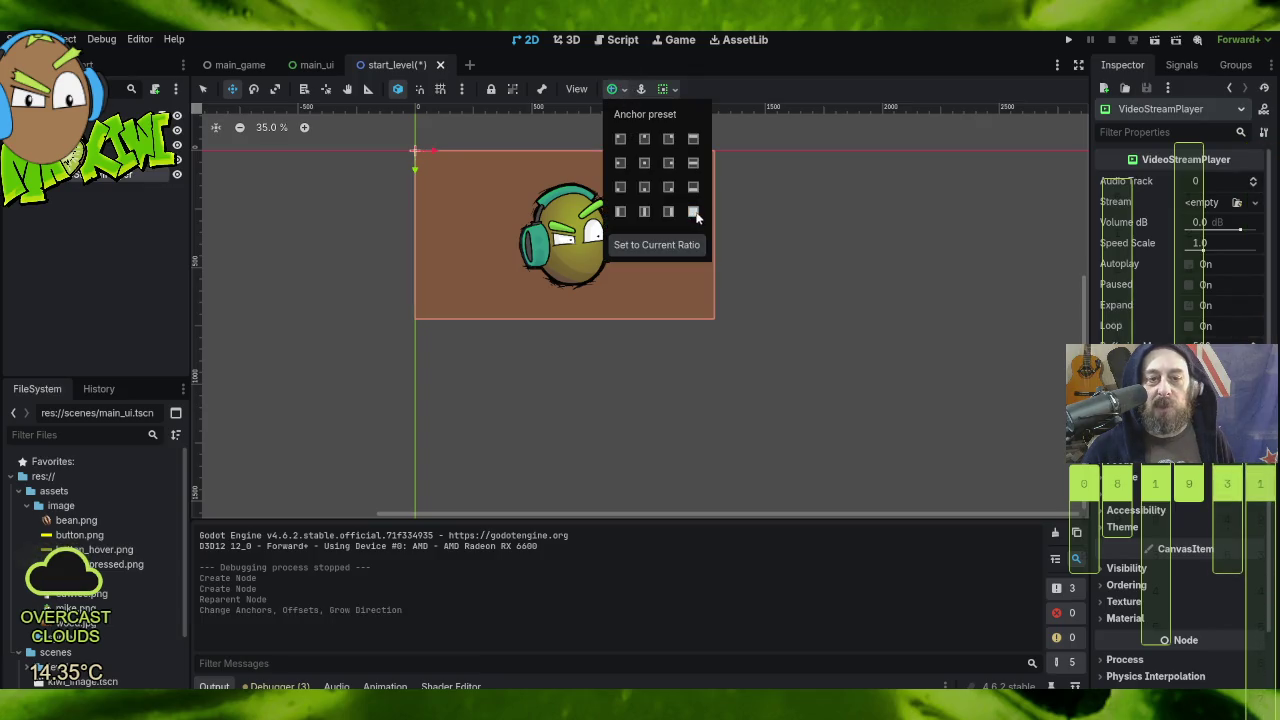
click(793, 302)
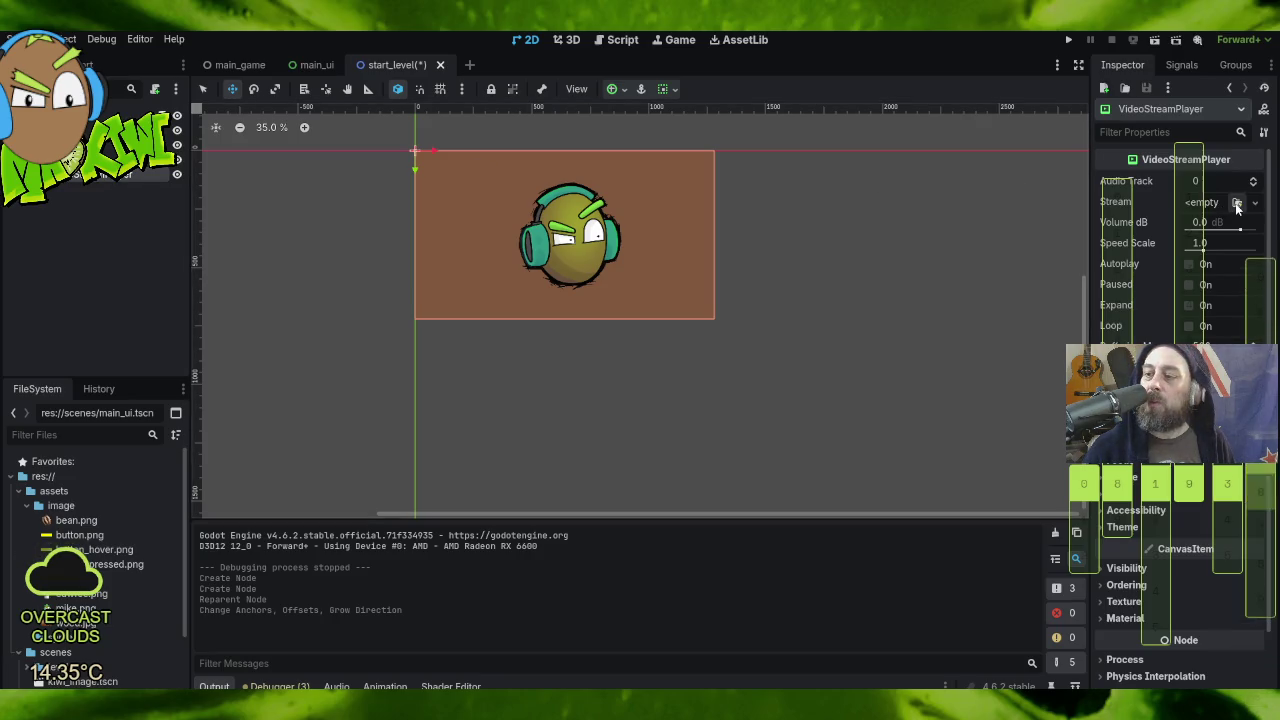
click(1204, 205)
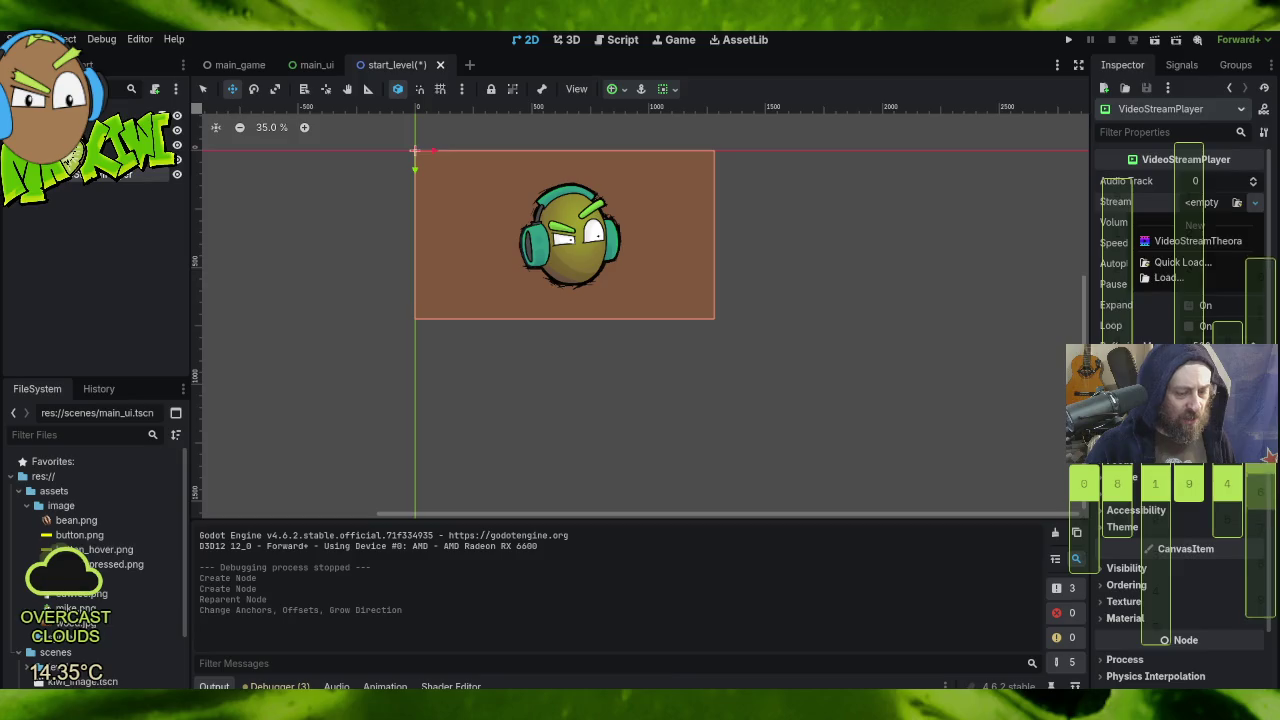
key(alt+Tab)
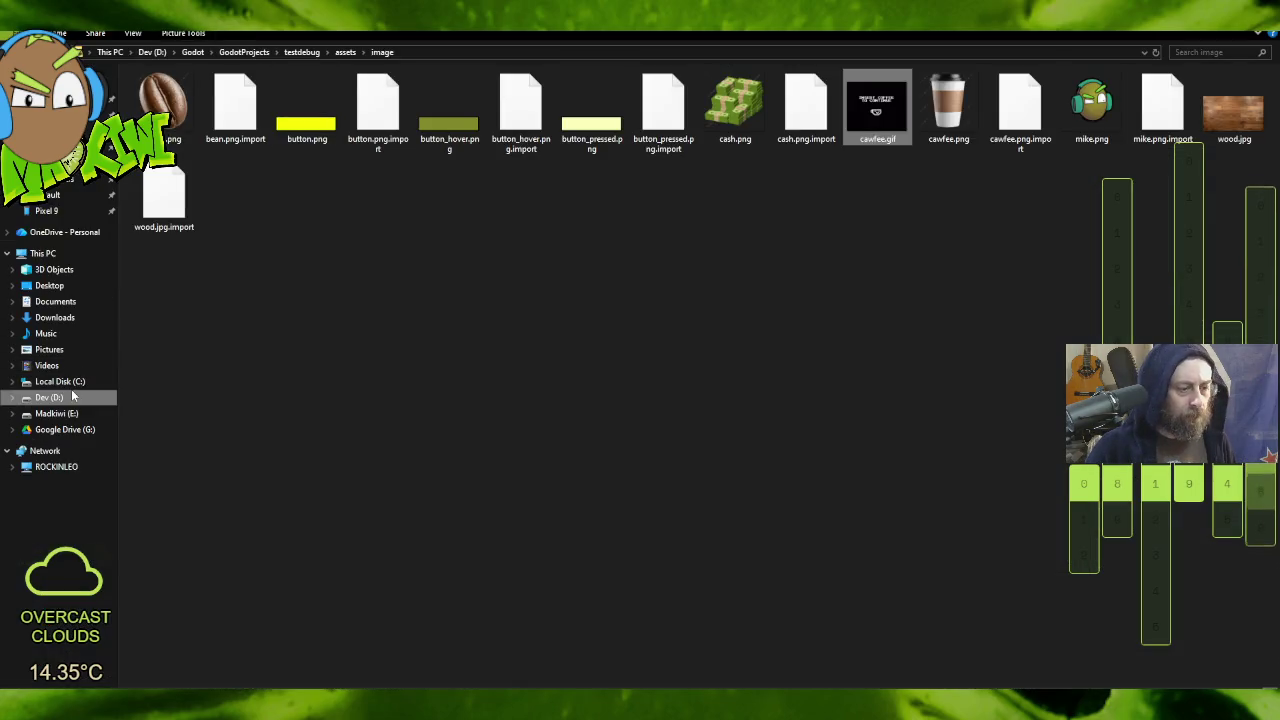
Step: Copy fugged.mp4 from D:\TWITCH\clips and go back to the project's assets\image folder
right_click(165, 710)
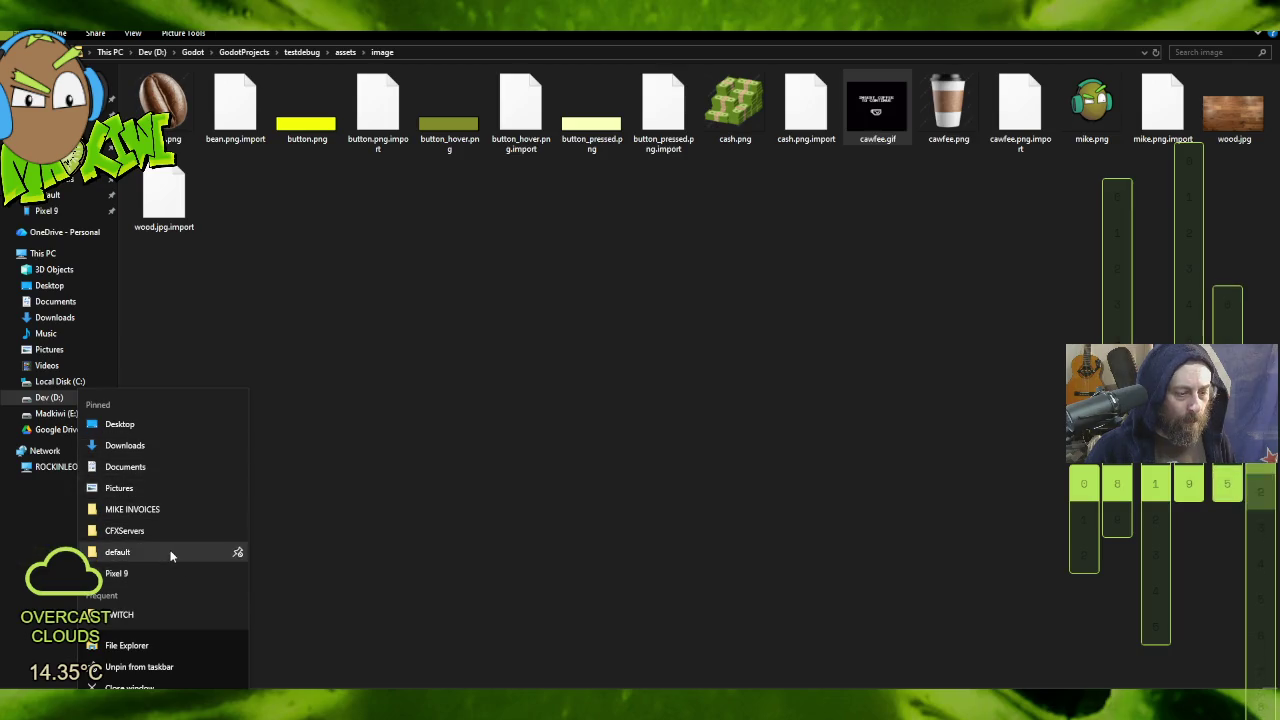
click(160, 614)
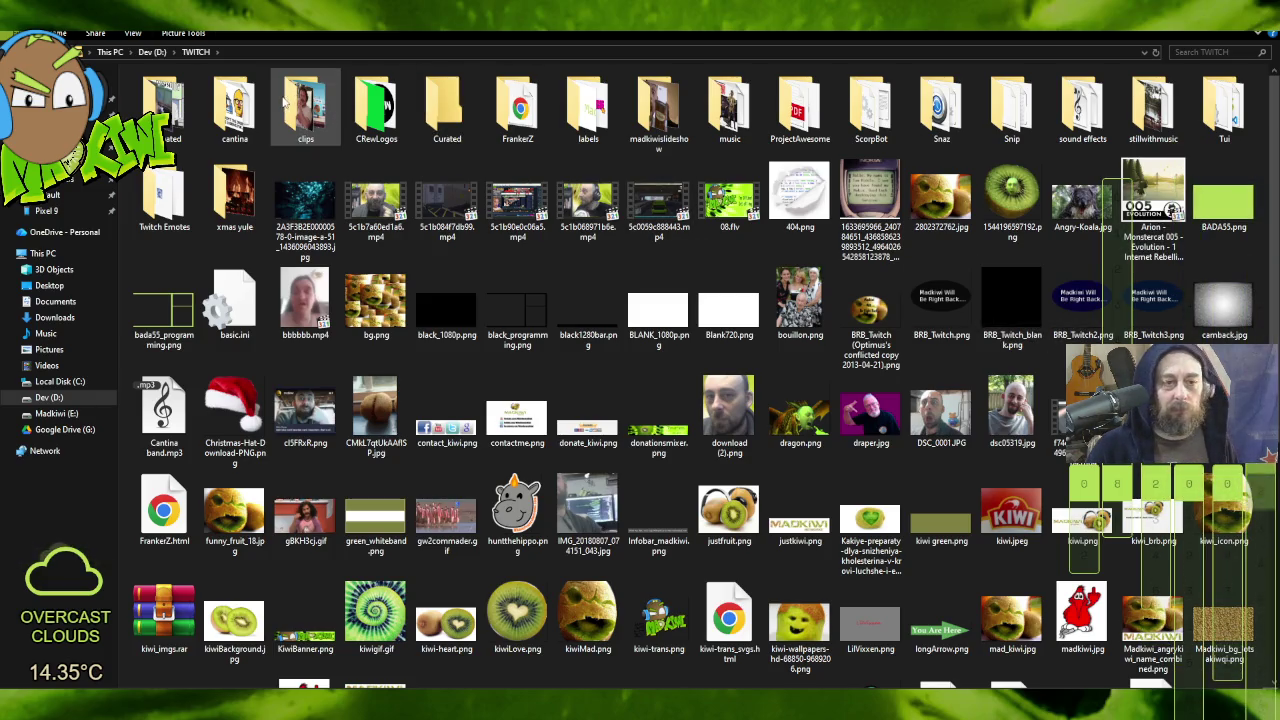
double_click(314, 108)
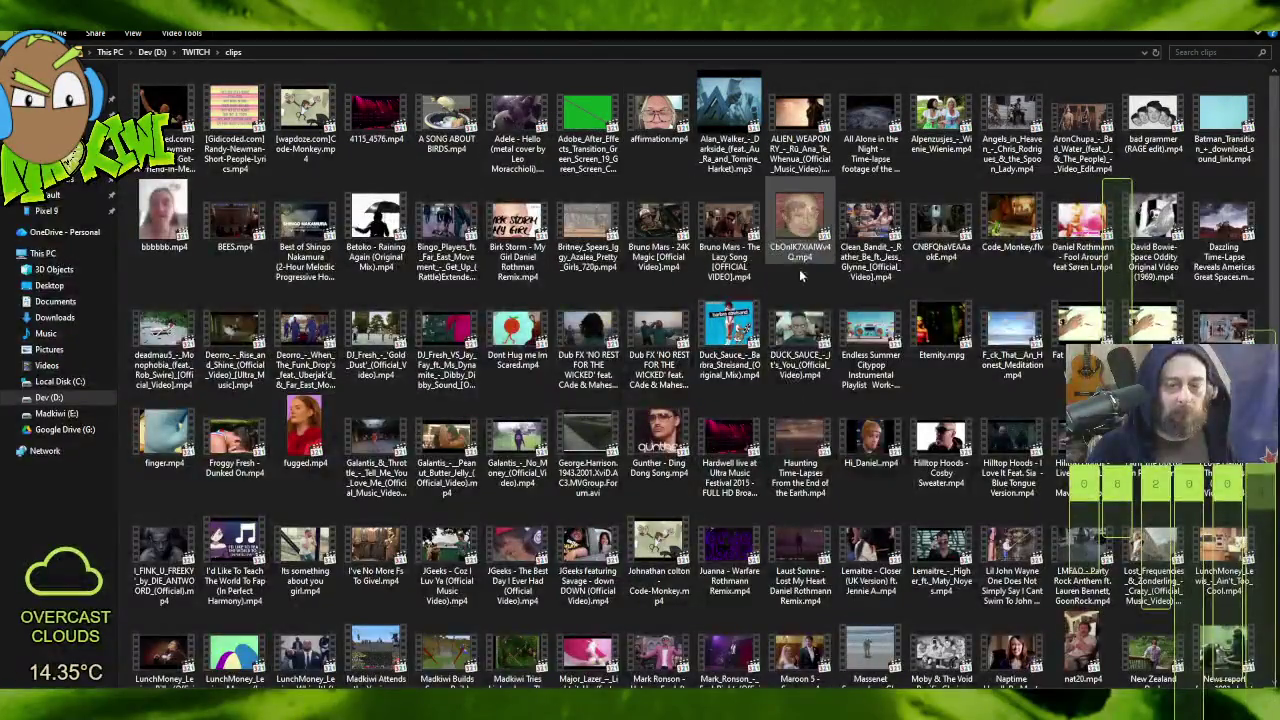
scroll(895, 432, down, 5)
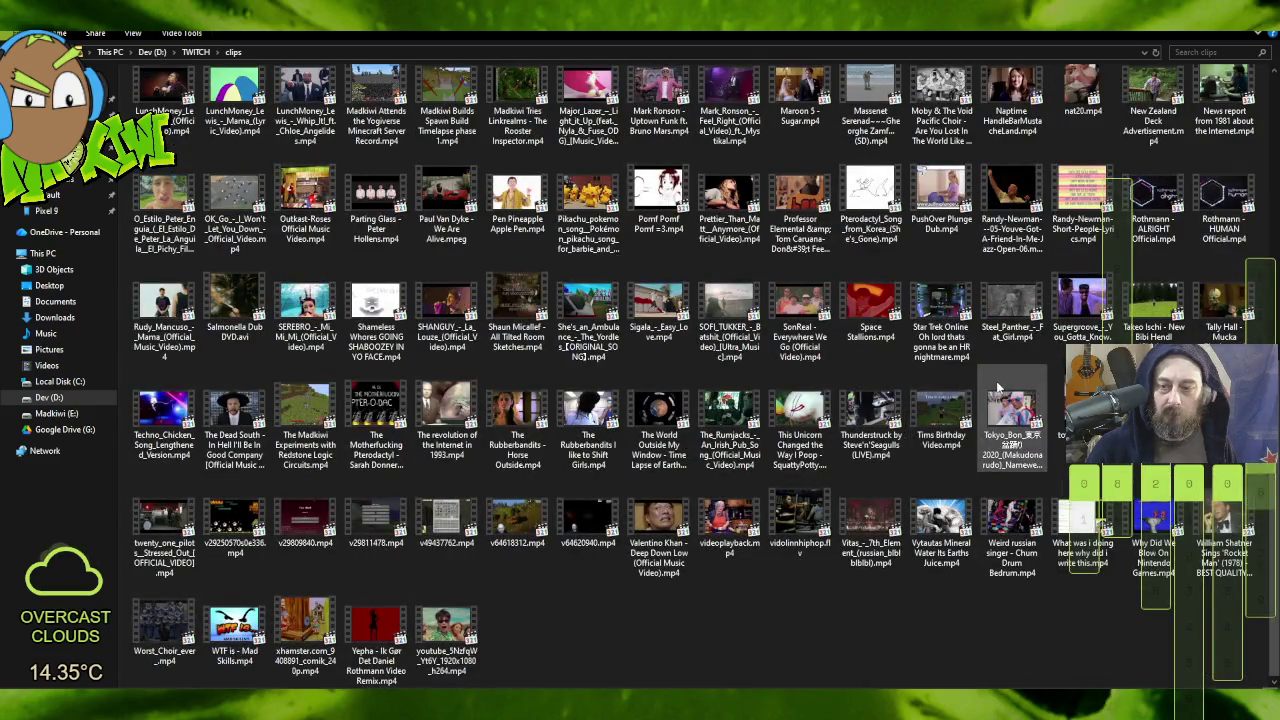
scroll(820, 390, up, 5)
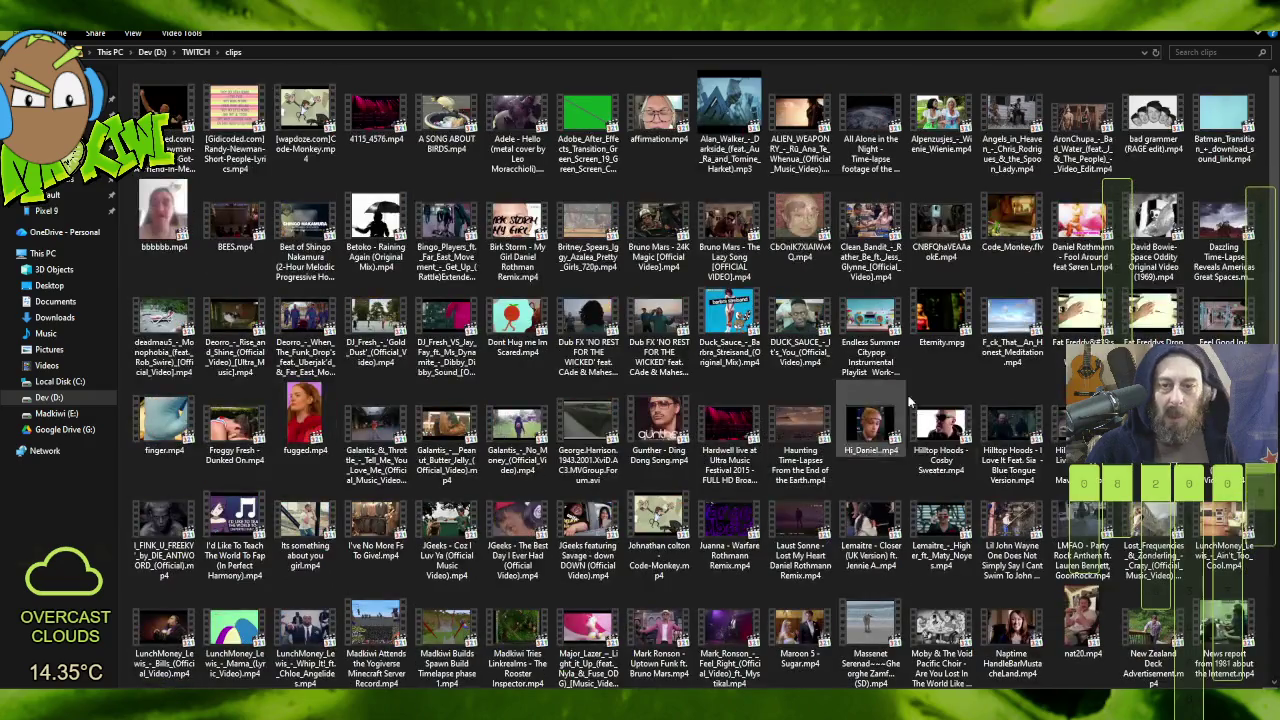
scroll(995, 420, down, 5)
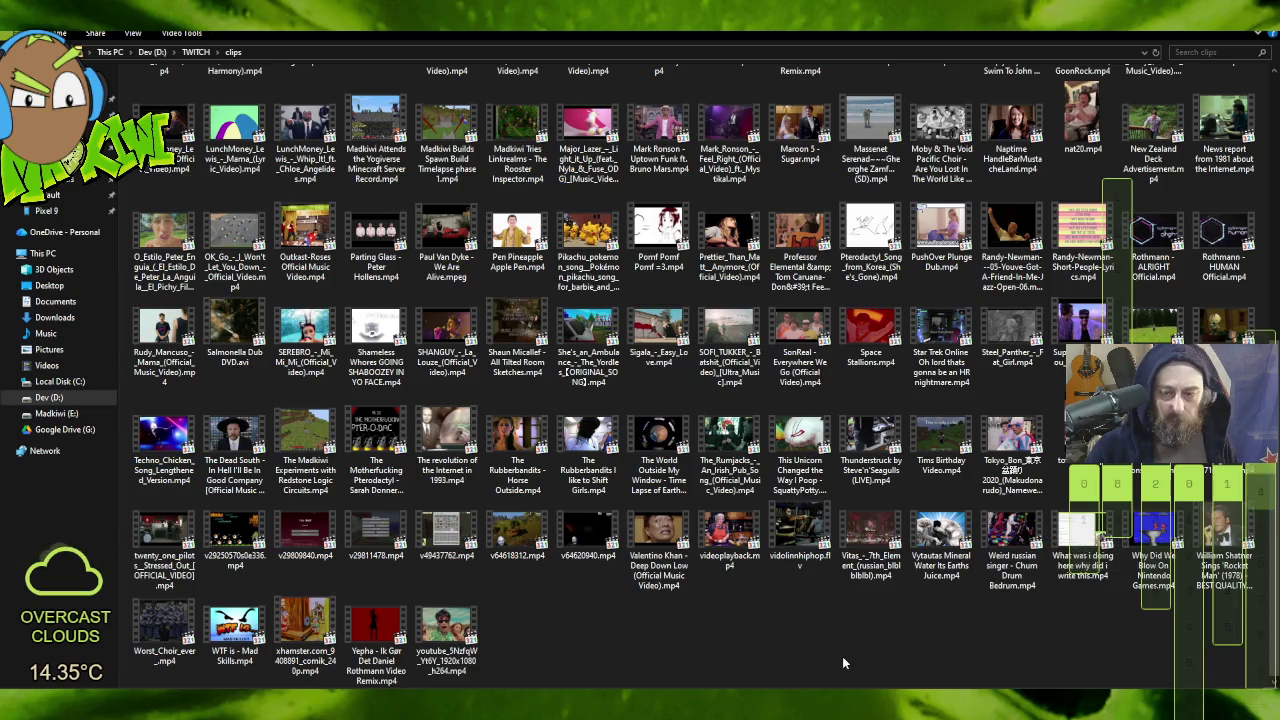
scroll(842, 656, up, 5)
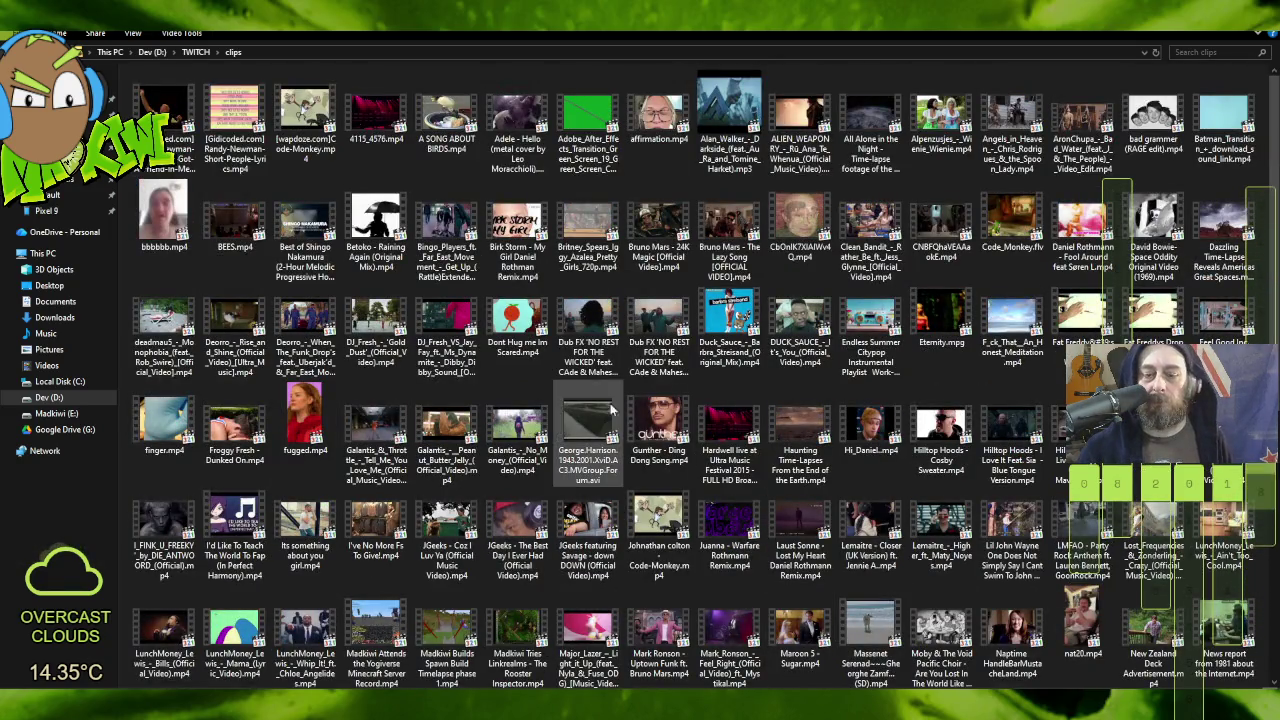
right_click(309, 412)
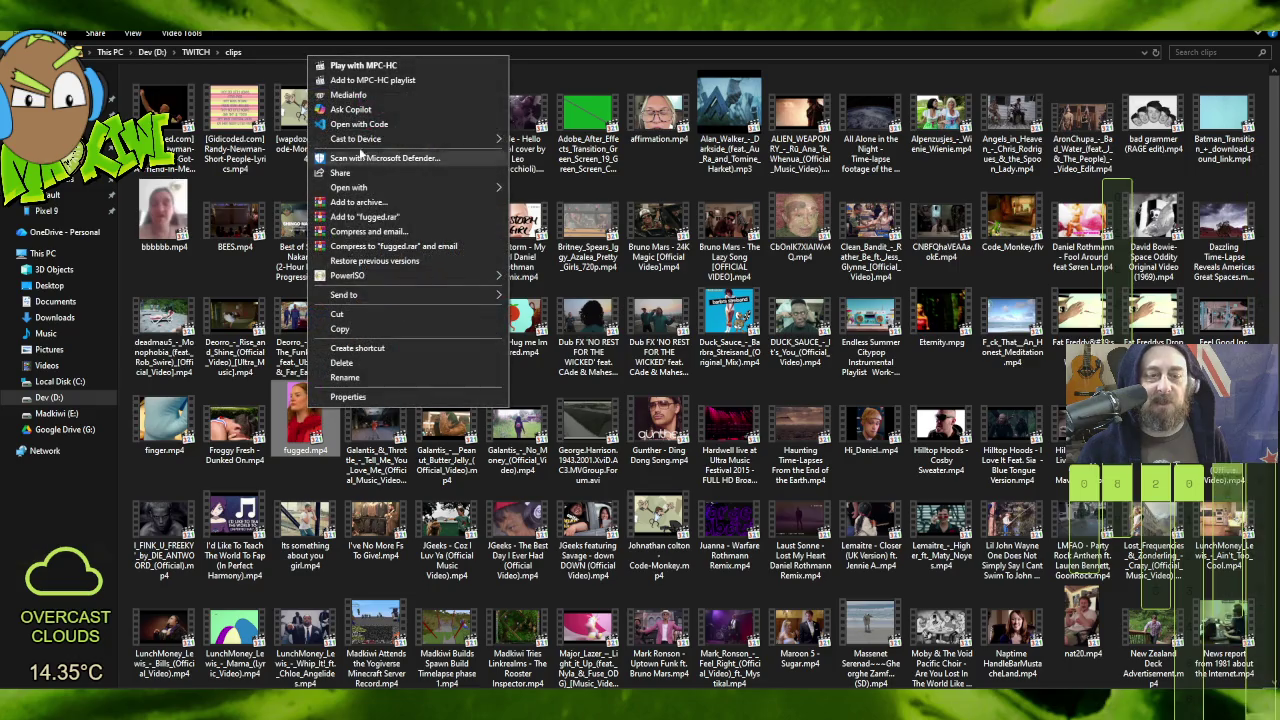
click(378, 326)
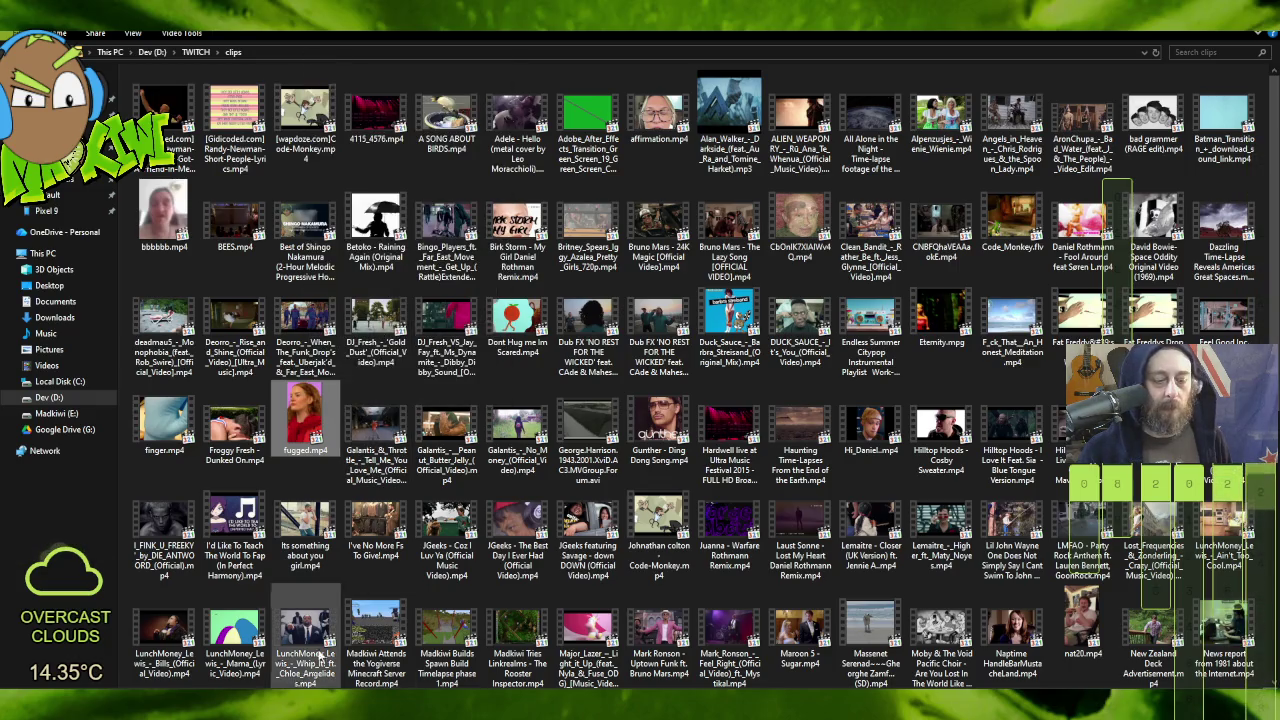
key(alt+Left)
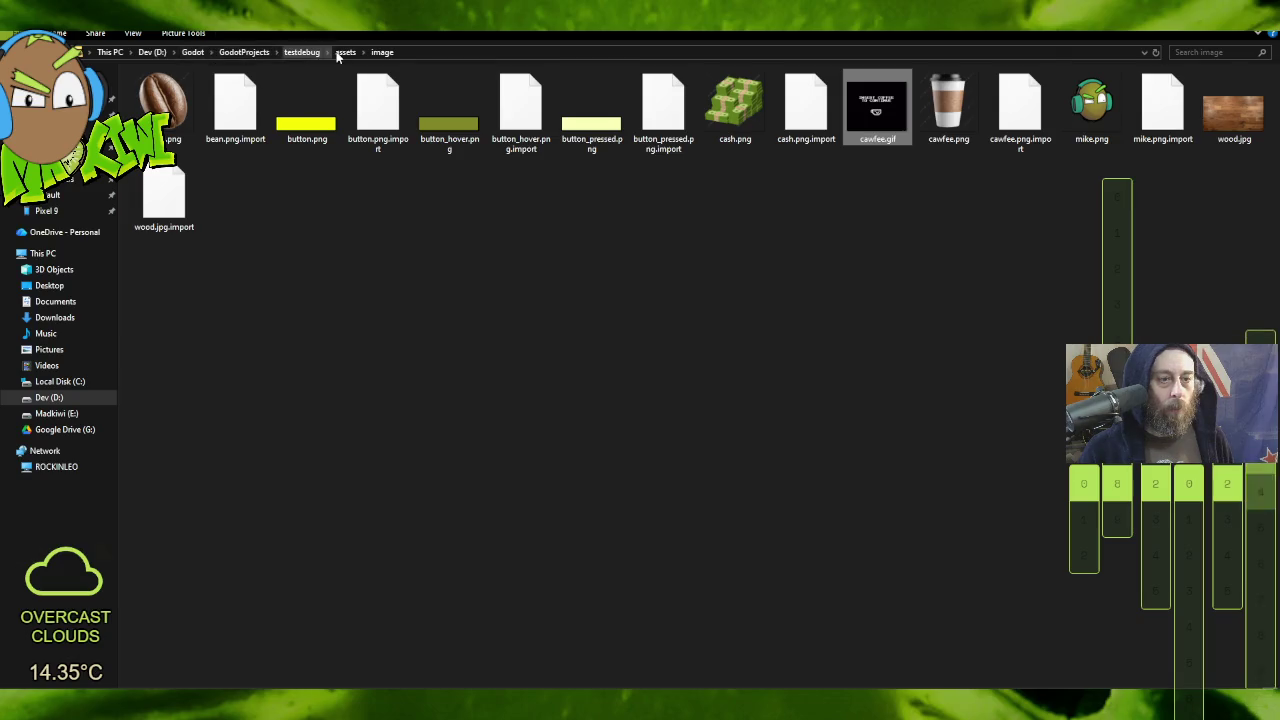
Step: Create a new folder named video inside the project's assets folder
click(343, 52)
right_click(296, 240)
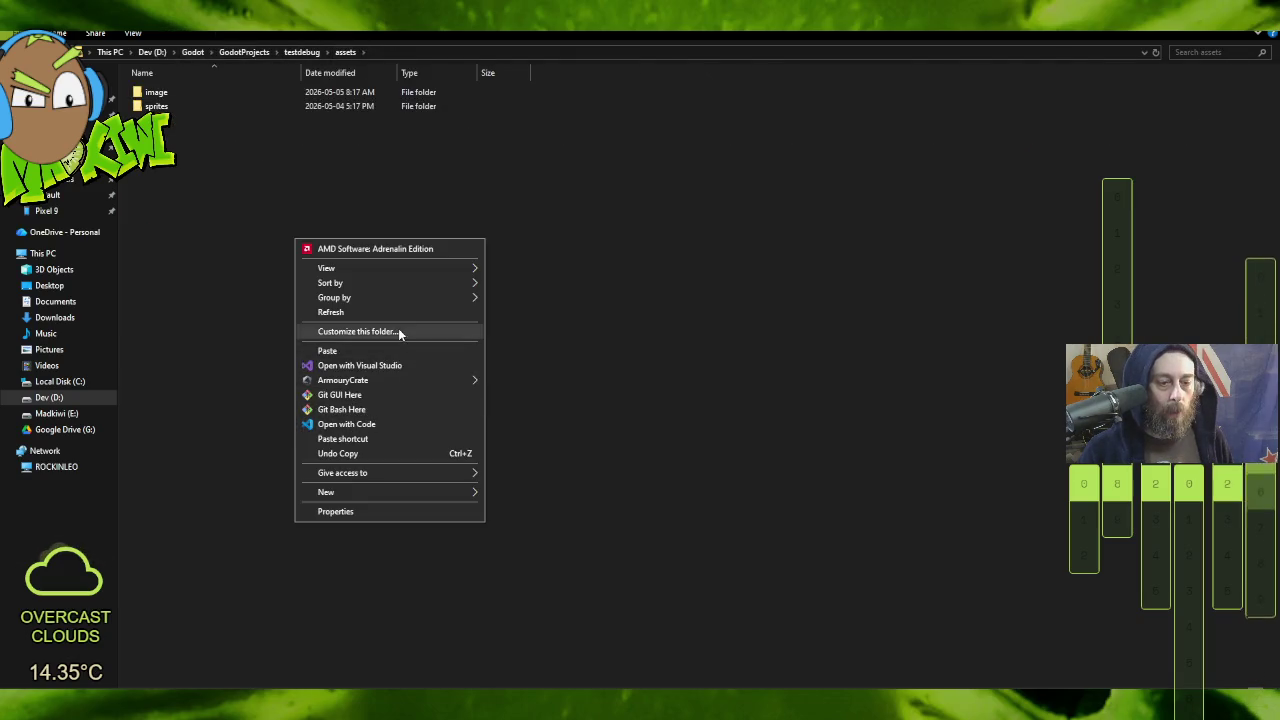
mouse_move(403, 490)
click(520, 494)
text(video)
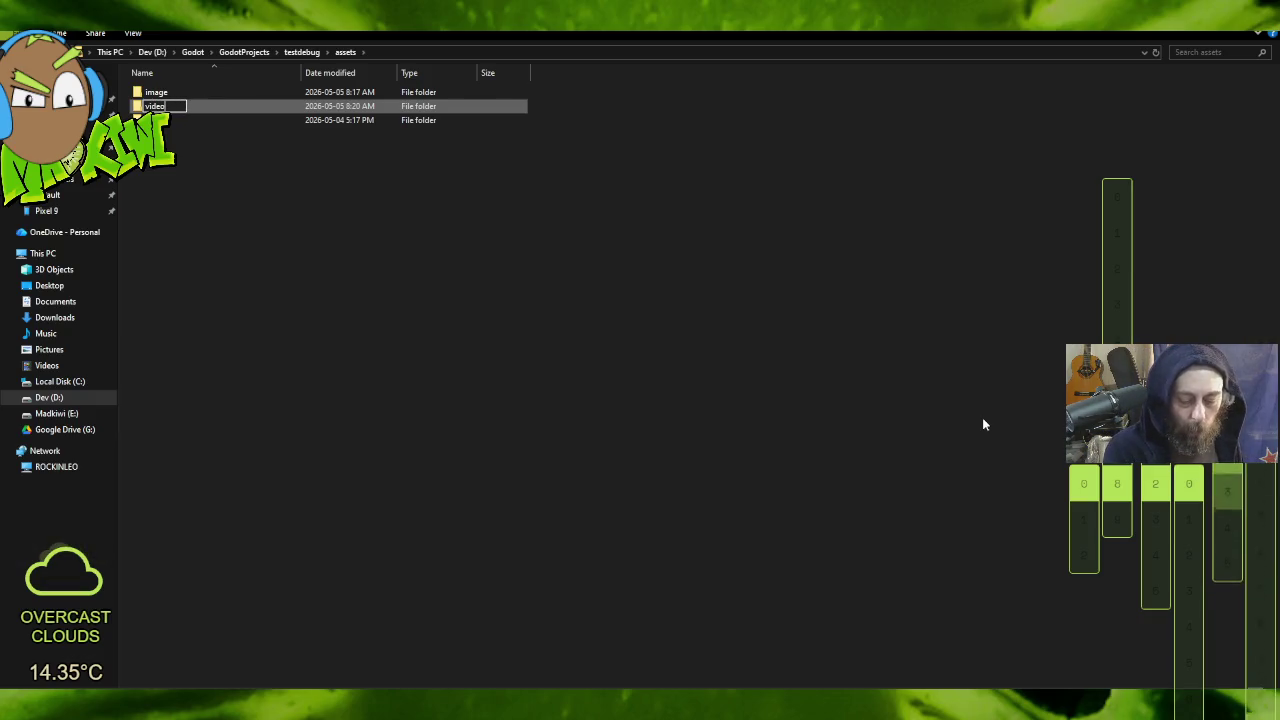
key(Return)
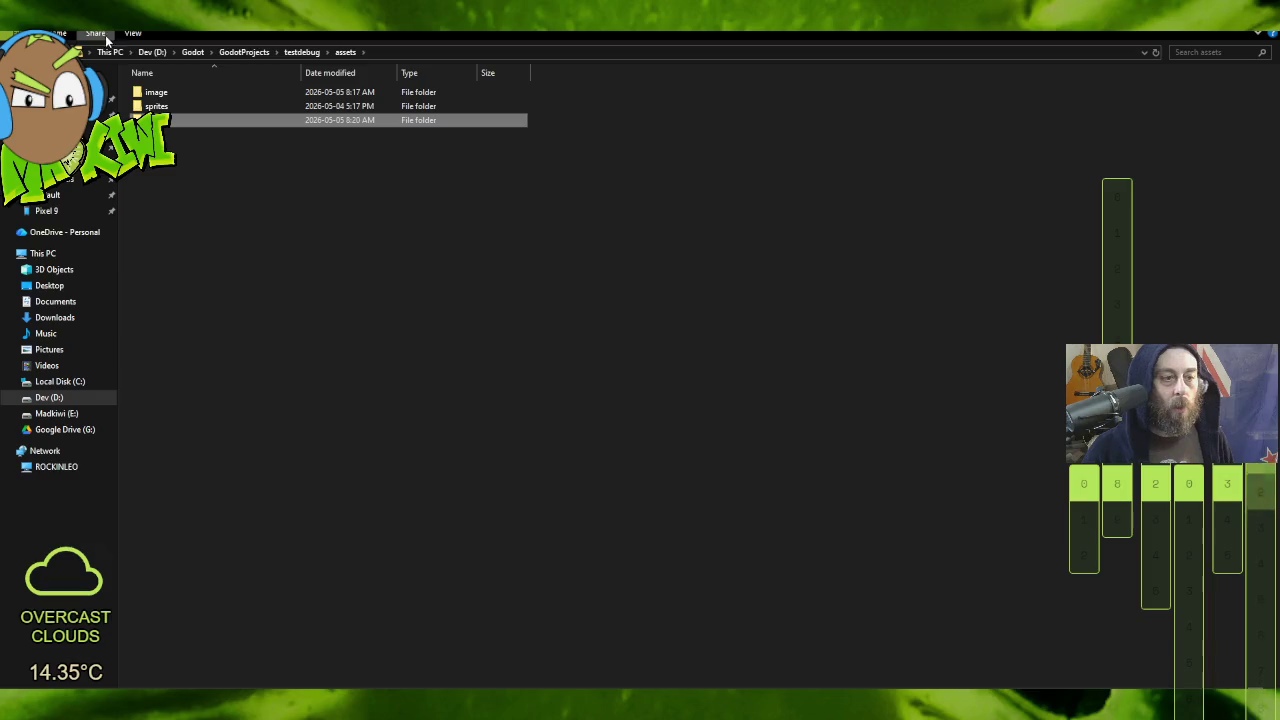
Step: Paste fugged.mp4 into the new video folder
double_click(175, 120)
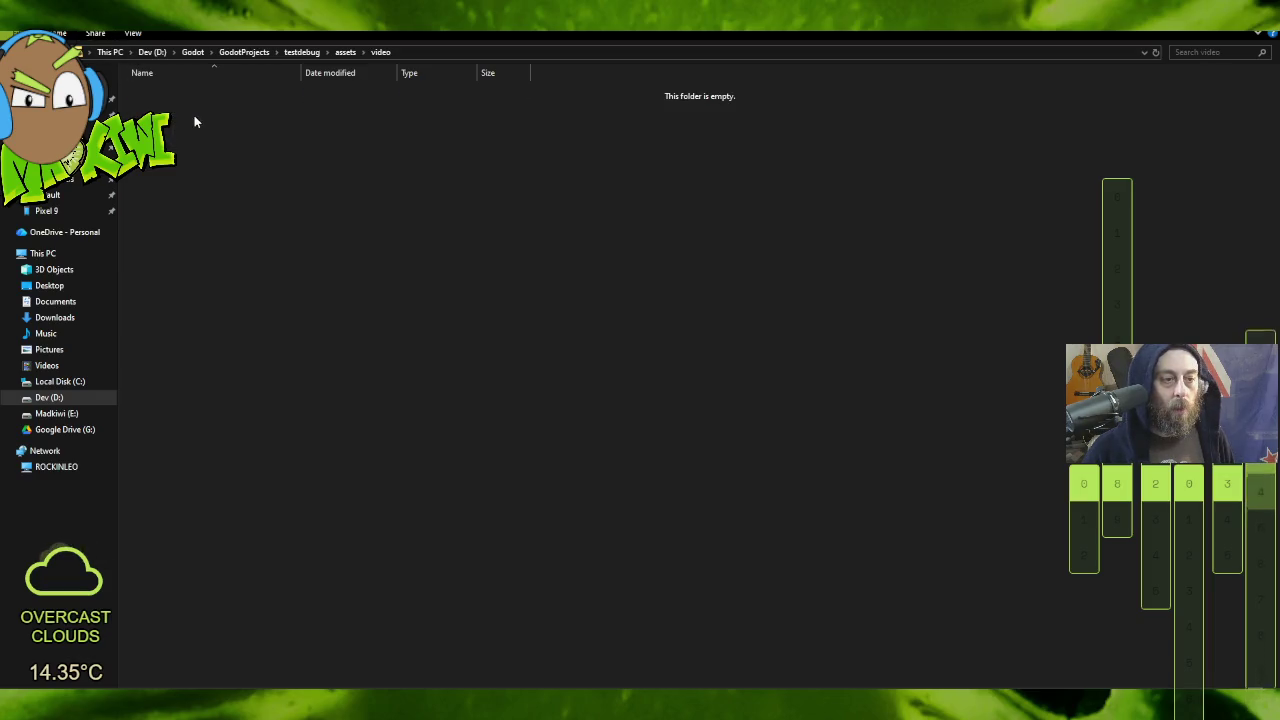
right_click(194, 117)
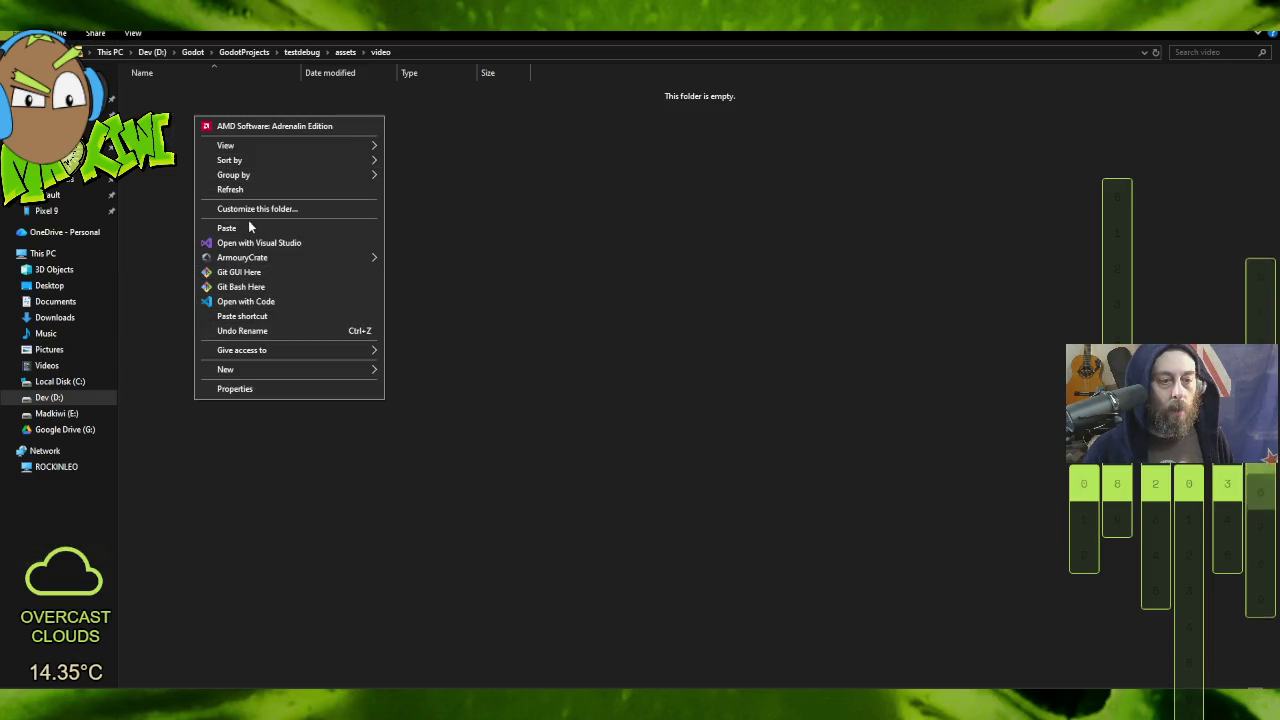
click(251, 226)
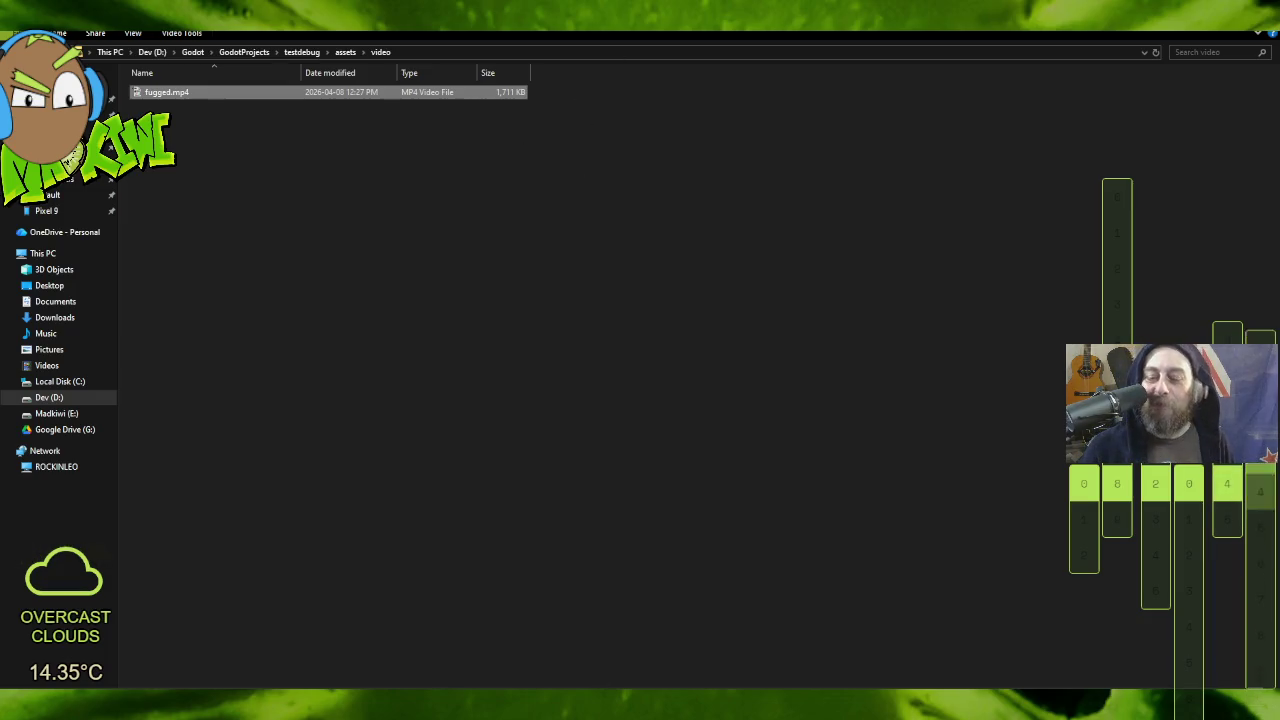
Step: Return to the Godot editor and select the video folder in the project files
mouse_move(940, 712)
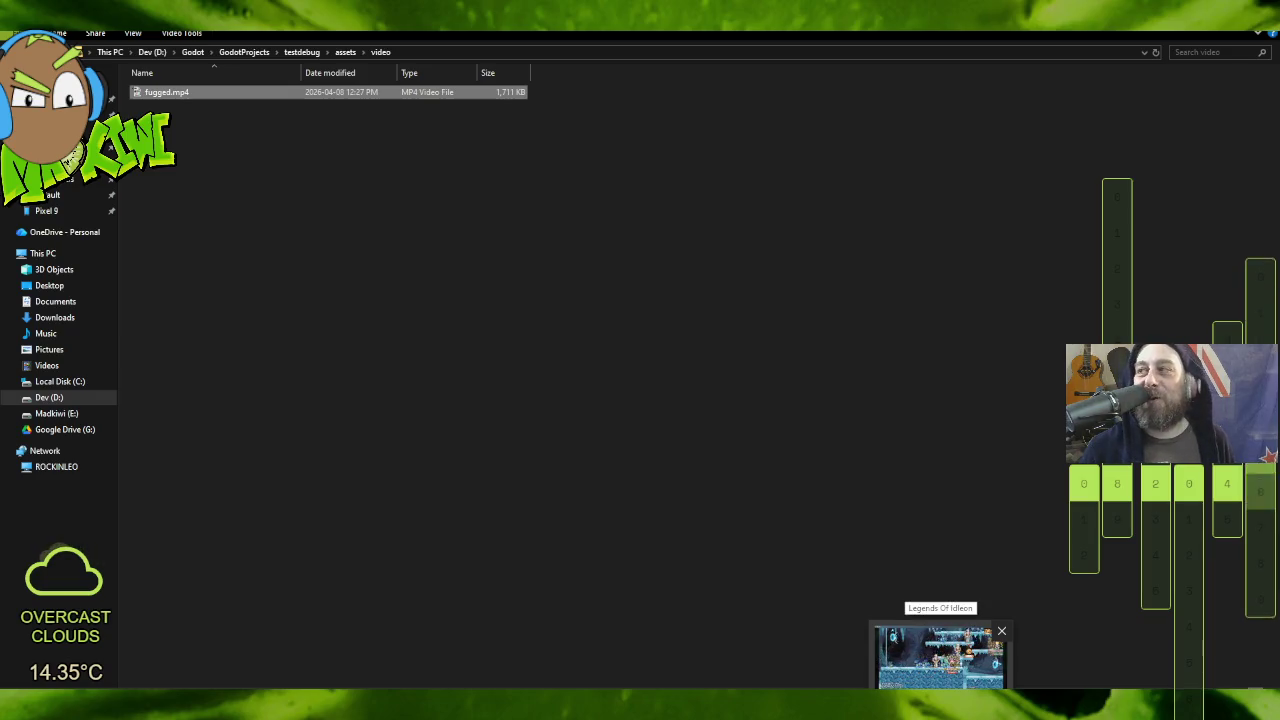
click(940, 657)
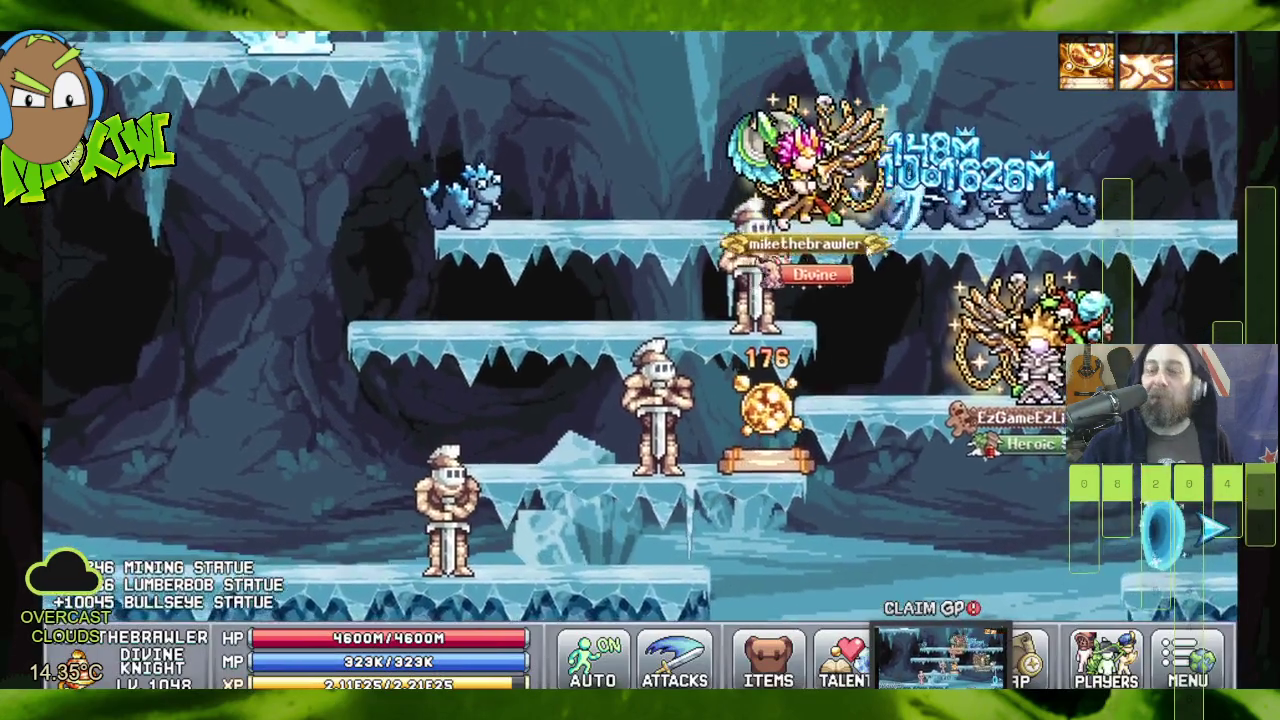
click(939, 657)
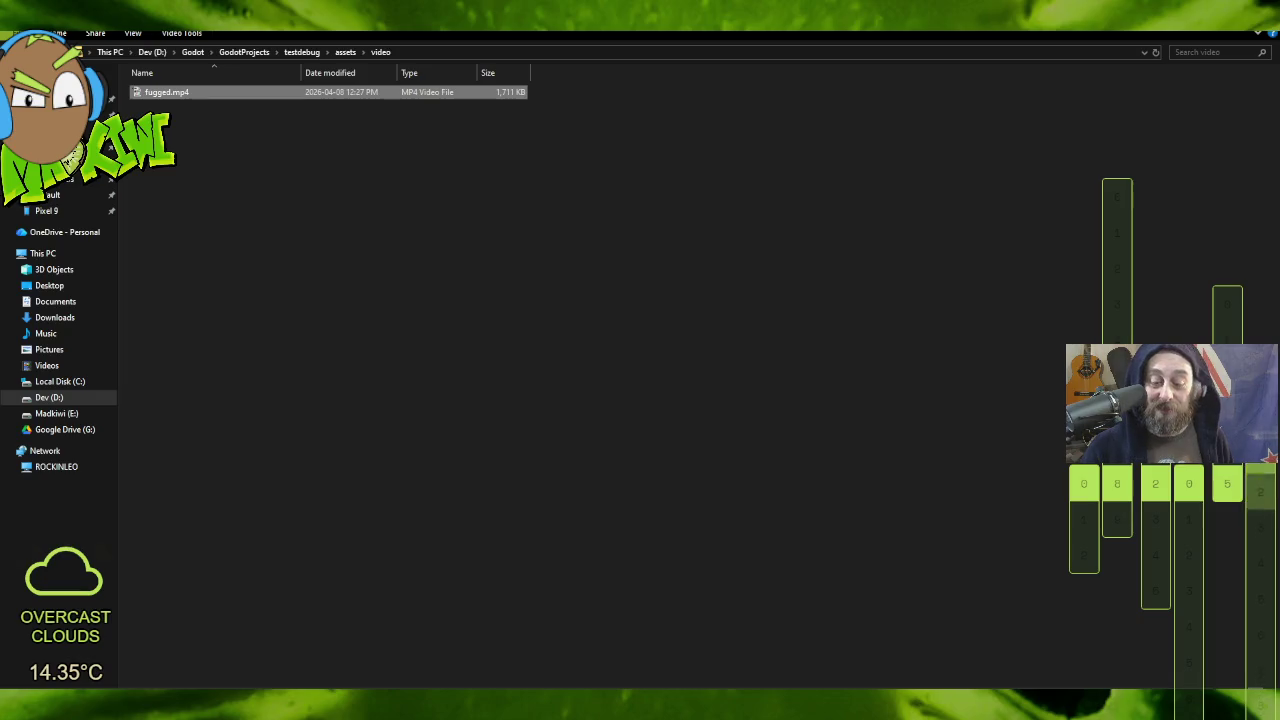
key(alt+Tab)
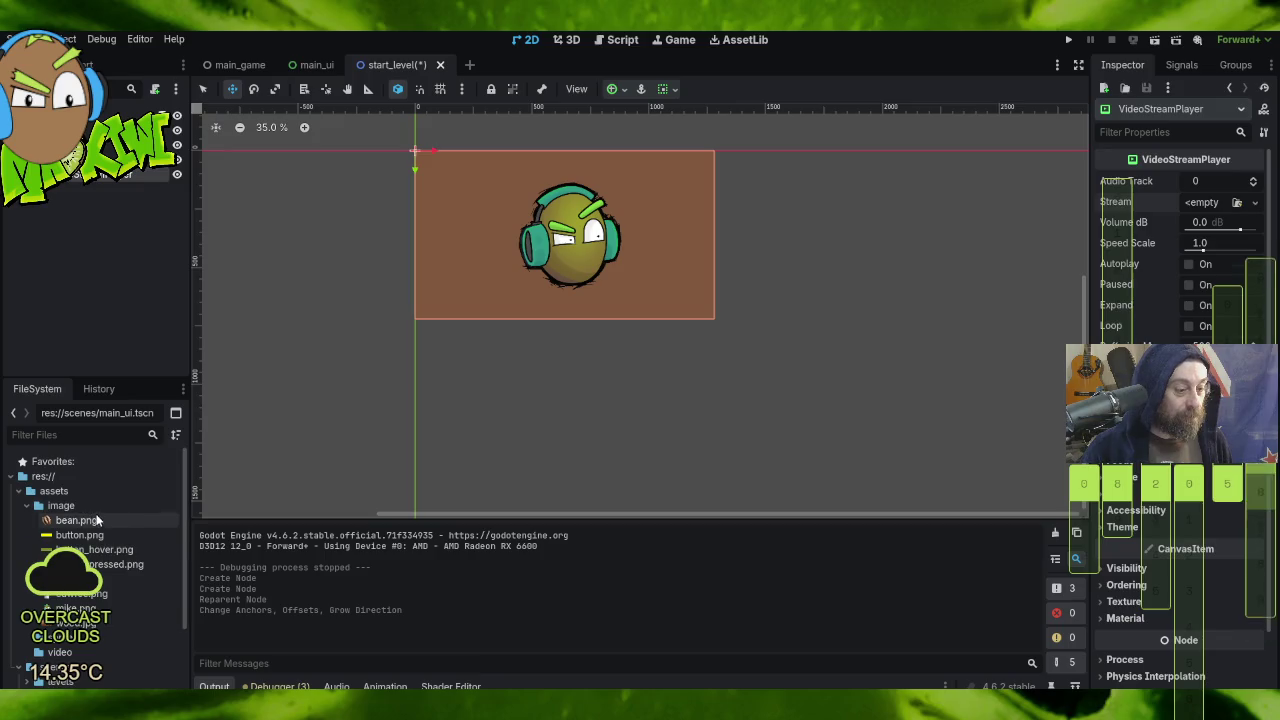
scroll(90, 620, down, 3)
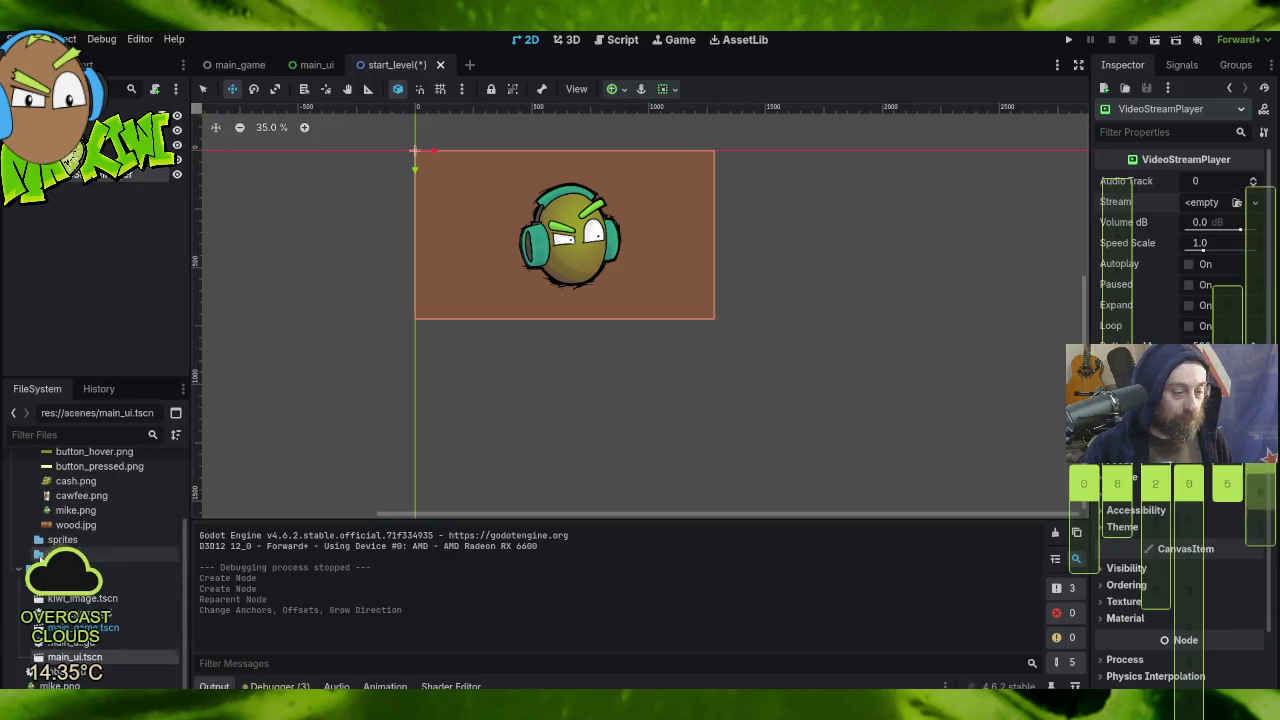
click(100, 556)
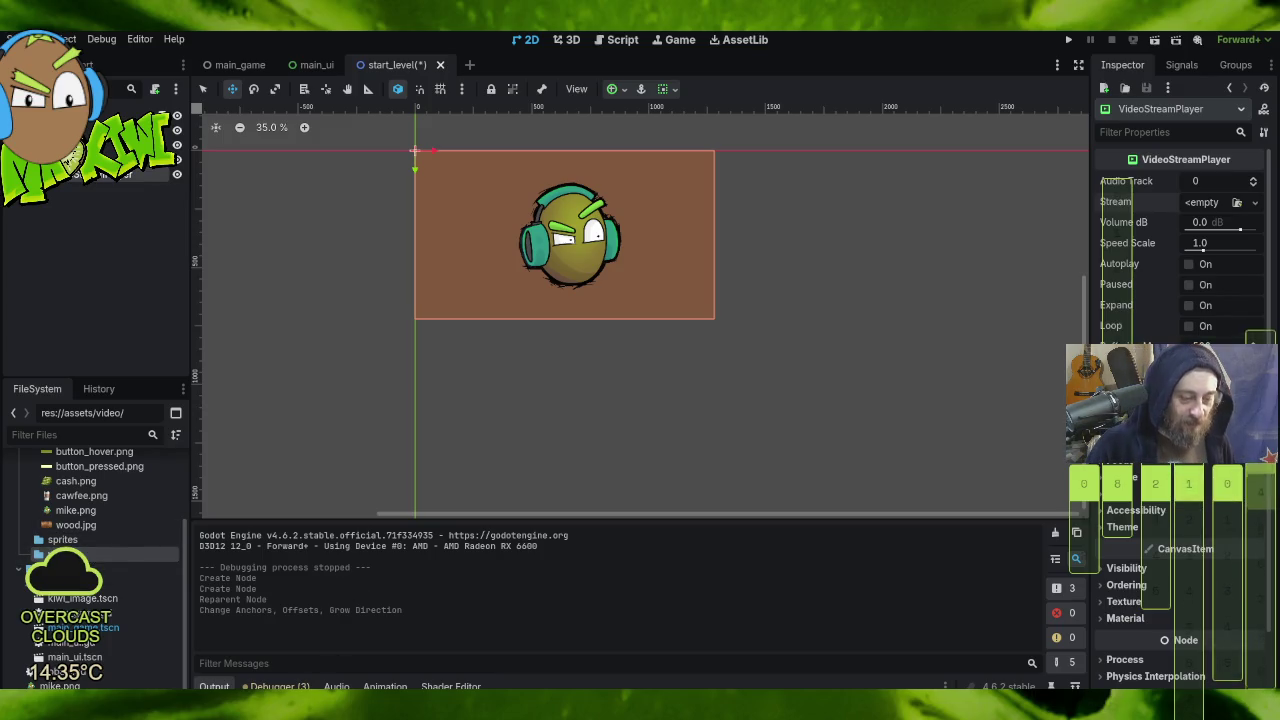
Step: Search the Windows Start menu for HandBrake
key(super)
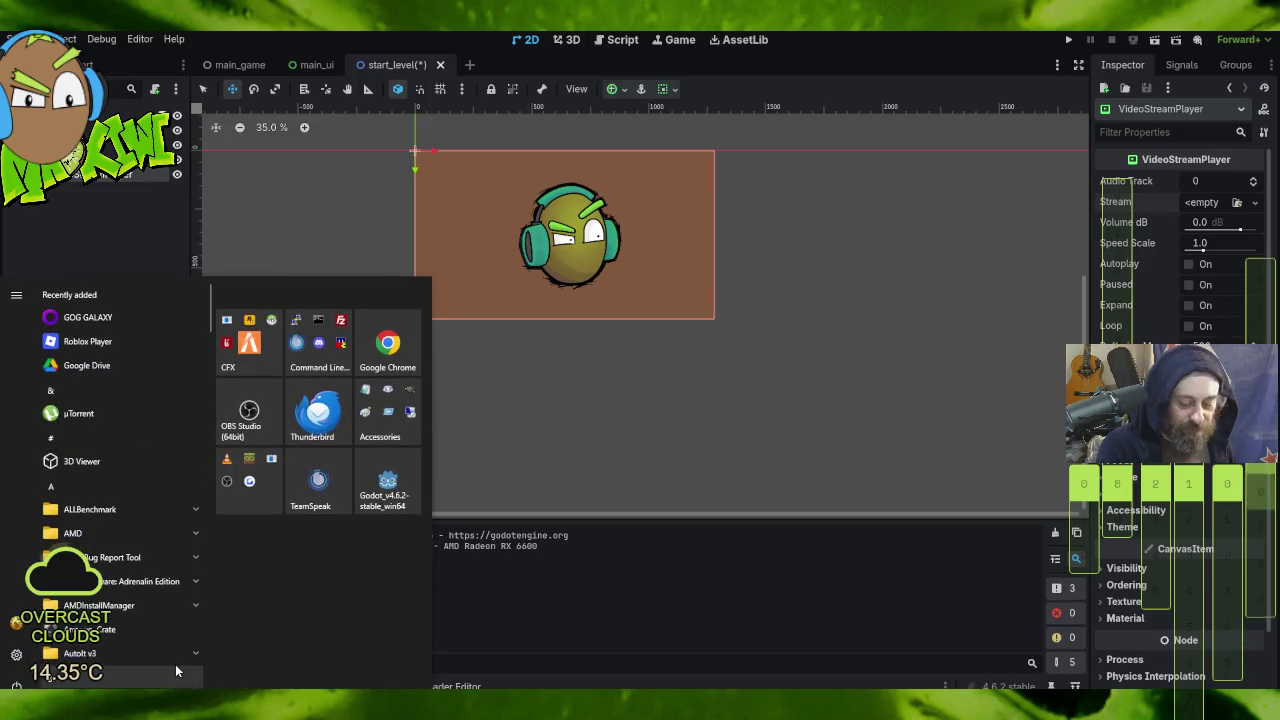
text(handbra)
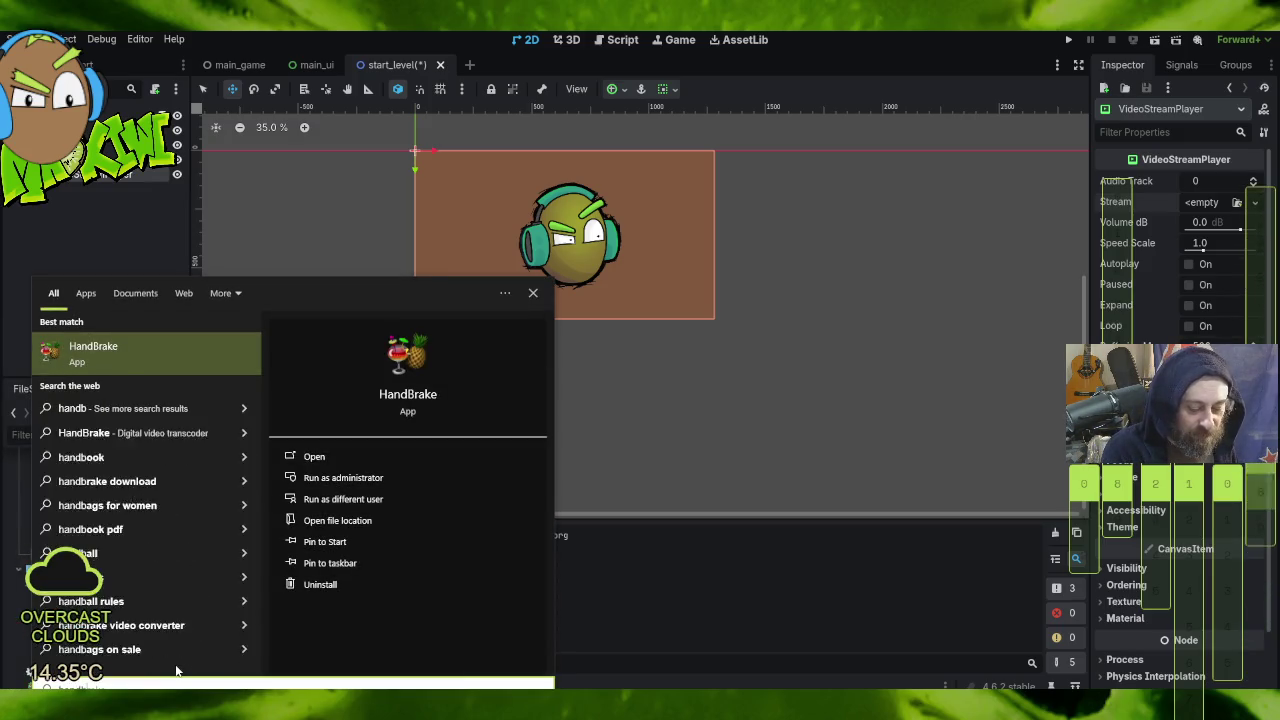
text(k)
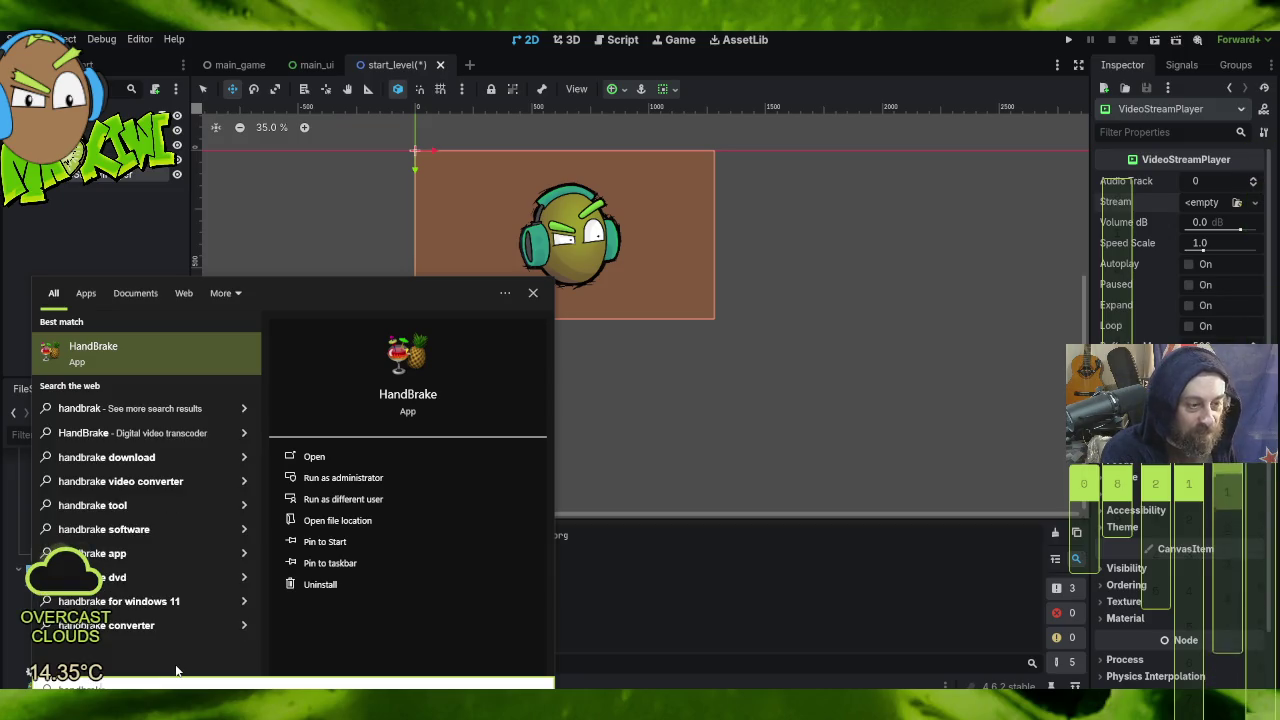
Step: Launch HandBrake and load fugged.mp4 from assets\video as the source clip
click(170, 362)
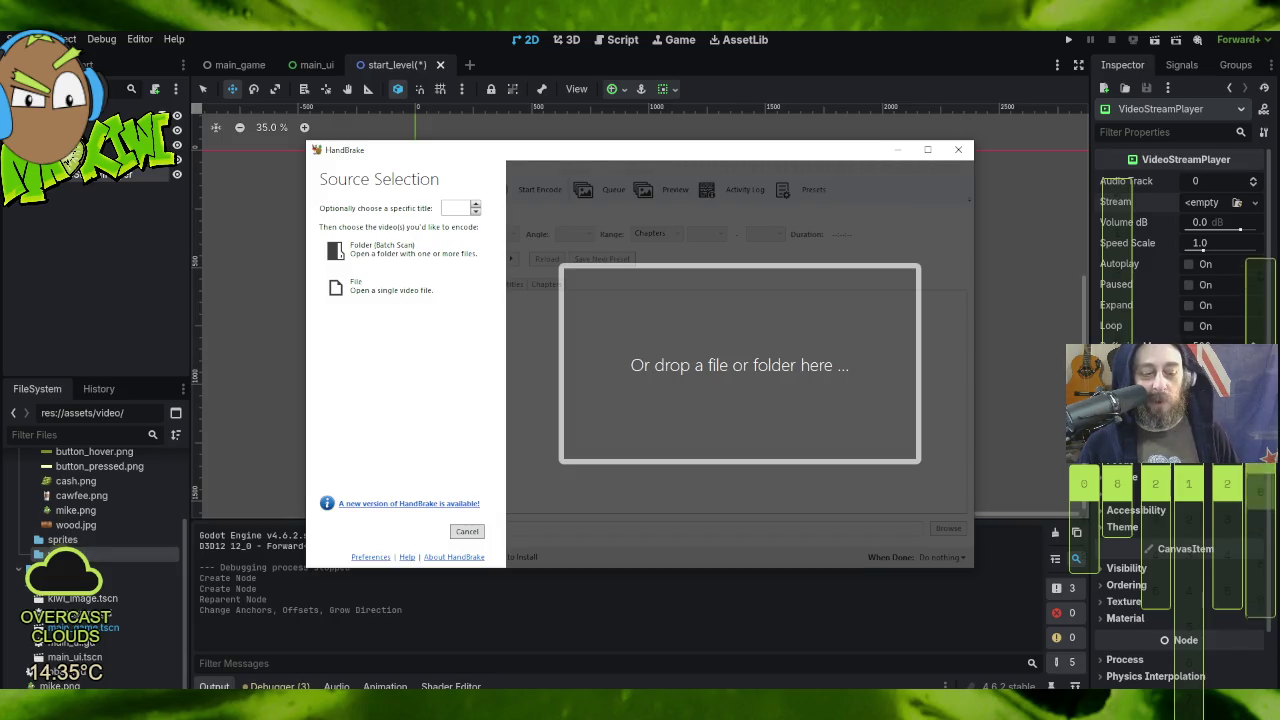
key(alt+Tab)
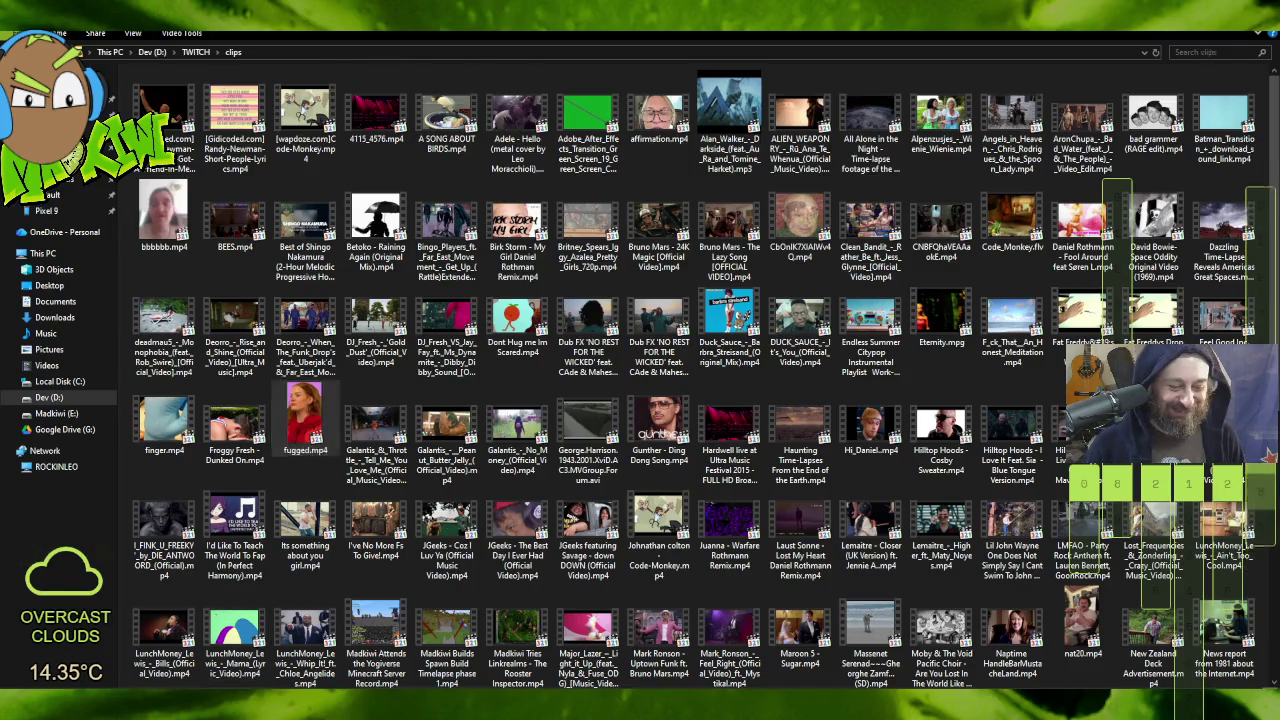
key(alt+Tab)
mouse_move(160, 95)
mouse_down()
mouse_move(603, 349)
mouse_move(937, 705)
mouse_move(668, 368)
mouse_up()
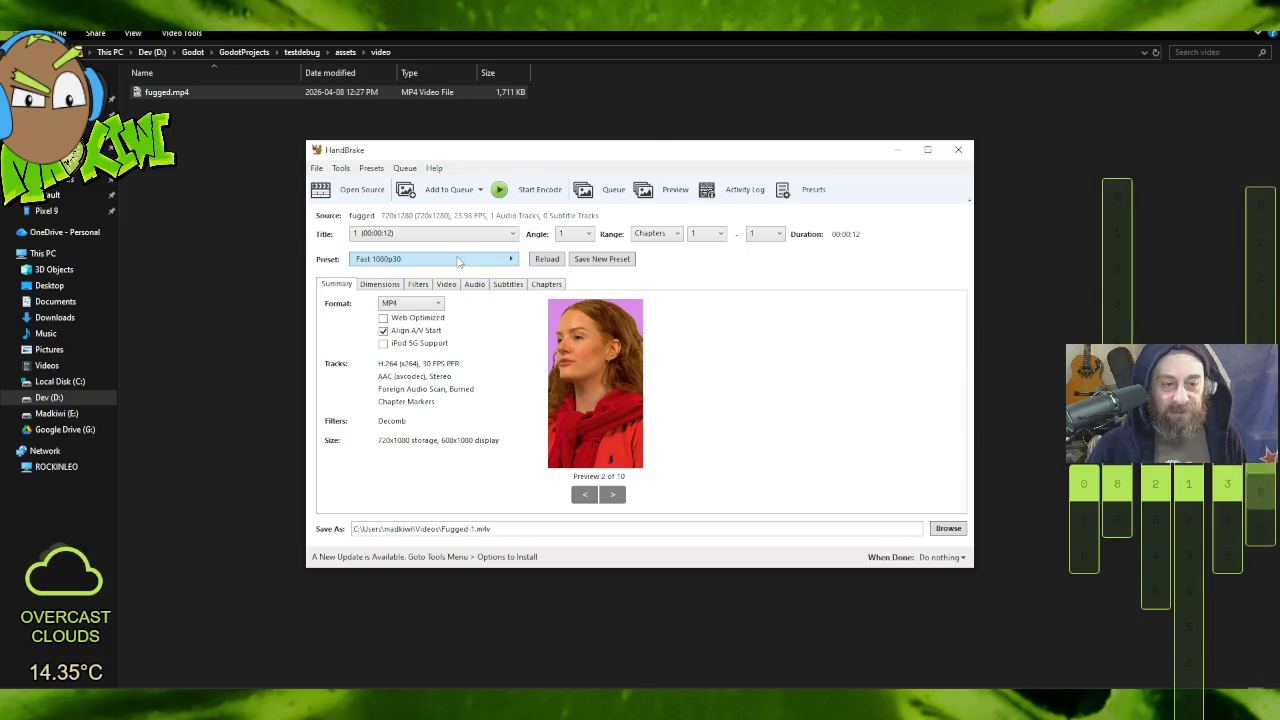
Step: Browse HandBrake's conversion presets without choosing one, then close HandBrake
click(466, 265)
mouse_move(573, 281)
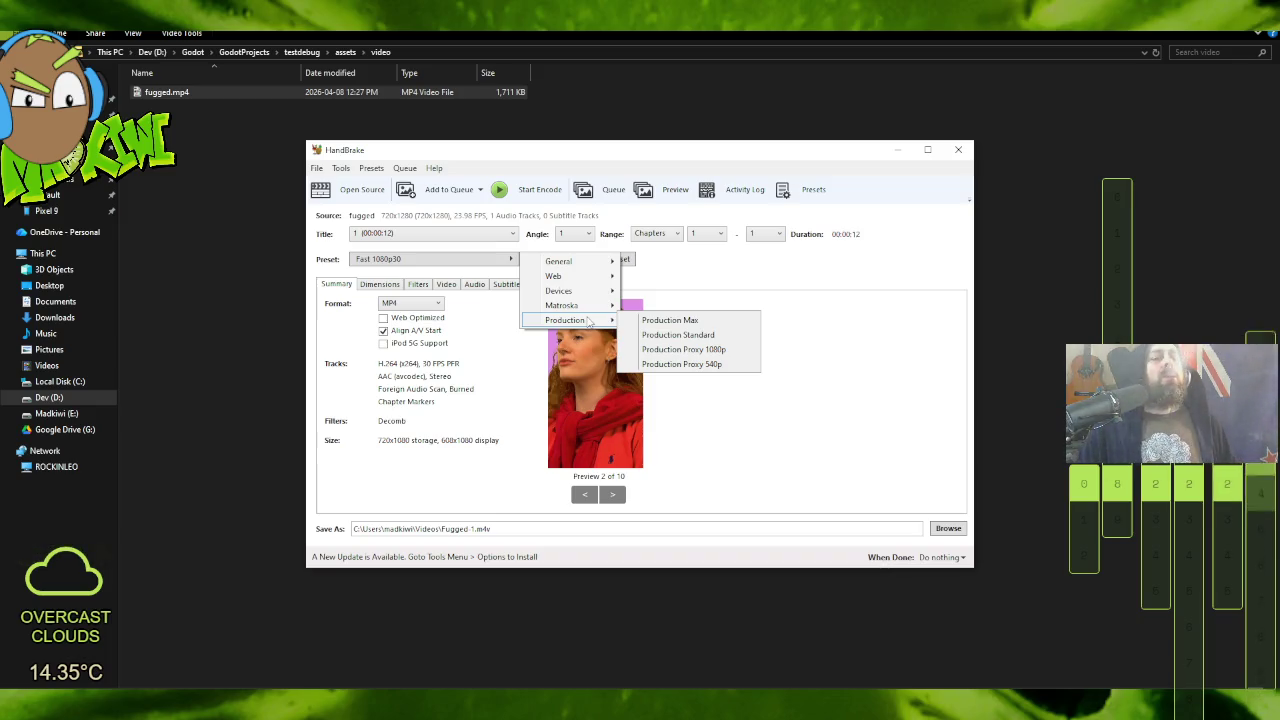
click(689, 289)
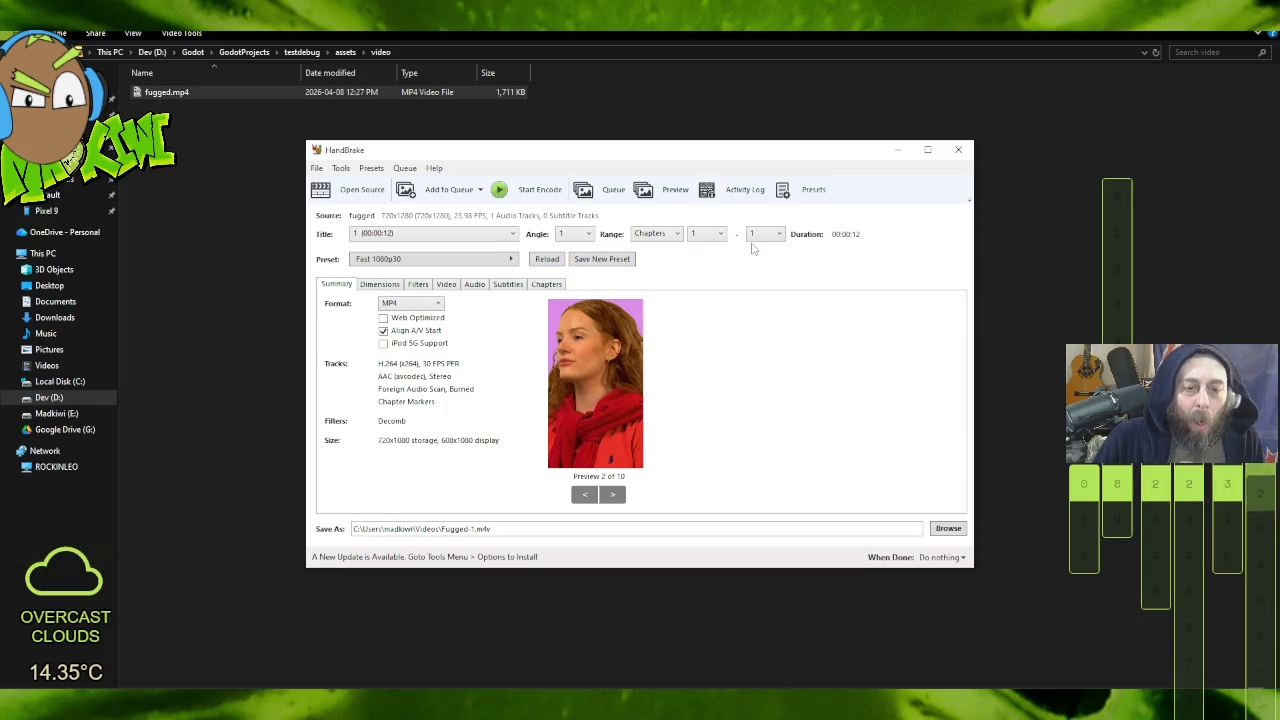
click(371, 168)
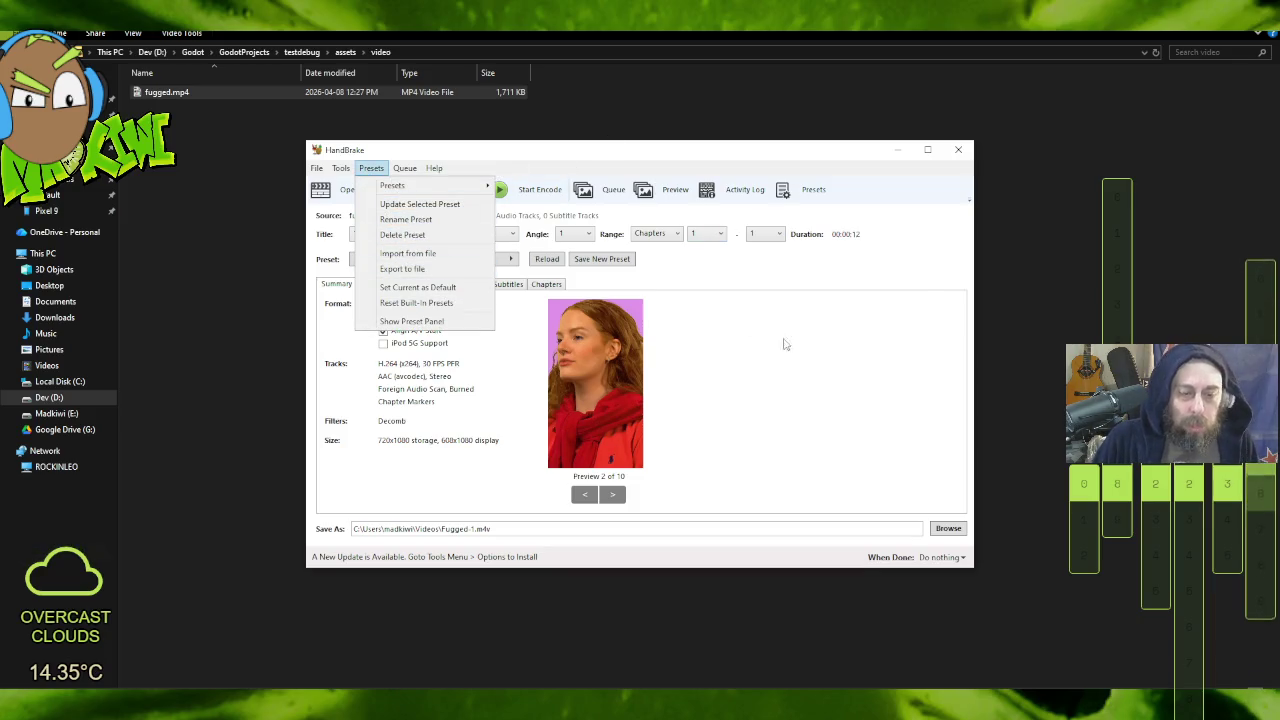
click(872, 282)
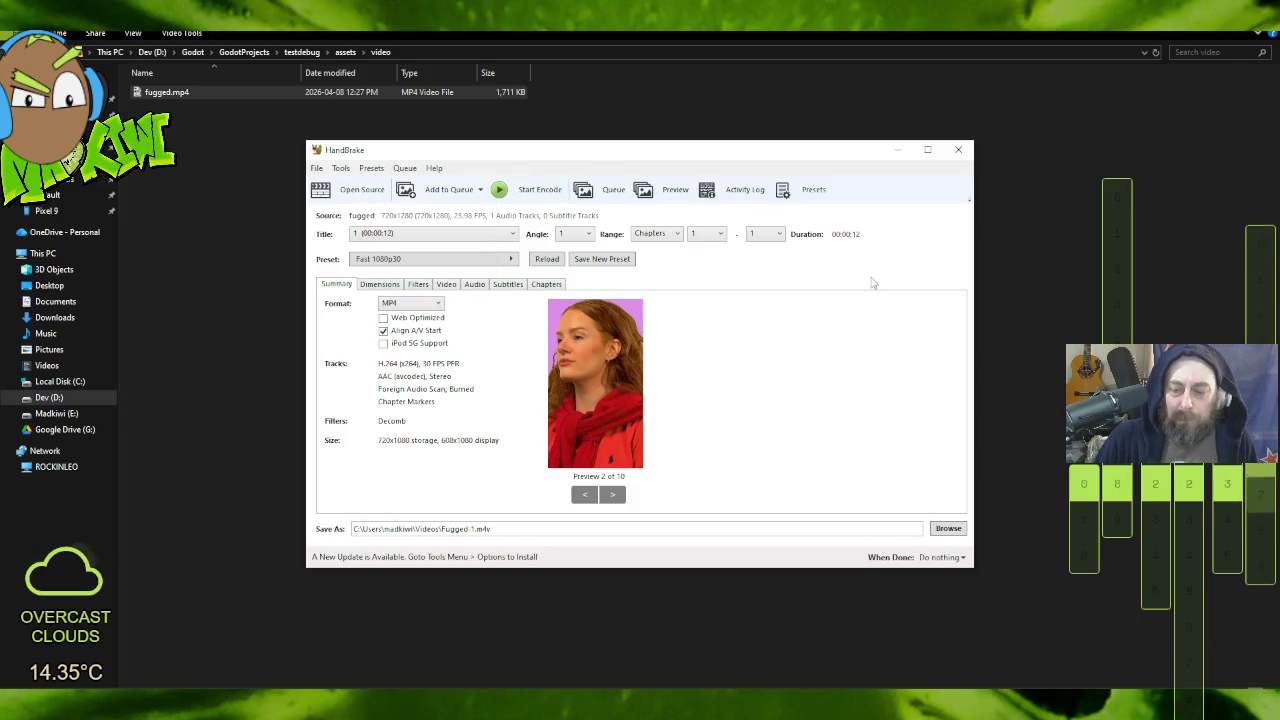
click(958, 149)
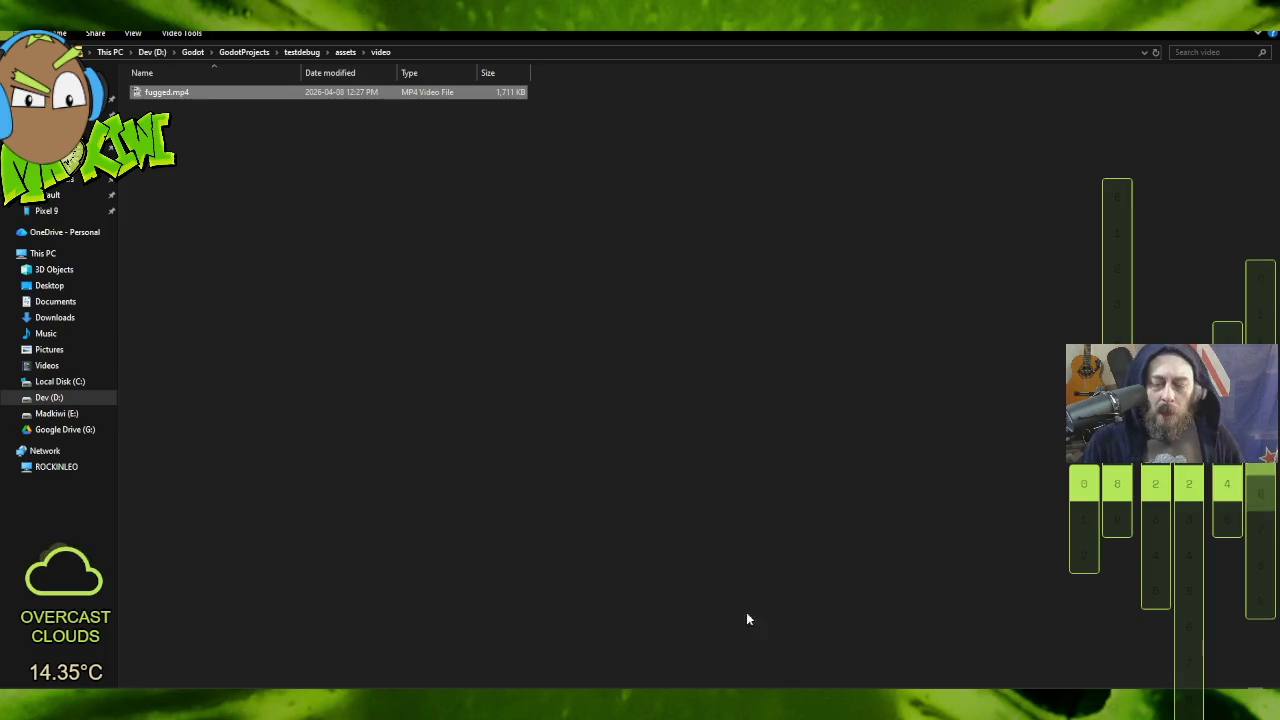
key(alt+Tab)
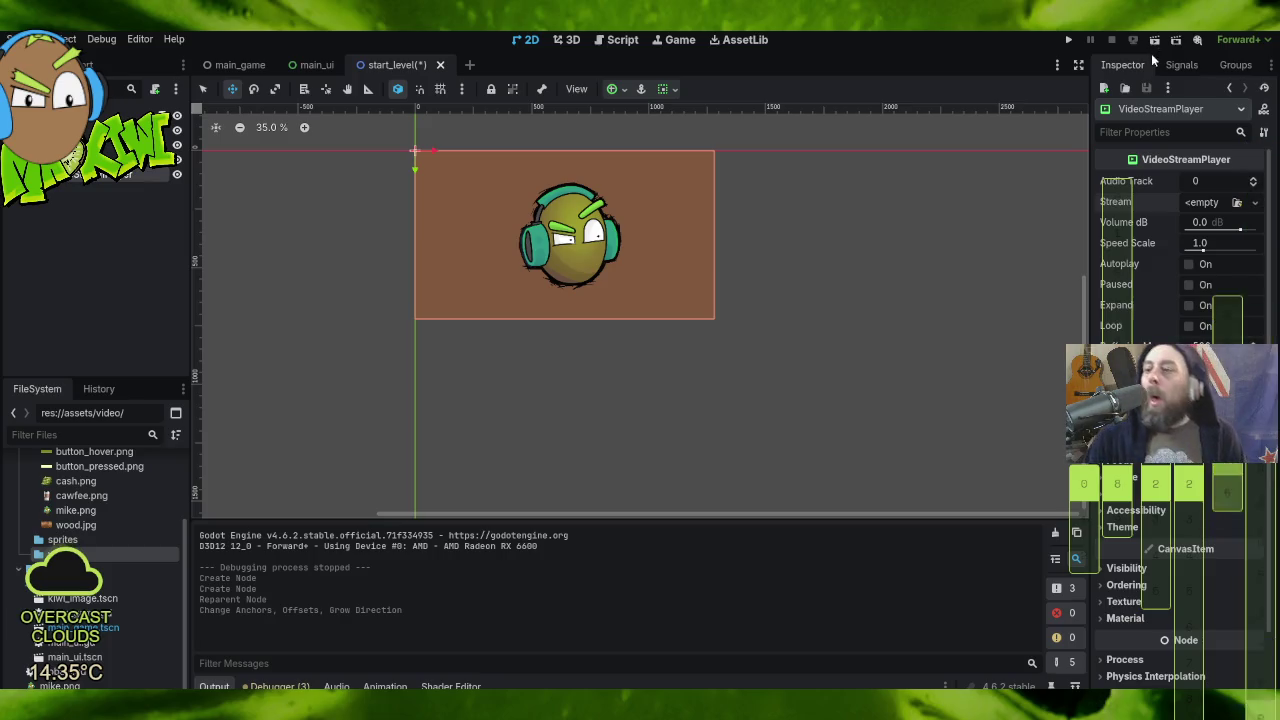
Step: Confirm the Godot version is 4.6.2 in Help > About Godot, then close it
click(174, 45)
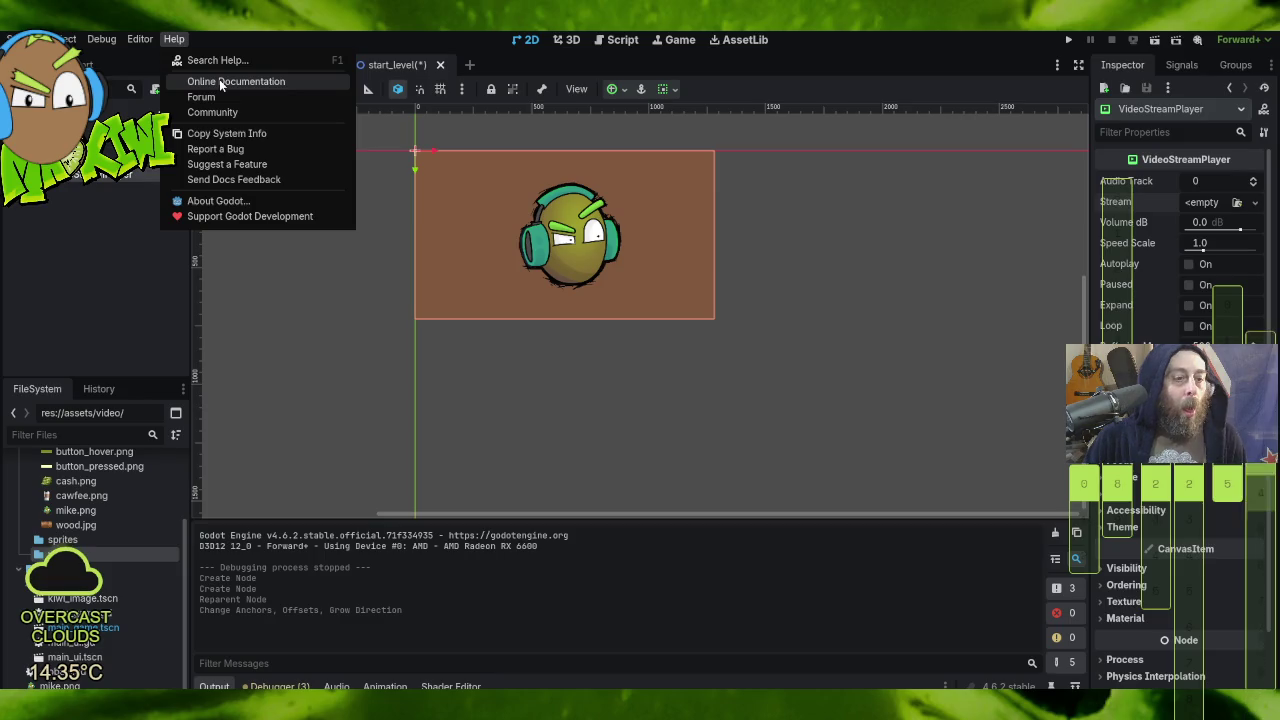
click(240, 203)
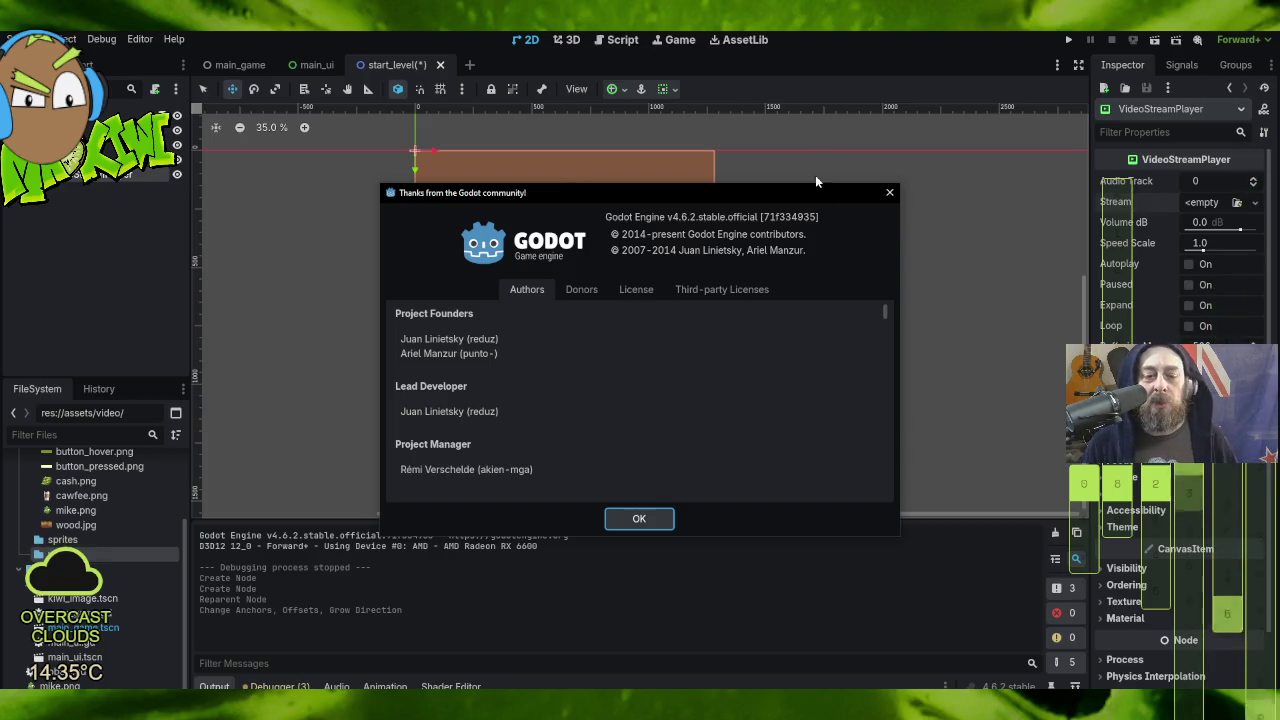
click(890, 195)
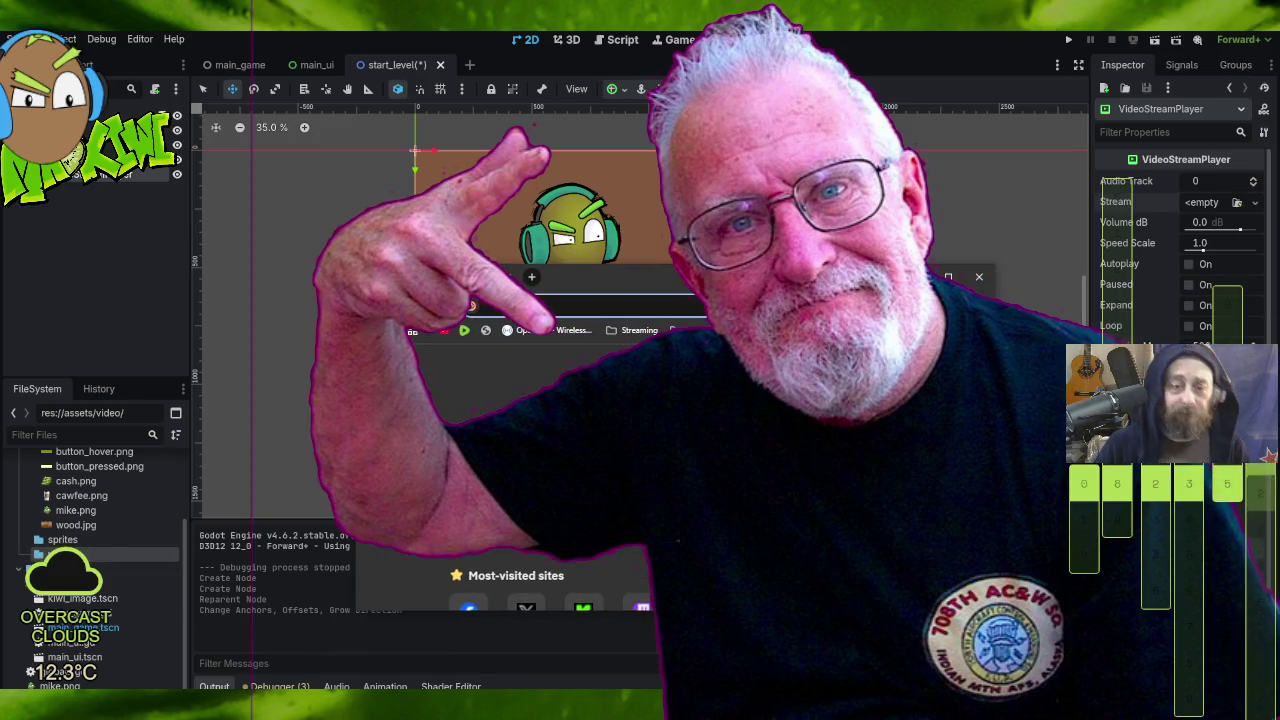
Step: Search DuckDuckGo for 'sample ogv' from the Firefox address bar
text(sample og)
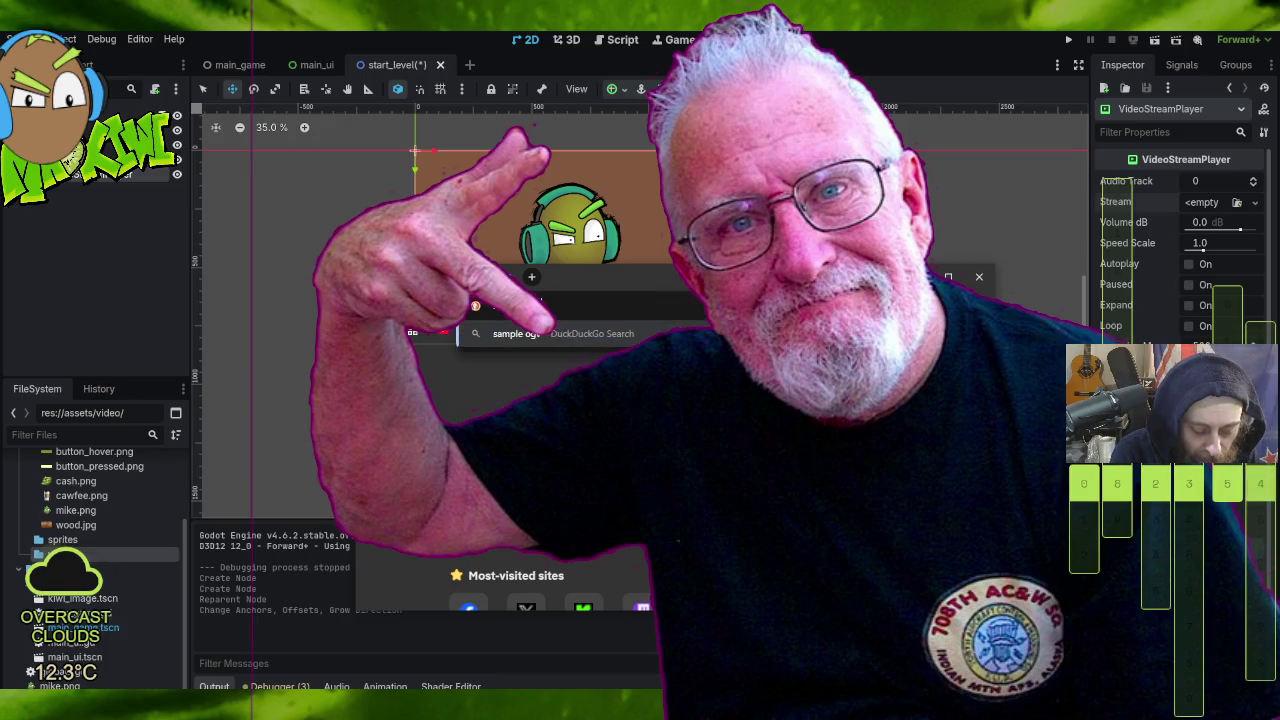
key(Return)
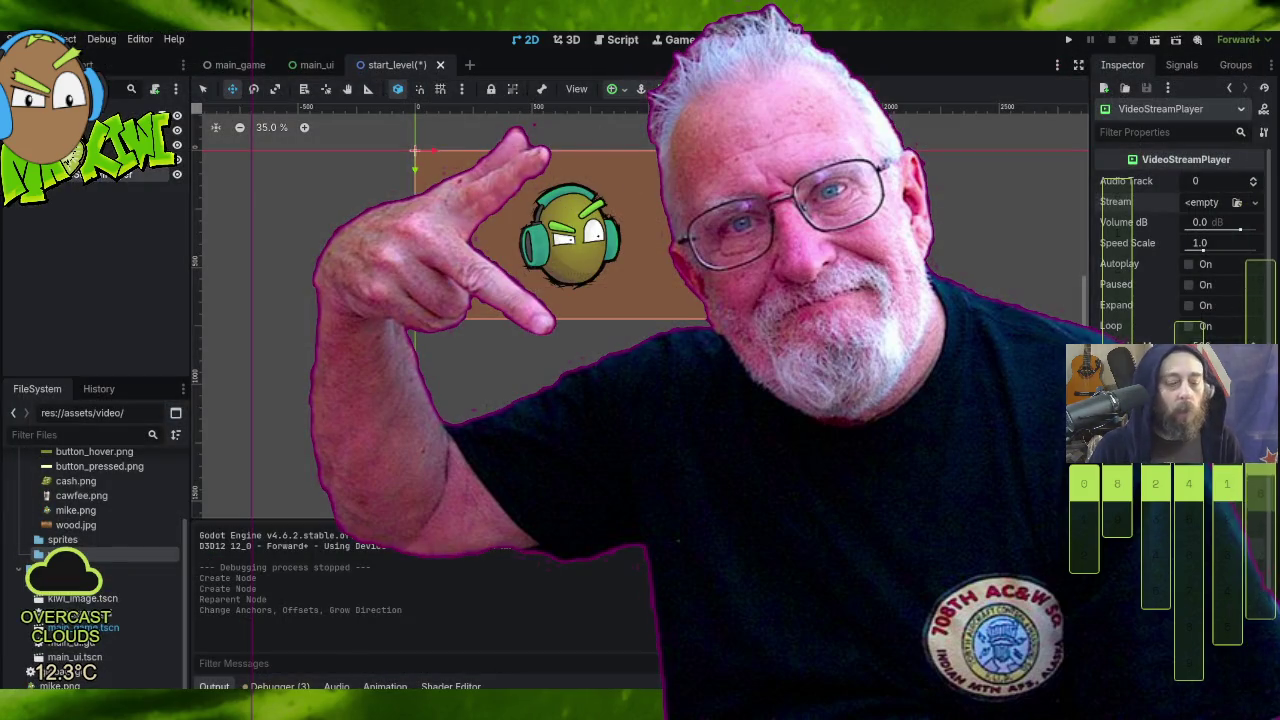
key(alt+Tab)
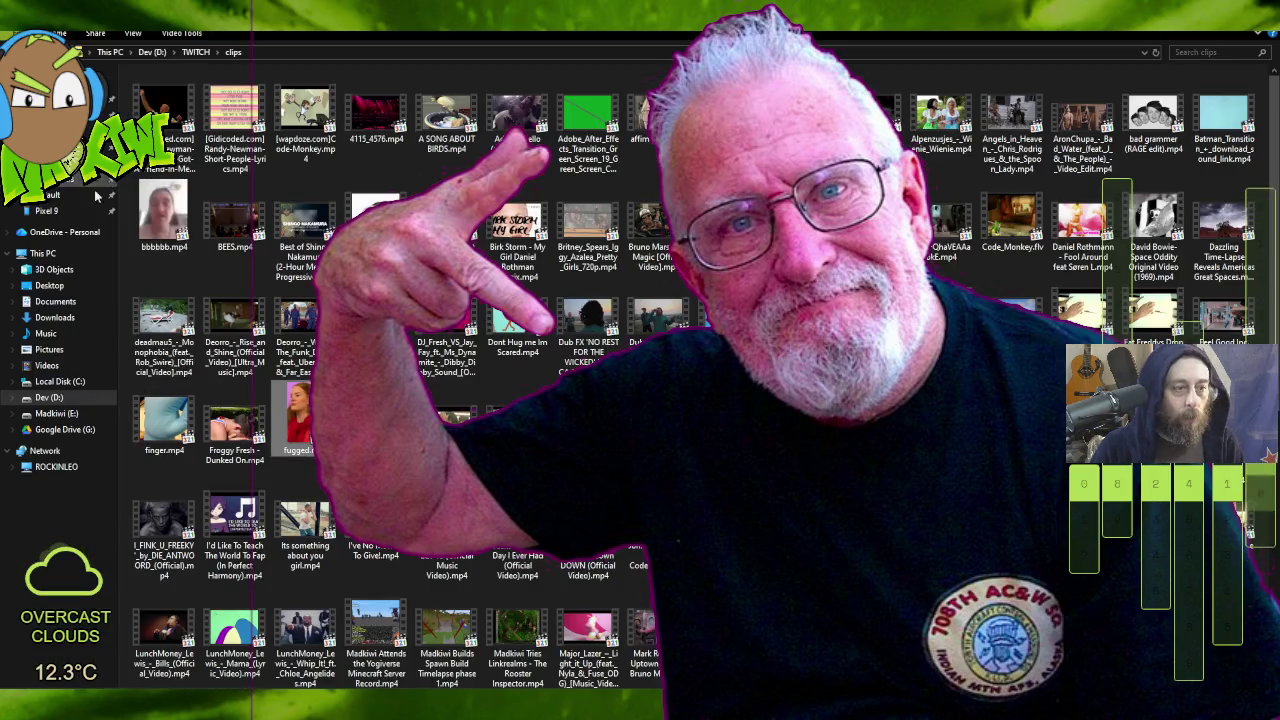
Step: Copy sample_640x360.ogv from Downloads into assets\video and delete fugged.mp4
key(alt+Tab)
click(306, 118)
mouse_move(232, 108)
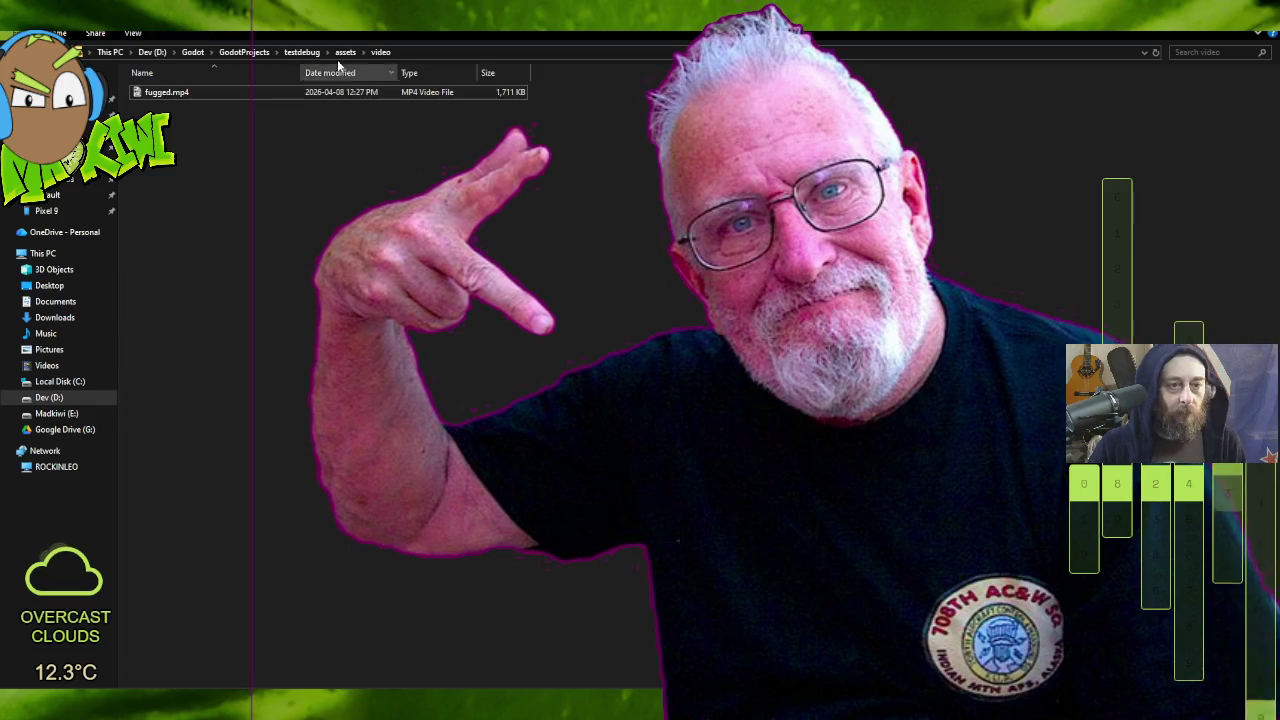
key(ctrl+v)
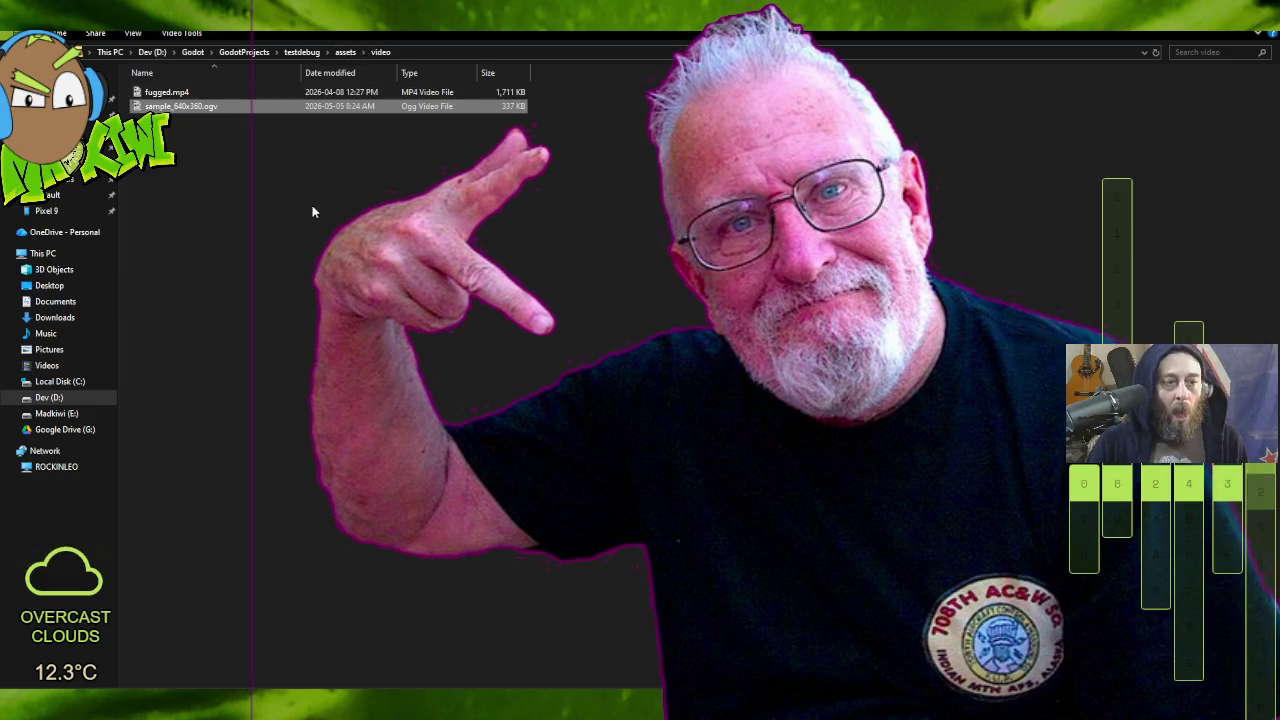
click(209, 93)
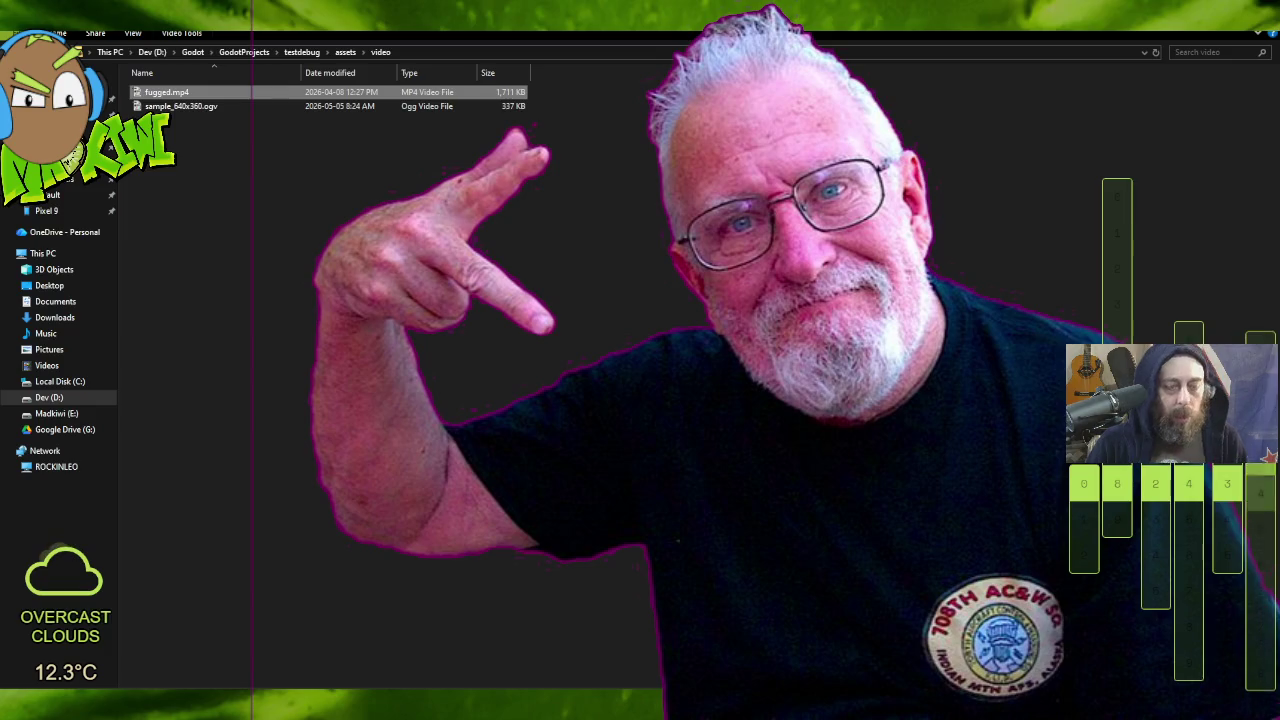
key(Delete)
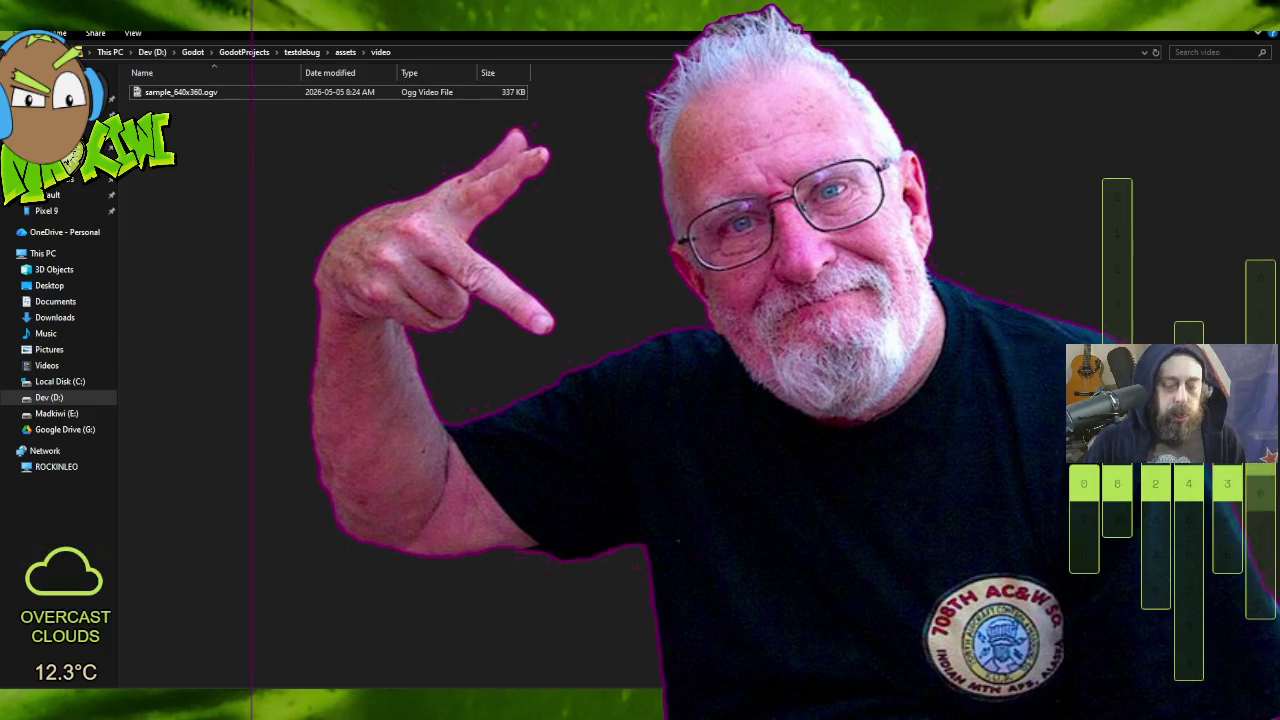
key(alt+Tab)
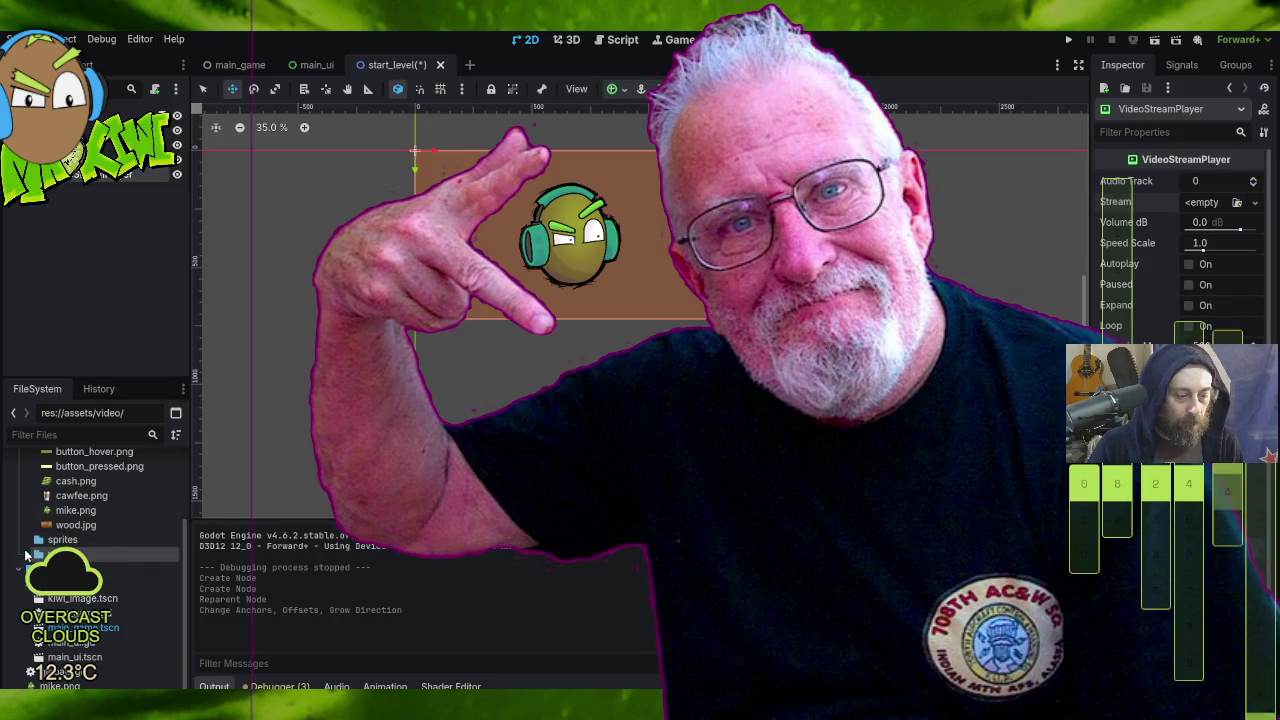
Step: Assign sample_640x360.ogv as the VideoStreamPlayer's Stream, enable Autoplay, and run the game
mouse_move(97, 568)
mouse_down()
mouse_move(1222, 200)
mouse_move(1219, 181)
mouse_move(1222, 202)
mouse_up()
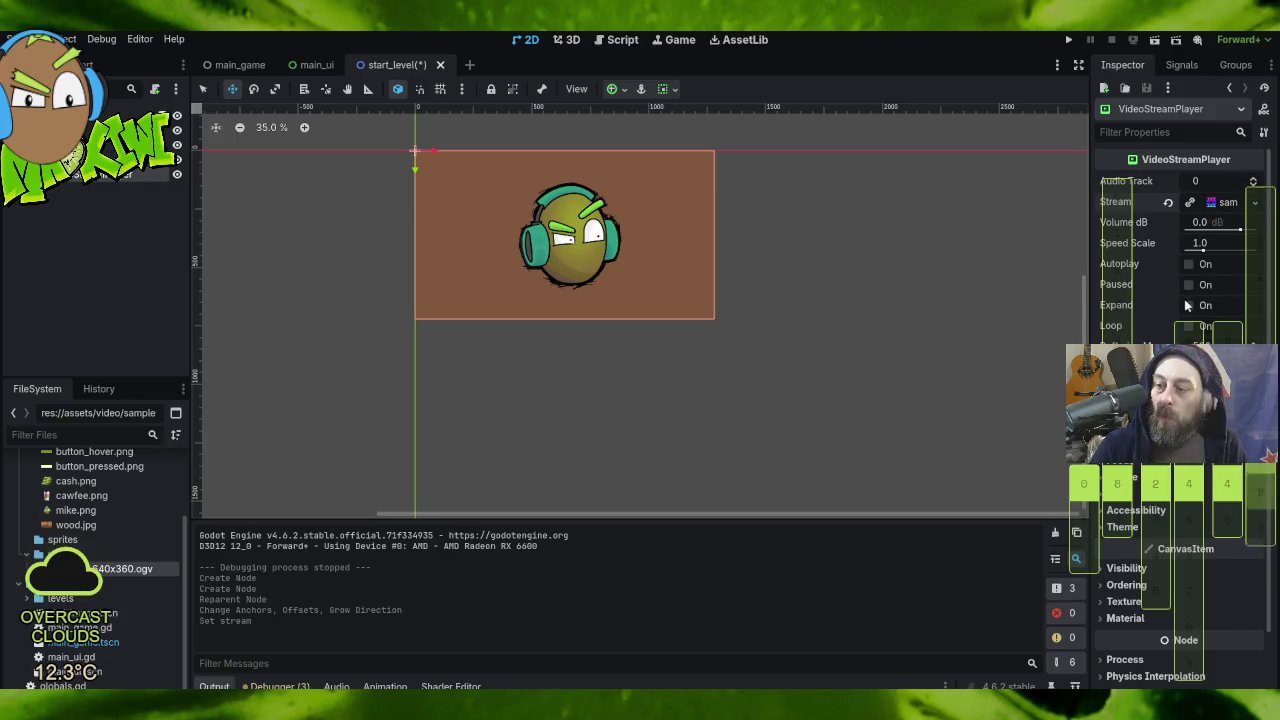
click(1188, 264)
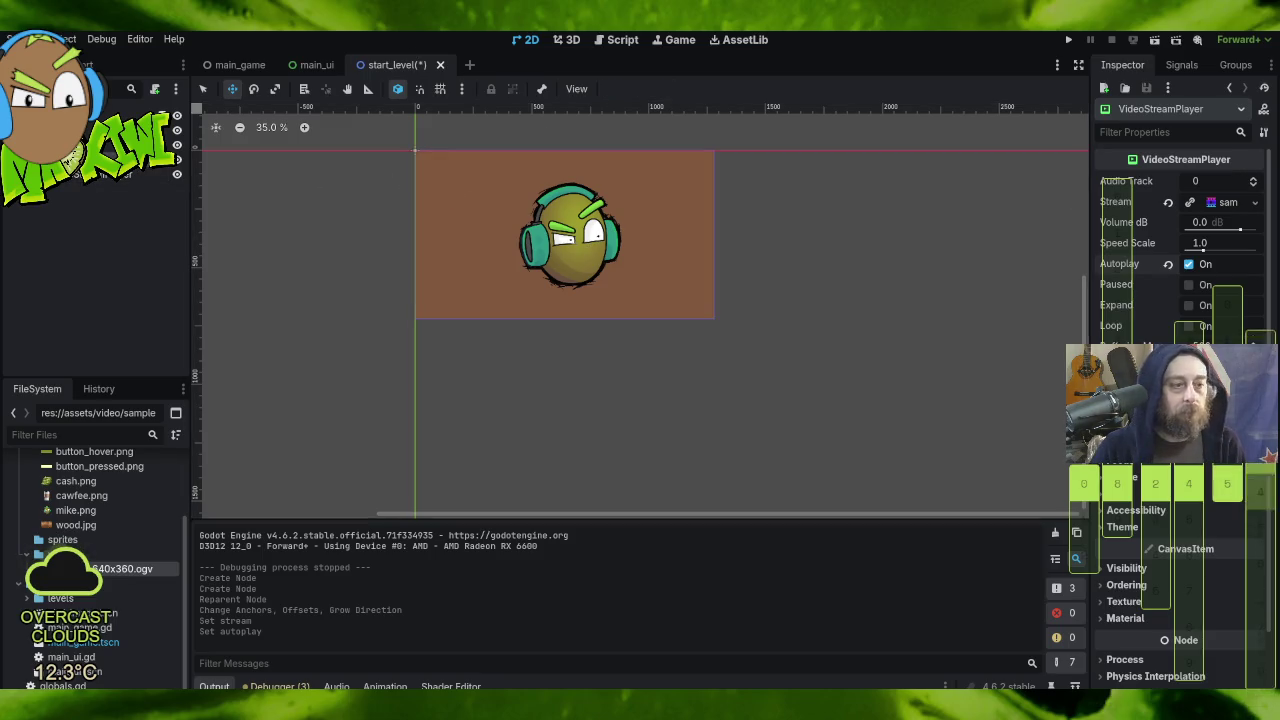
click(88, 175)
click(95, 189)
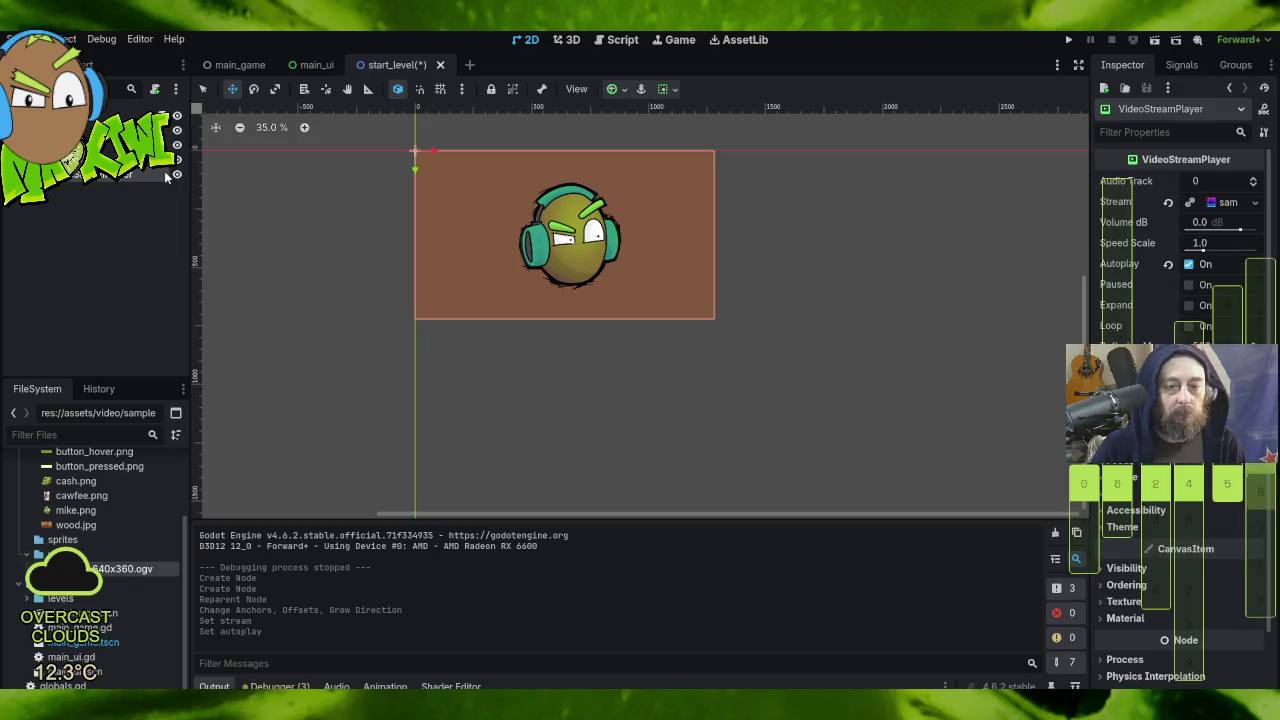
click(97, 185)
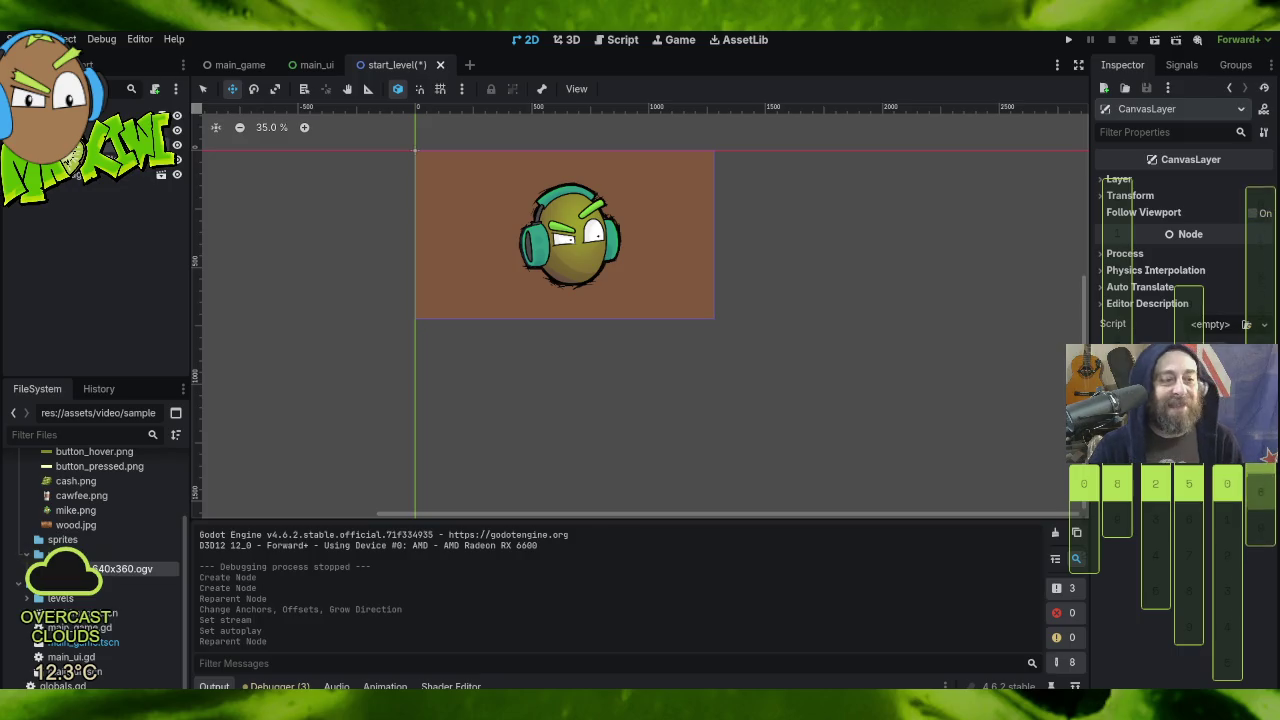
click(1068, 40)
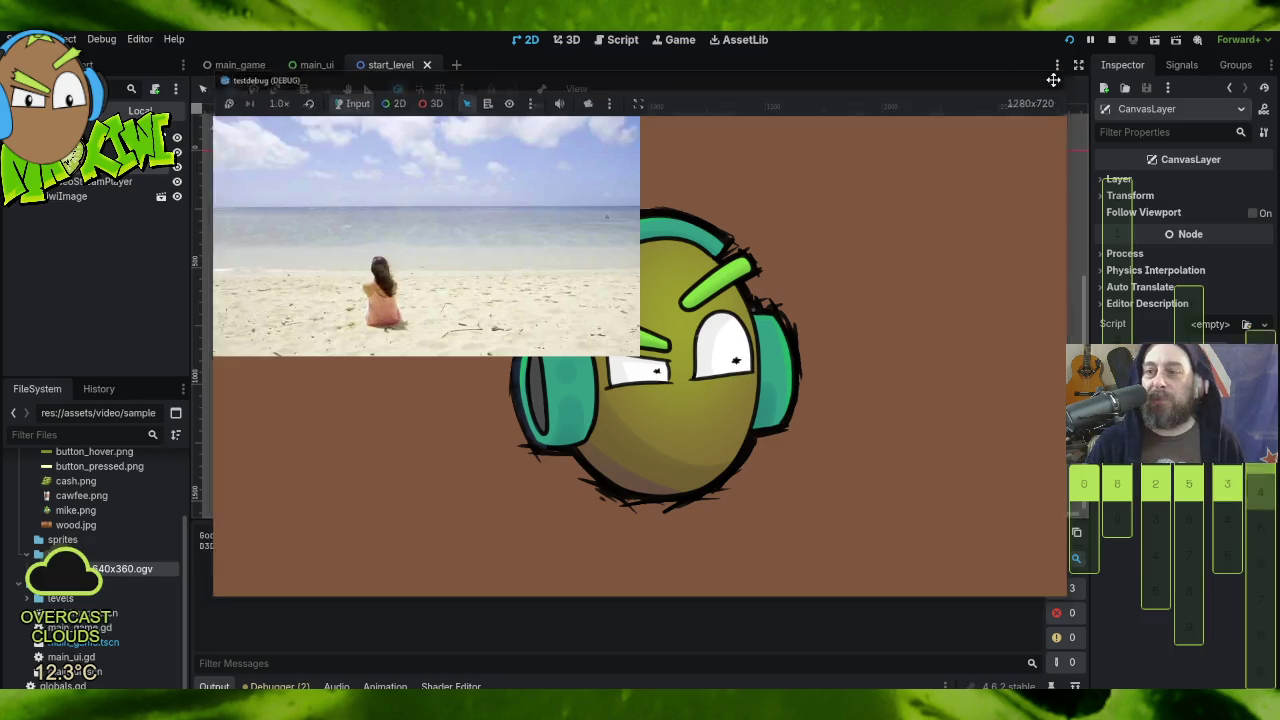
Step: Stop the running game and select the KiwiImage node
click(1054, 77)
click(68, 176)
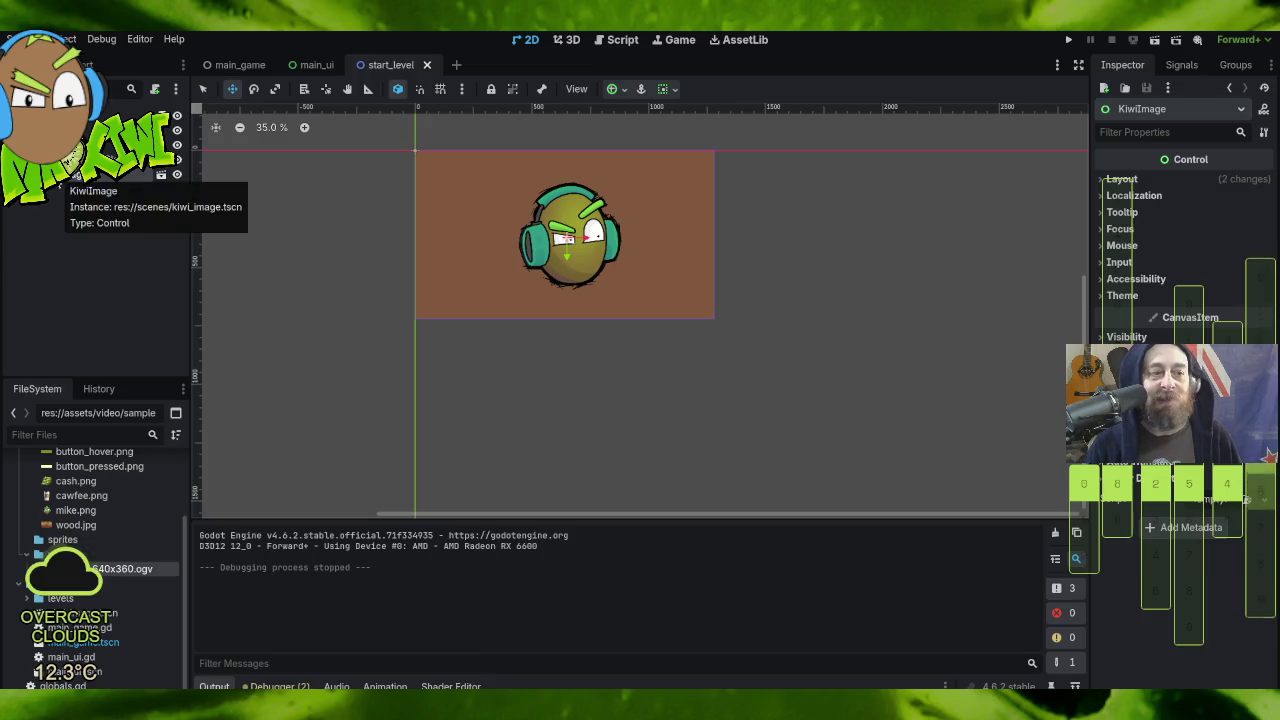
Step: Anchor the VideoStreamPlayer to the Center preset
click(130, 172)
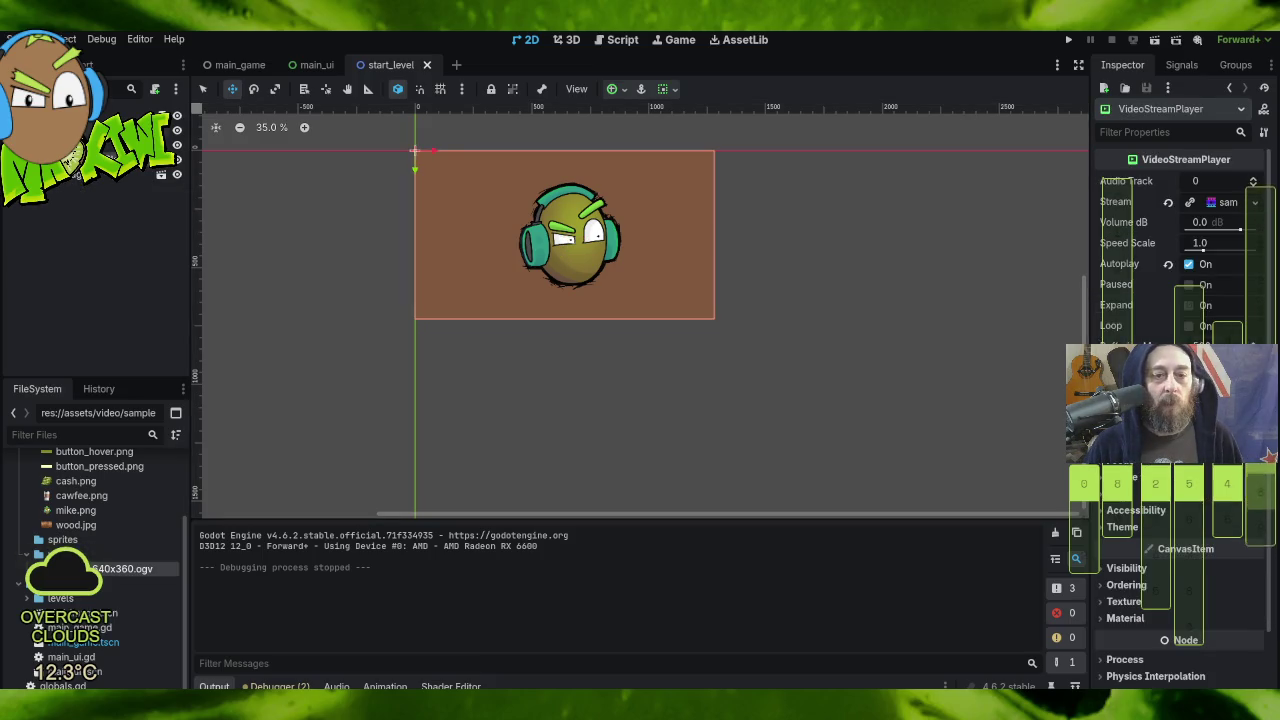
click(616, 88)
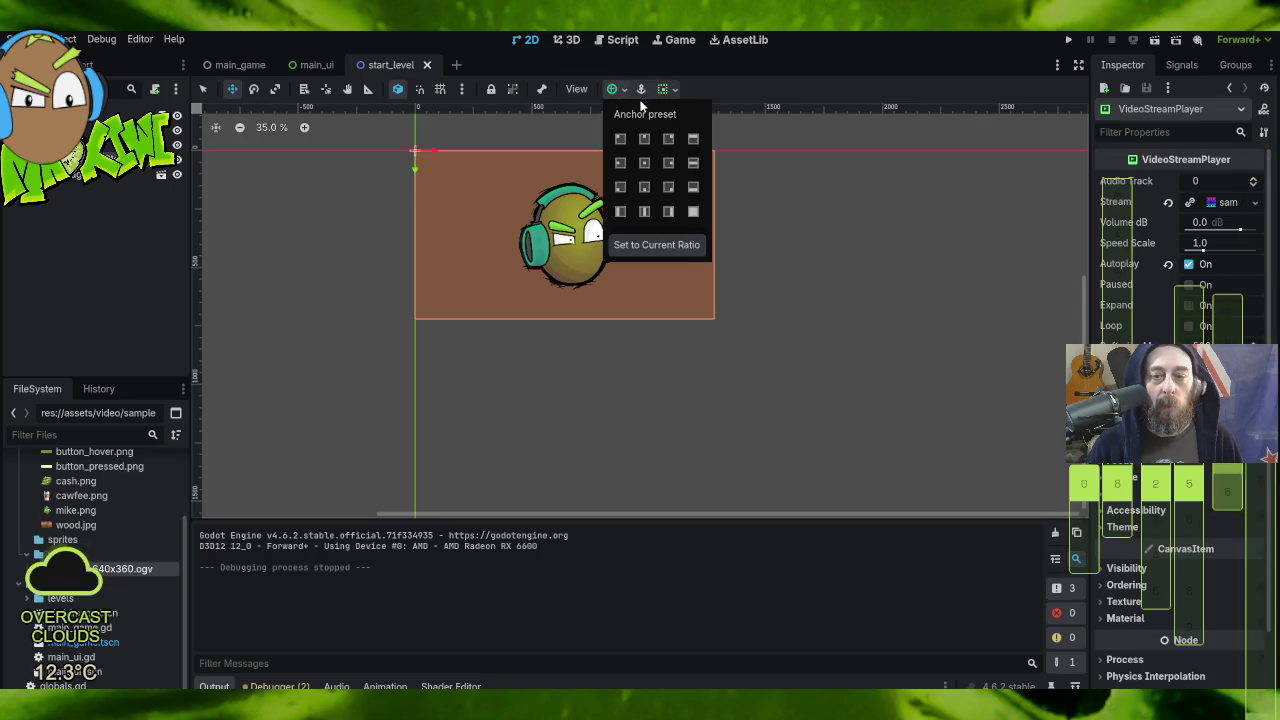
click(645, 163)
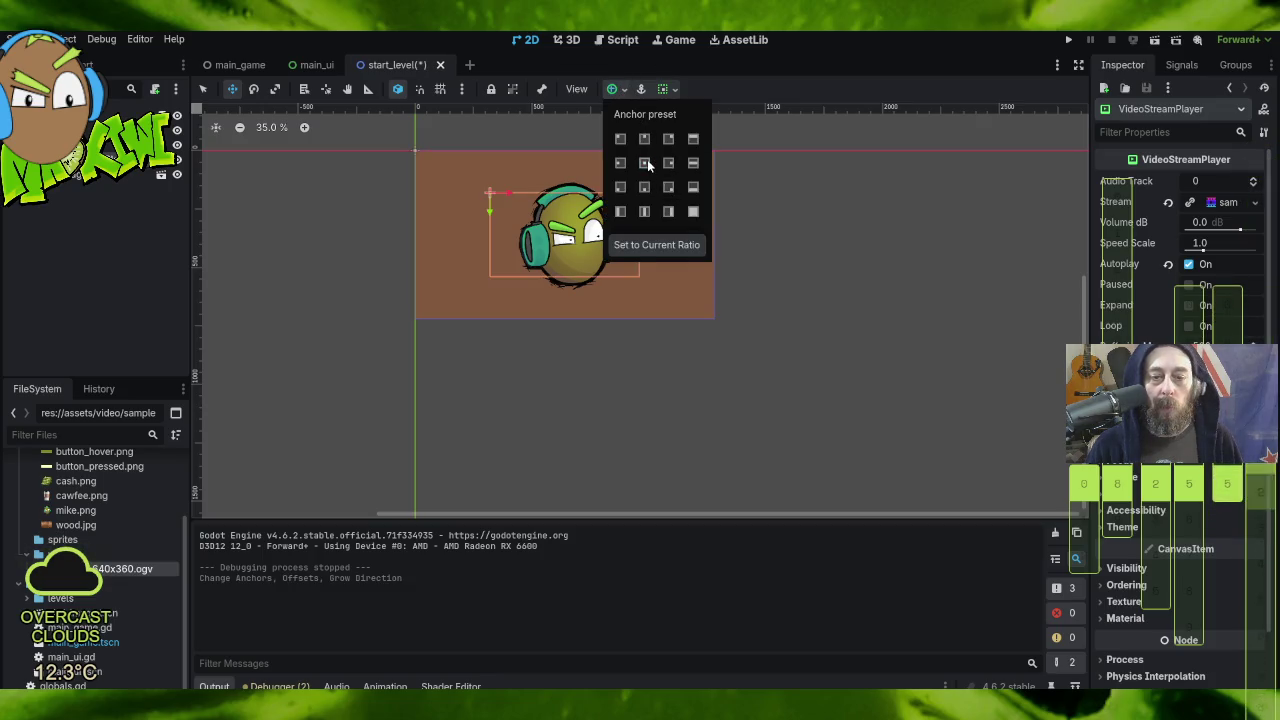
click(837, 304)
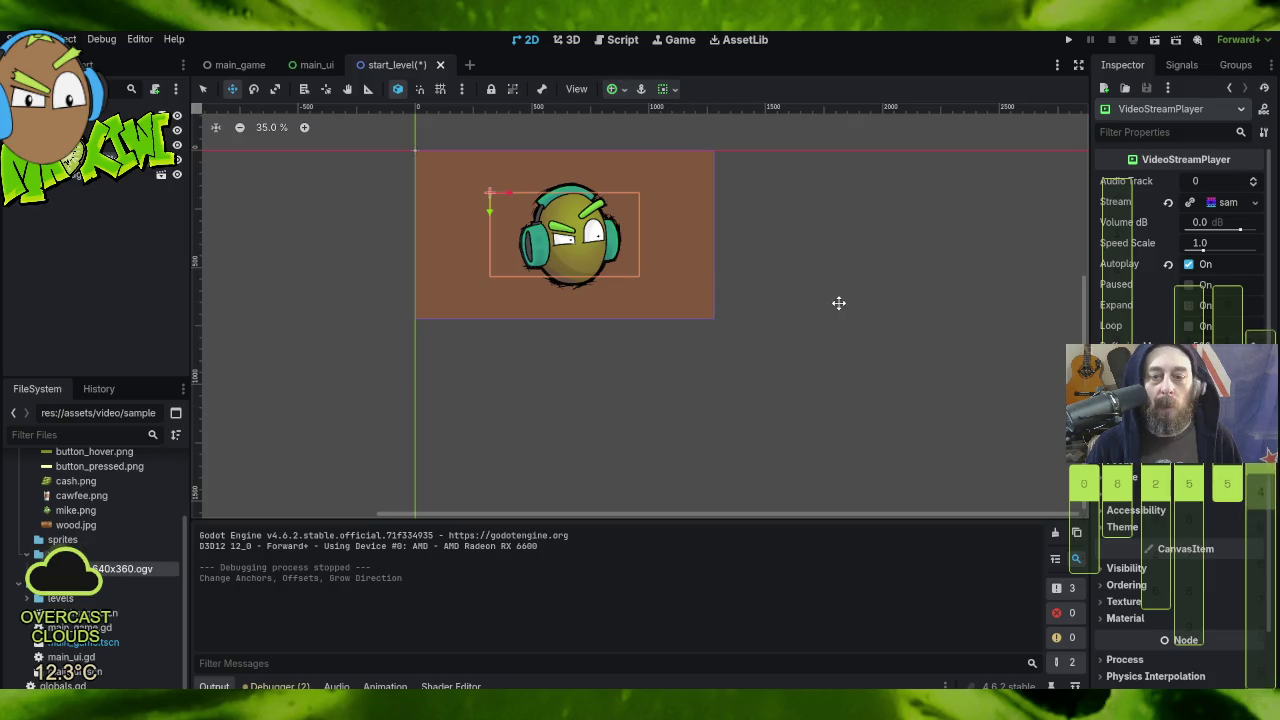
Step: Save the start_level scene and run the game to watch the beach clip
click(18, 39)
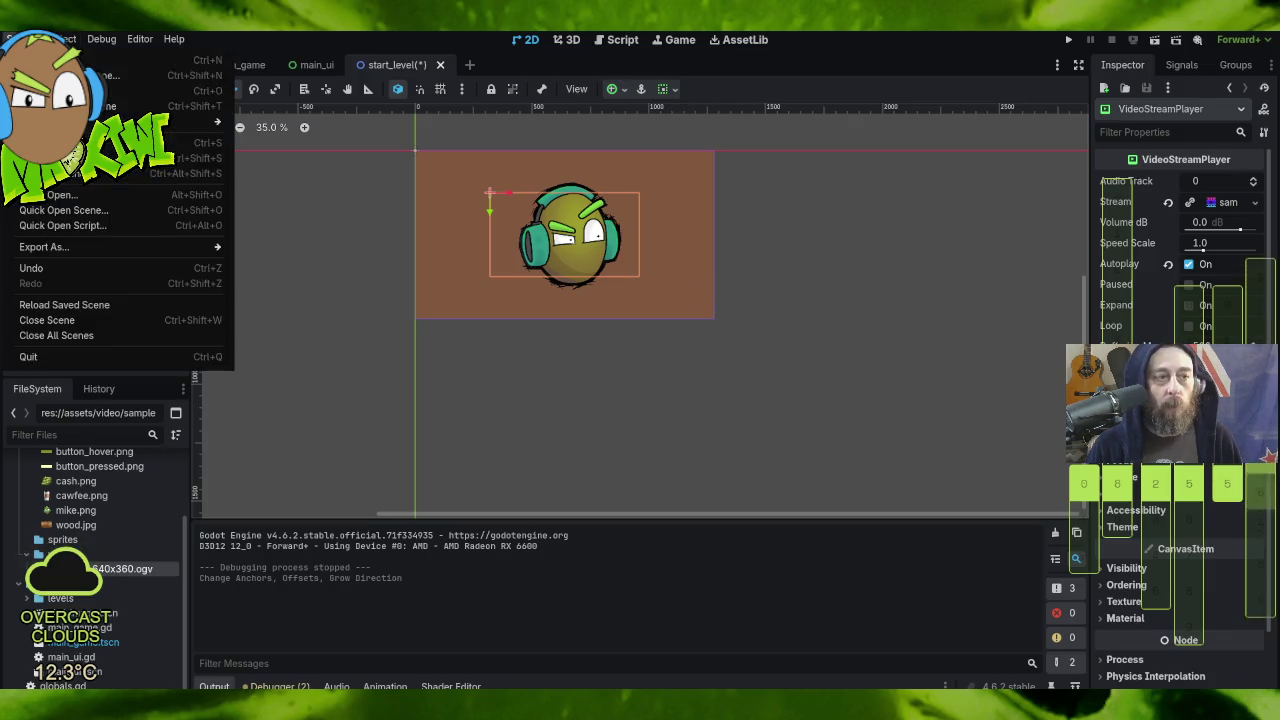
click(140, 173)
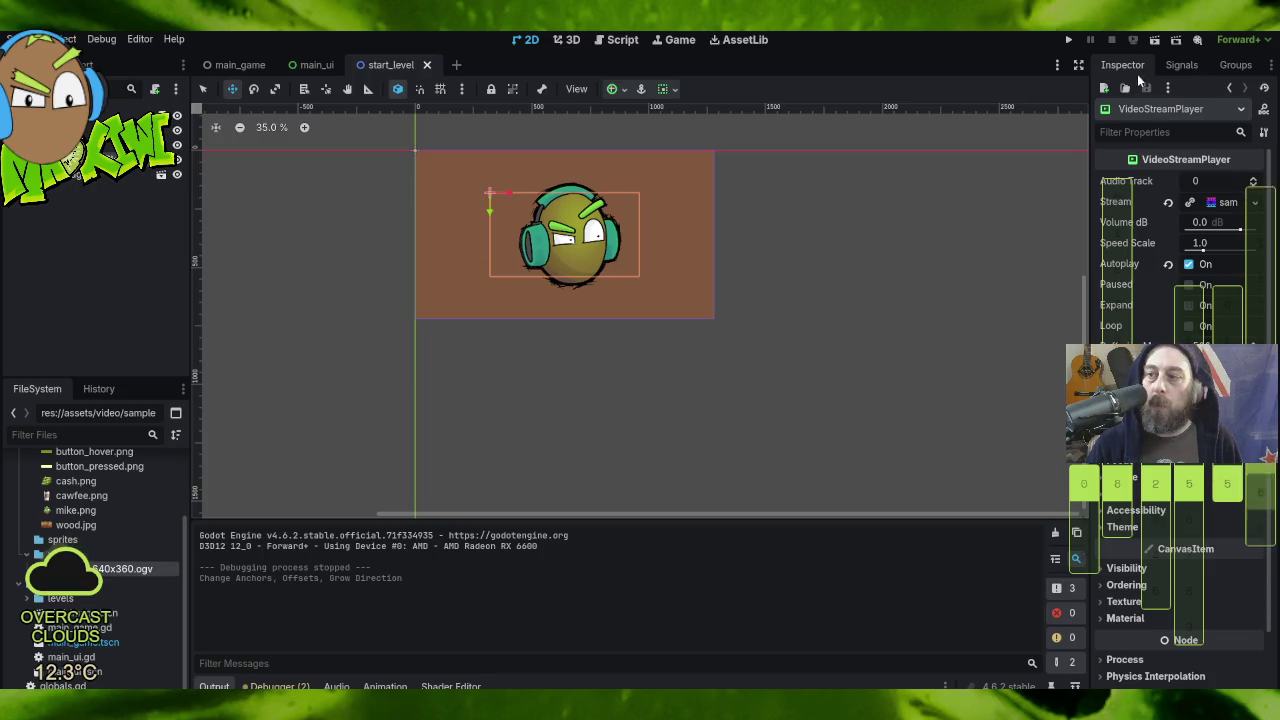
click(1066, 46)
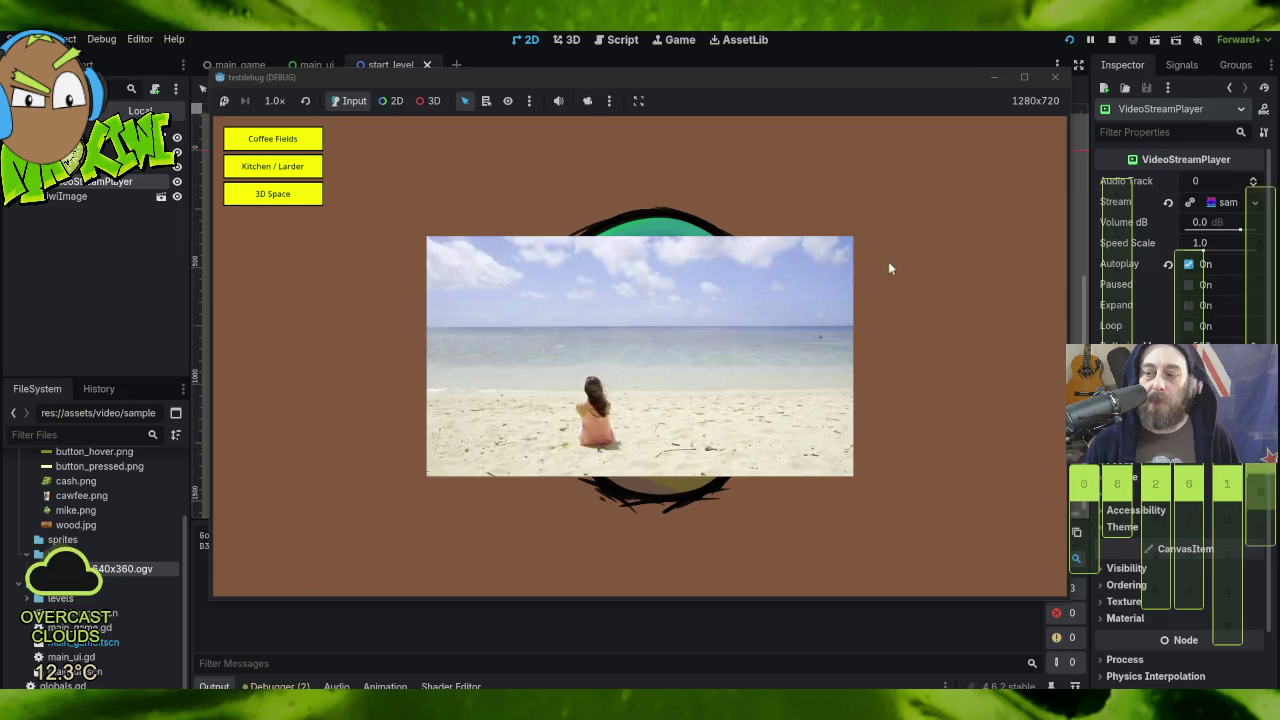
scroll(1184, 243, down, 2)
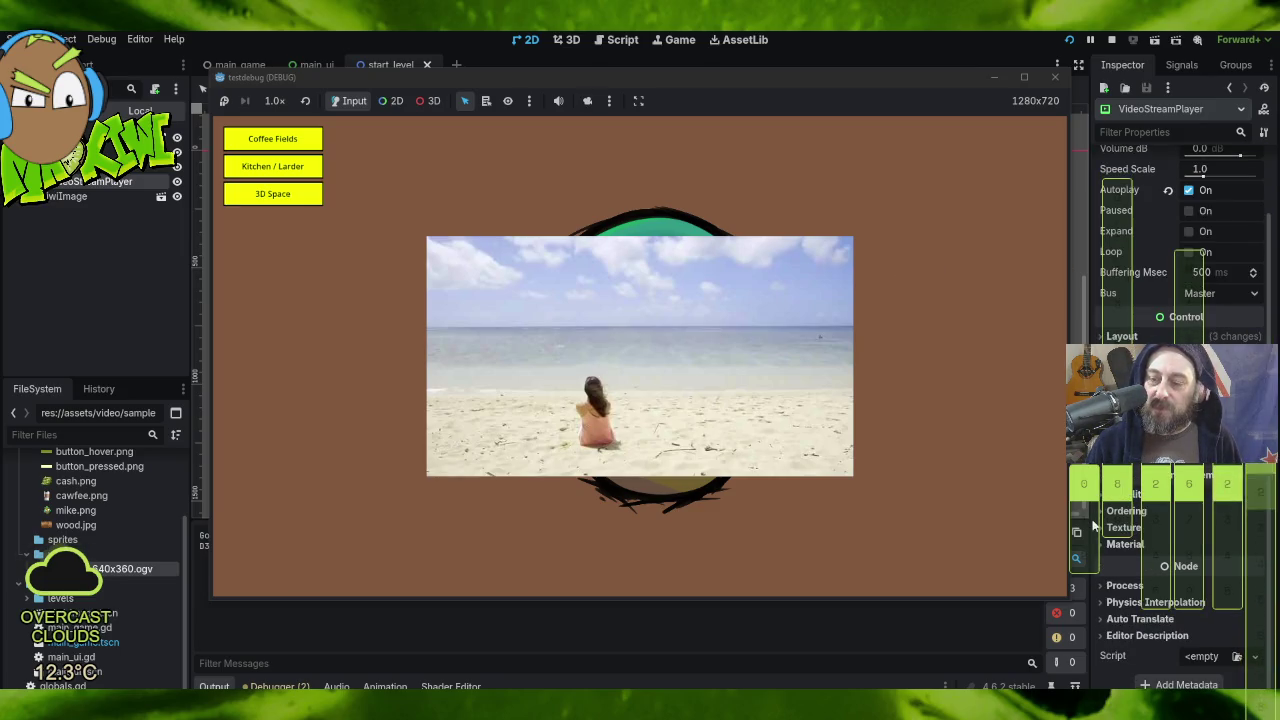
Step: Change the VideoStreamPlayer's Z Index under Ordering using the spin arrows
click(1100, 512)
click(1255, 526)
click(1255, 526)
click(1255, 528)
click(1255, 528)
click(1255, 528)
click(1254, 528)
click(1254, 528)
click(1254, 528)
click(1254, 528)
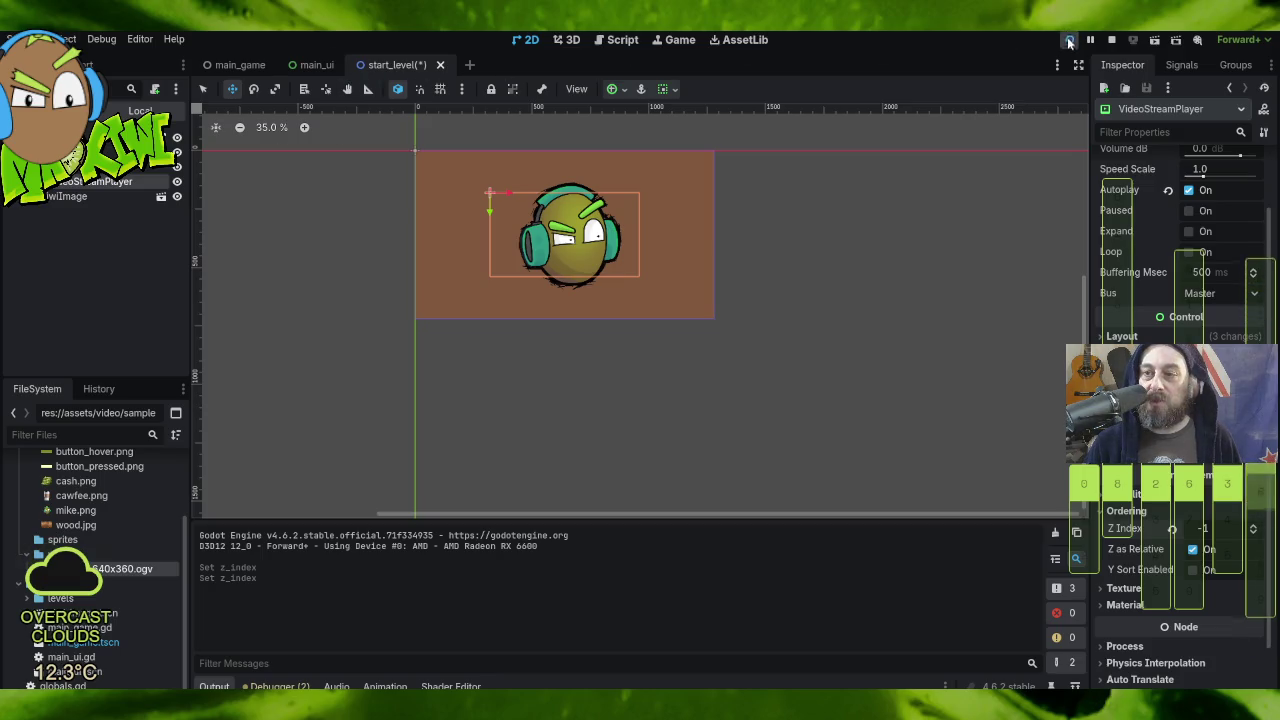
Step: Stop the game, save start_level, and rerun it to check the layering
click(1111, 40)
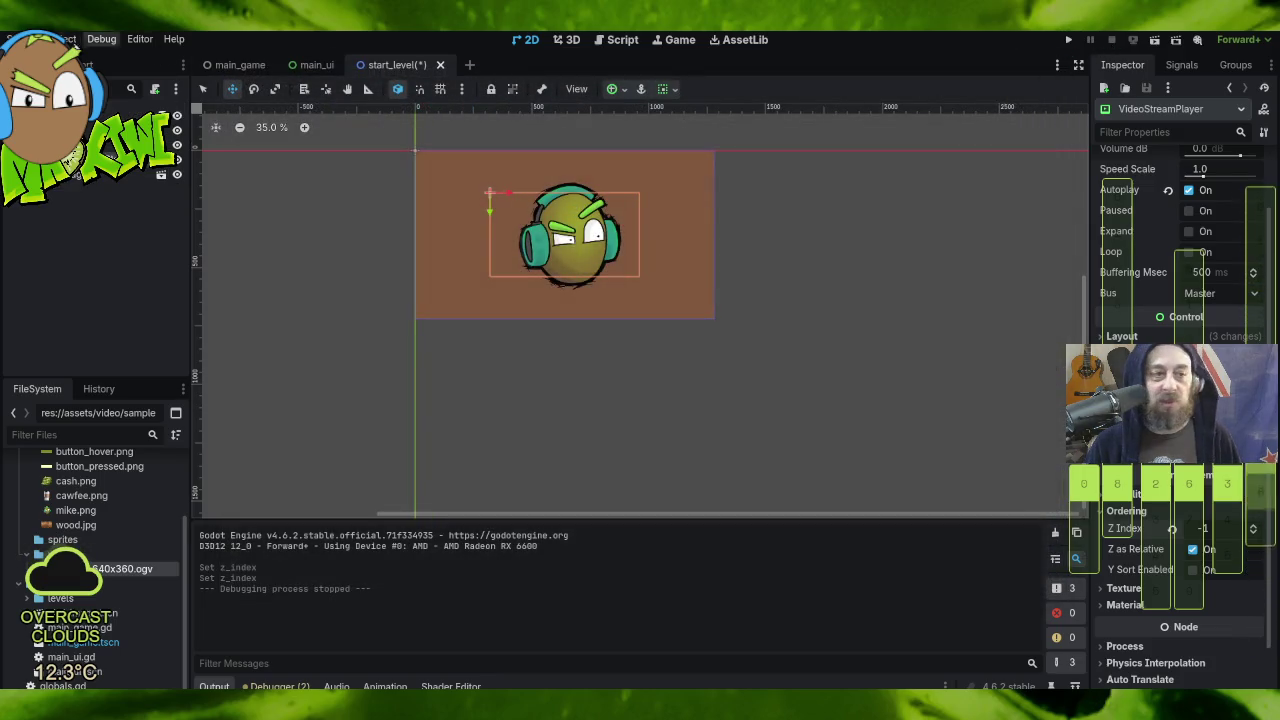
click(20, 39)
click(100, 173)
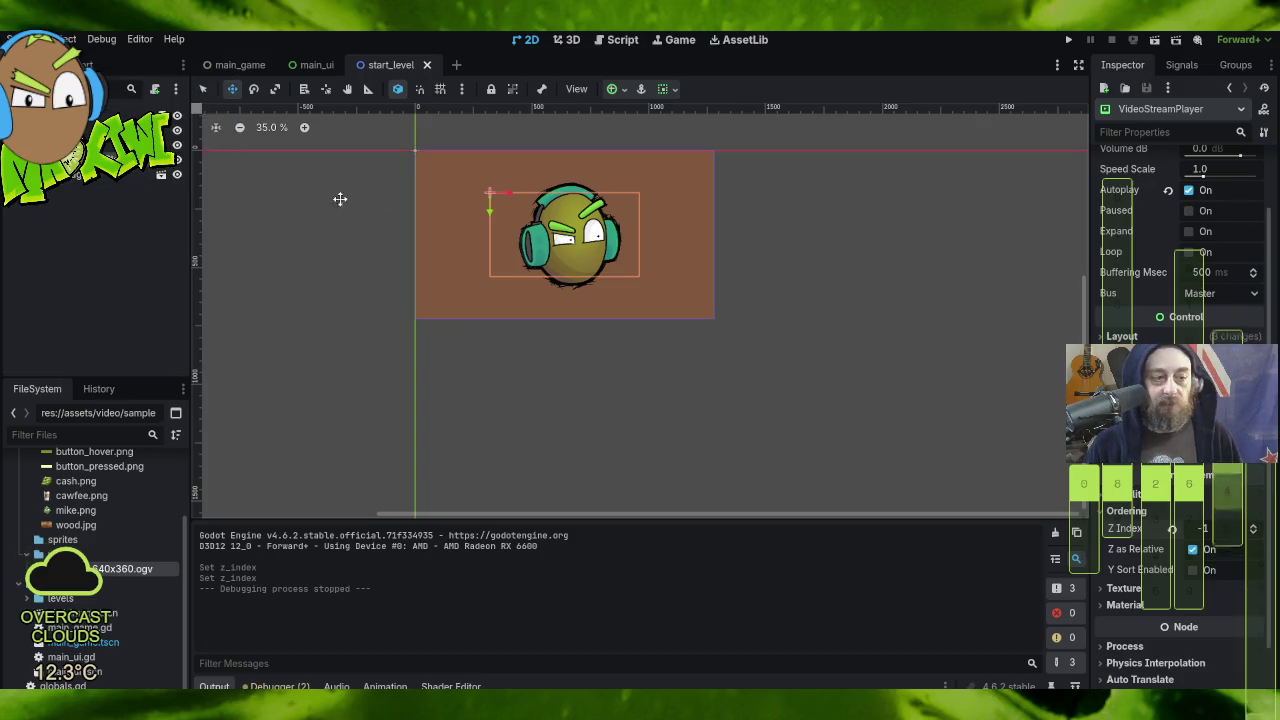
click(1068, 40)
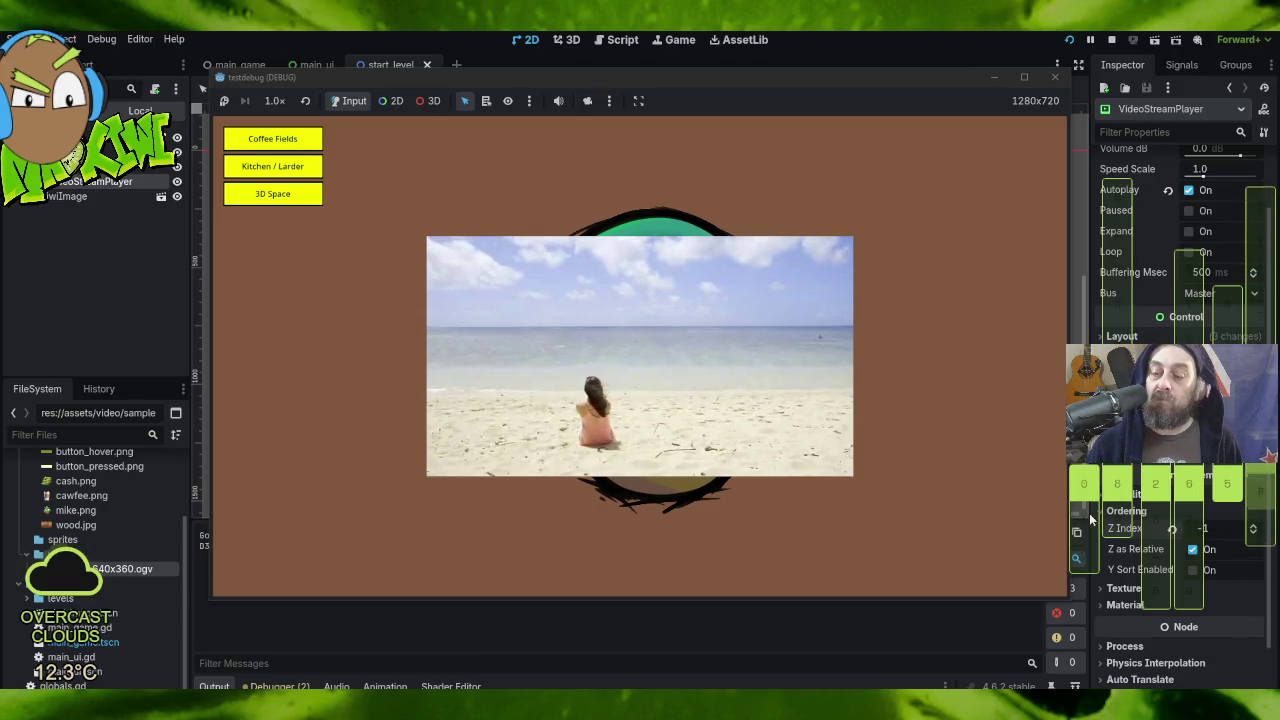
Step: Reset the VideoStreamPlayer's Z Index to 0 and nudge it right and down
click(1248, 530)
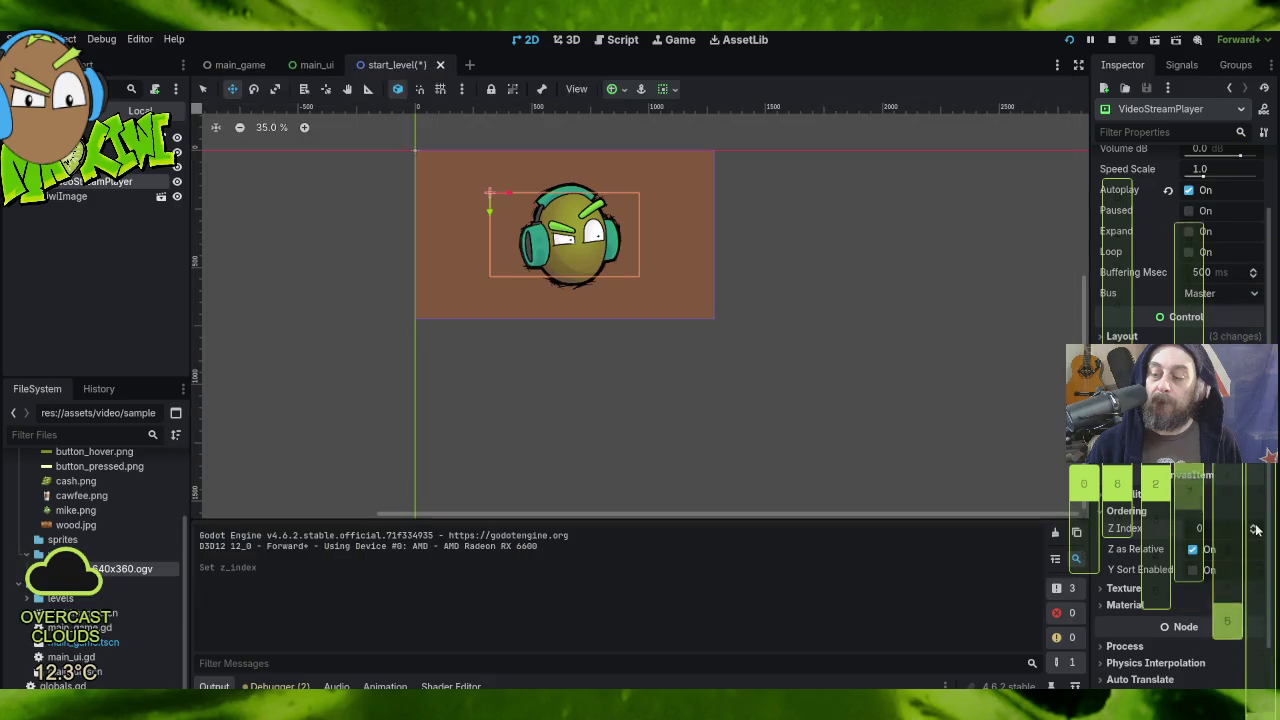
key(Right)
key(Down)
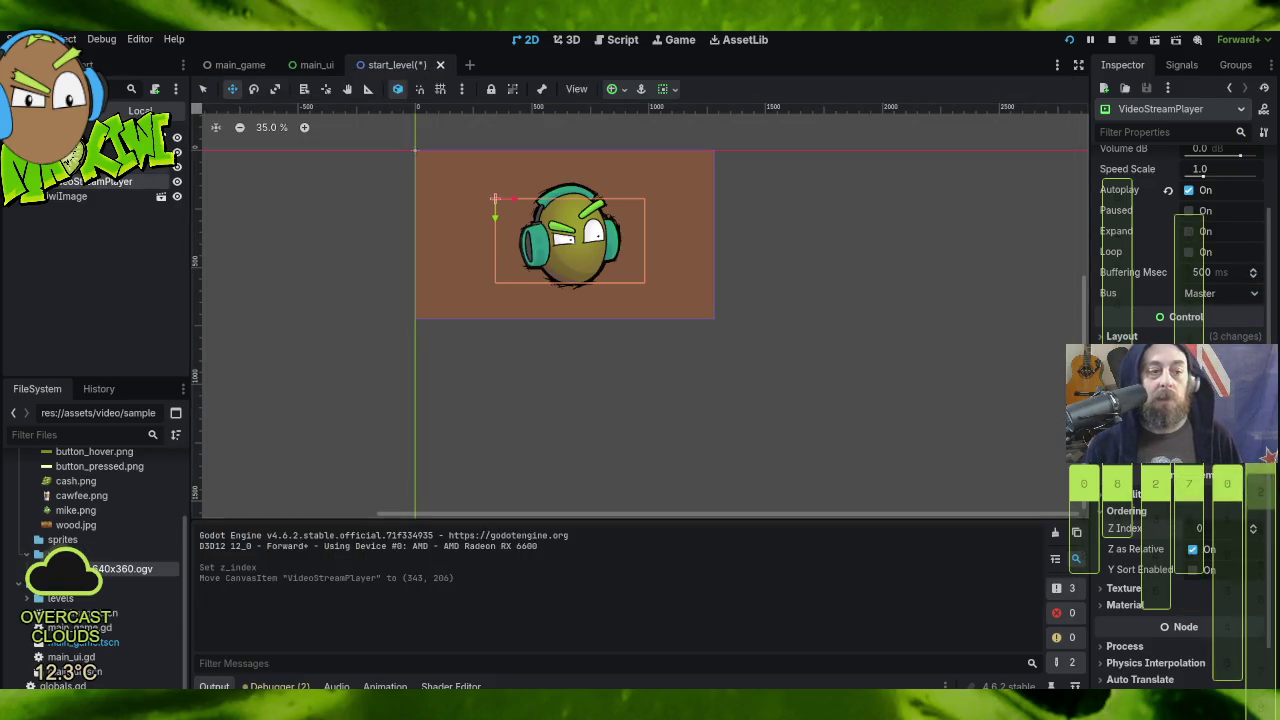
Step: Add a SubViewportContainer child under the CanvasLayer by searching 'view'
right_click(60, 166)
click(163, 177)
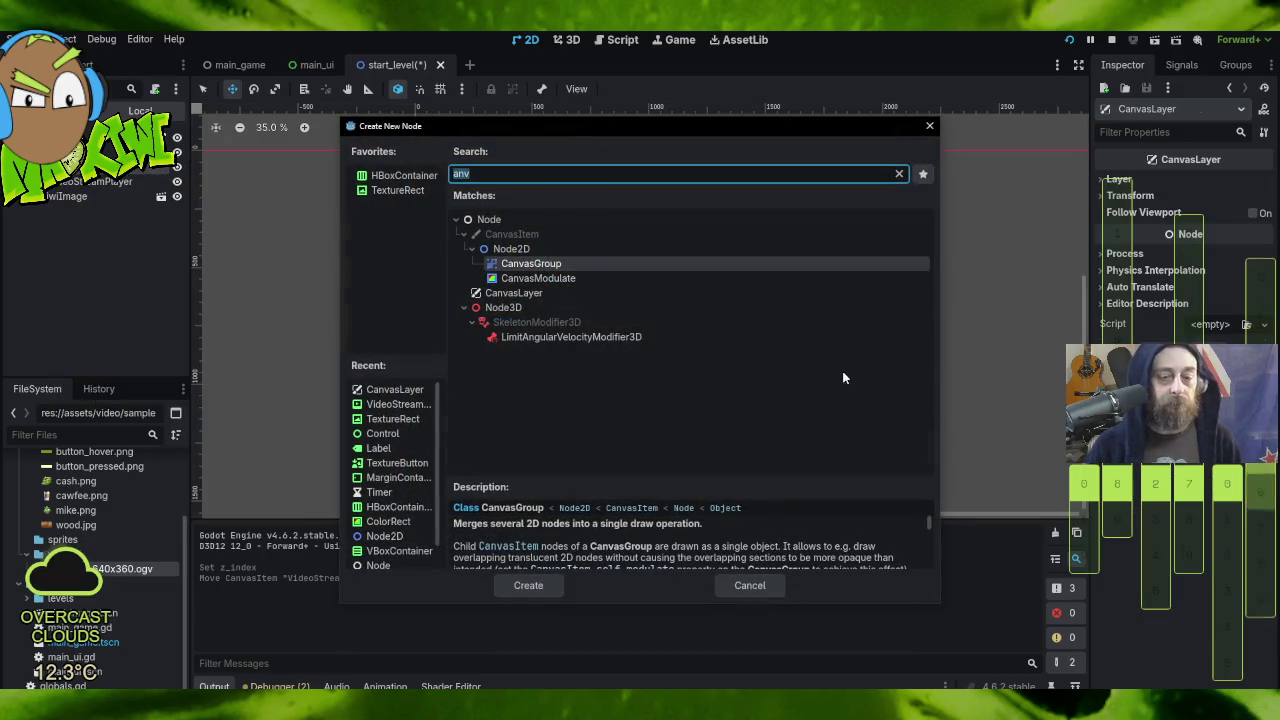
text(veiw)
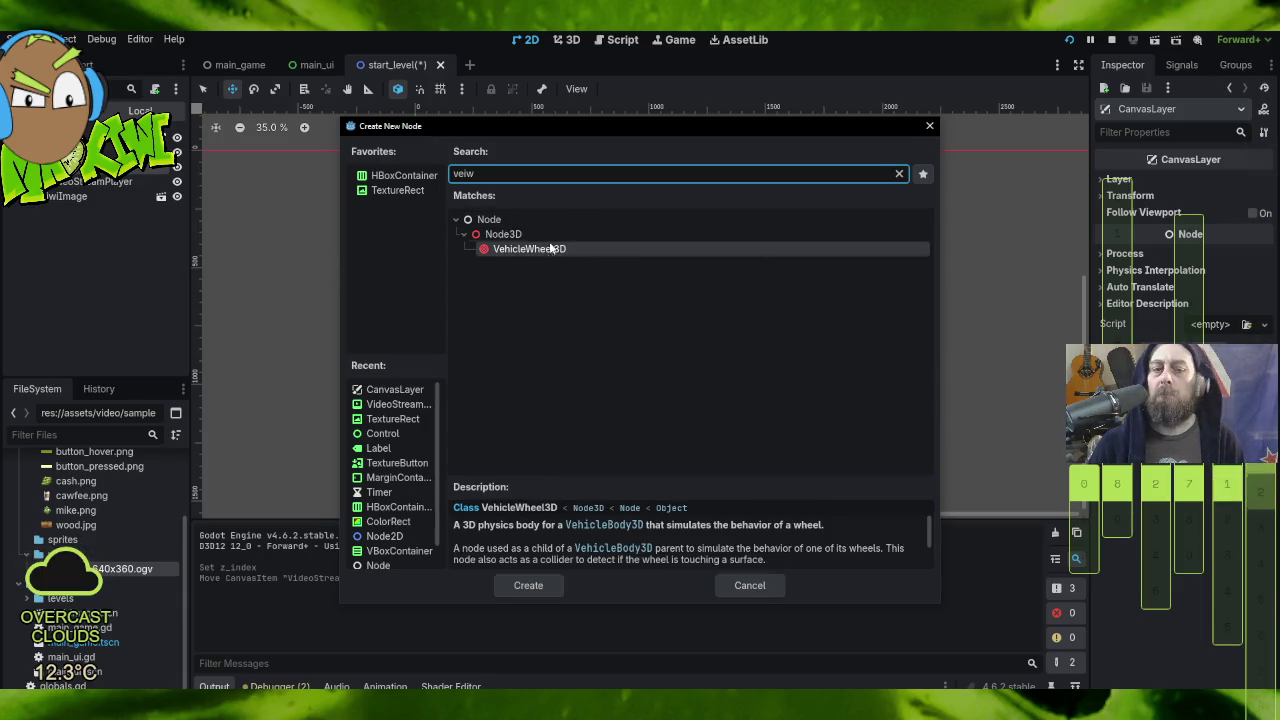
click(485, 221)
drag(479, 173, 459, 174)
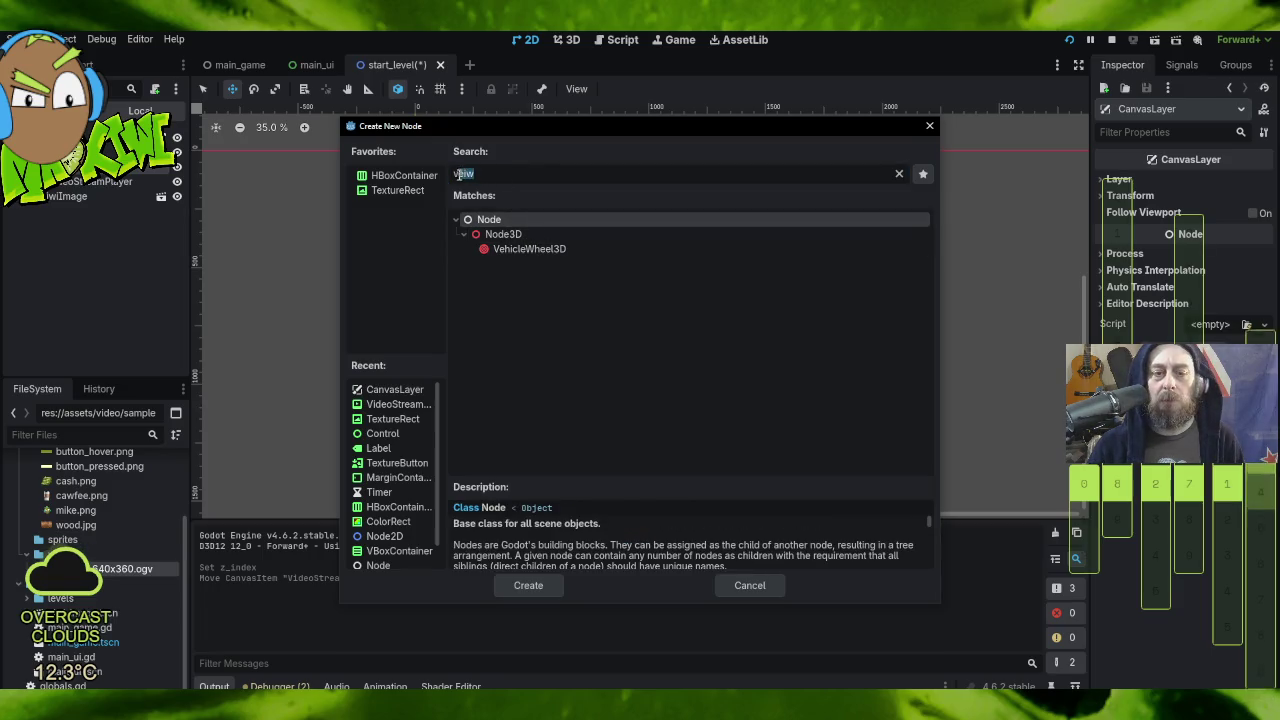
text(vieew)
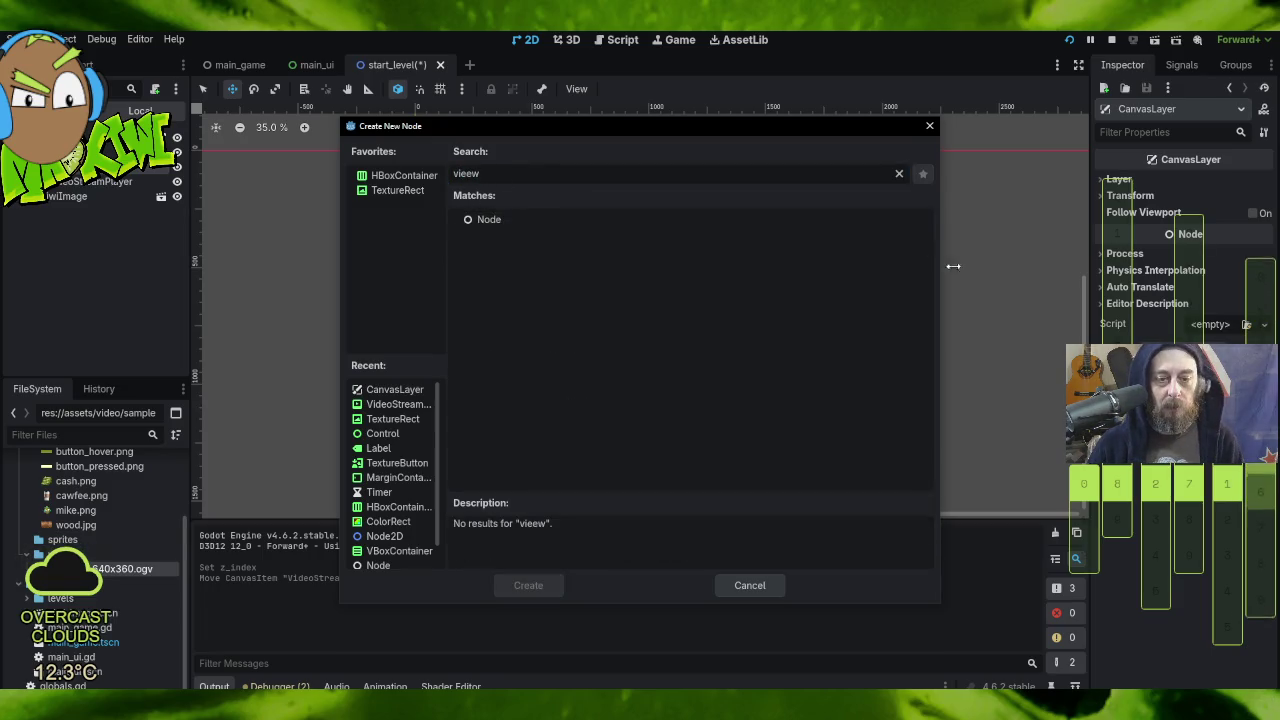
key(BackSpace)
key(BackSpace)
text(w)
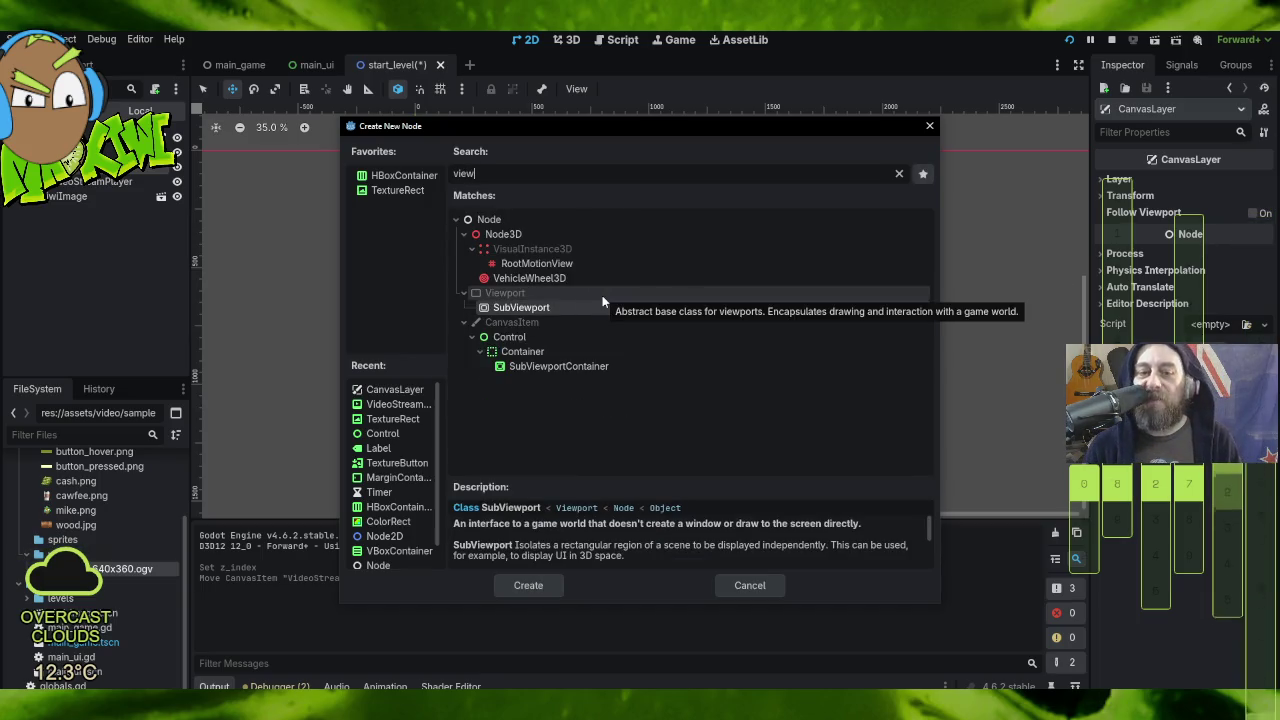
click(603, 365)
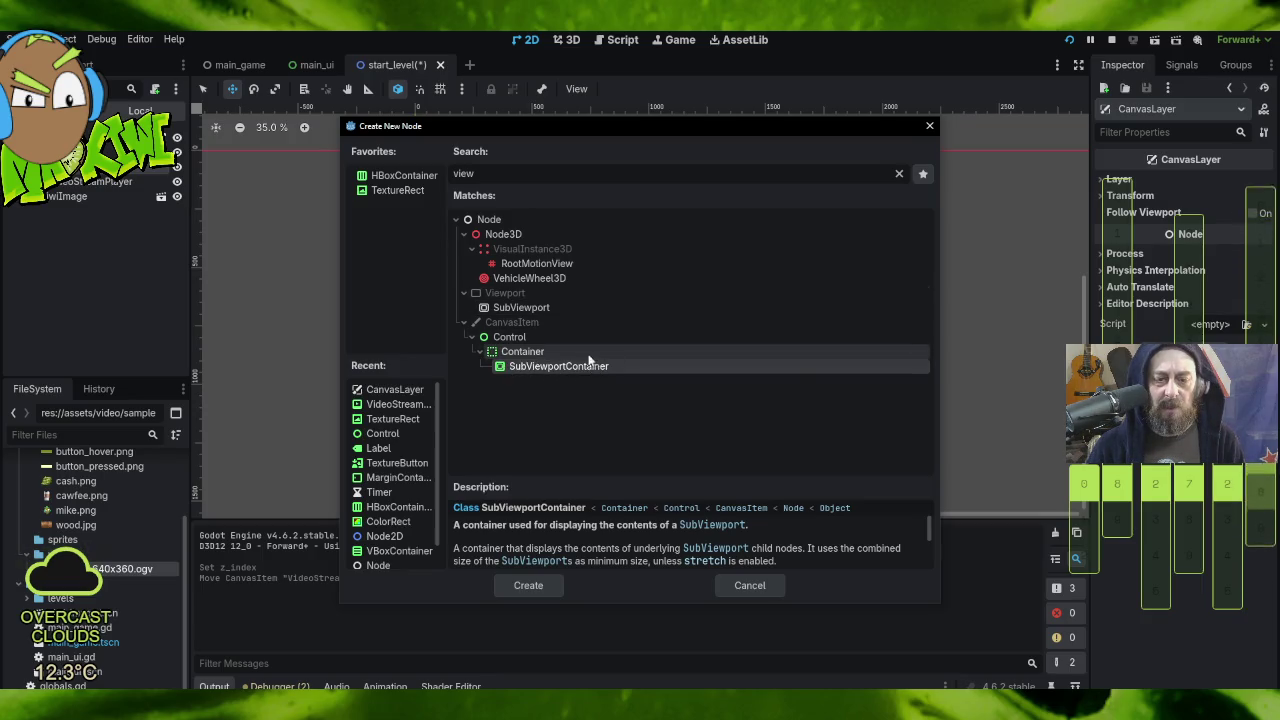
double_click(509, 369)
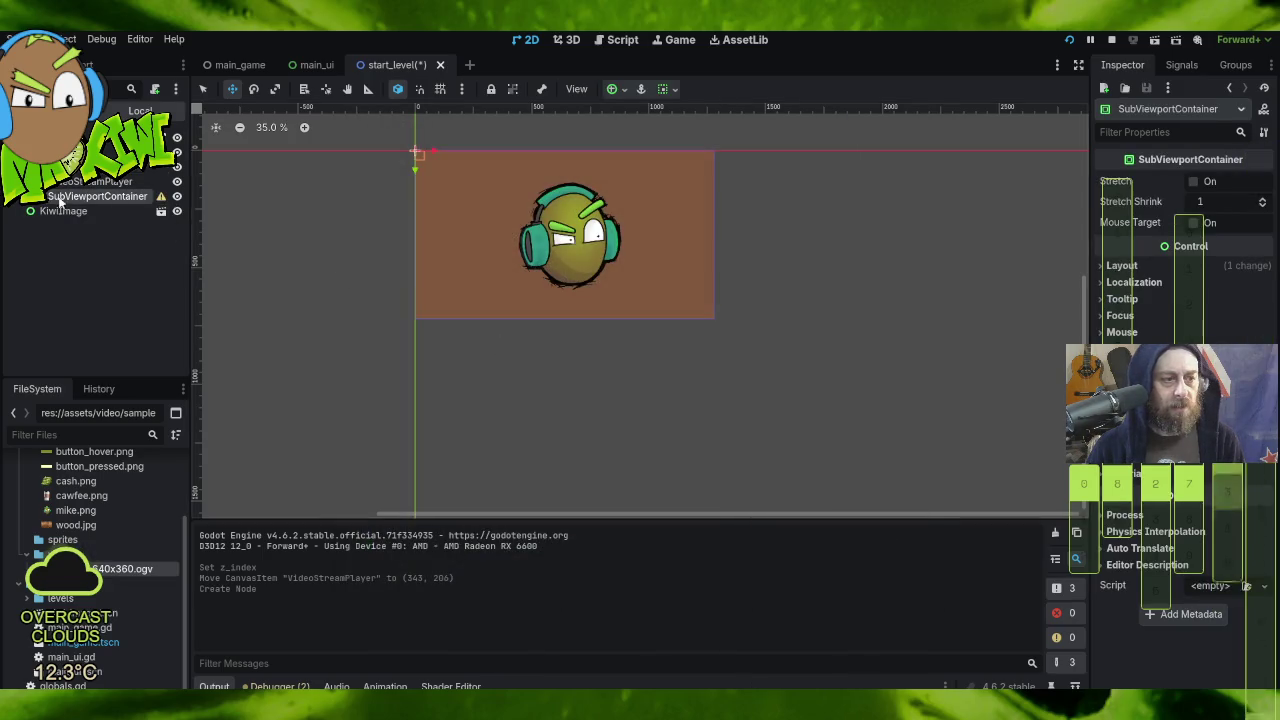
Step: Move the VideoStreamPlayer into the SubViewportContainer and check its configuration warning
drag(76, 182, 76, 198)
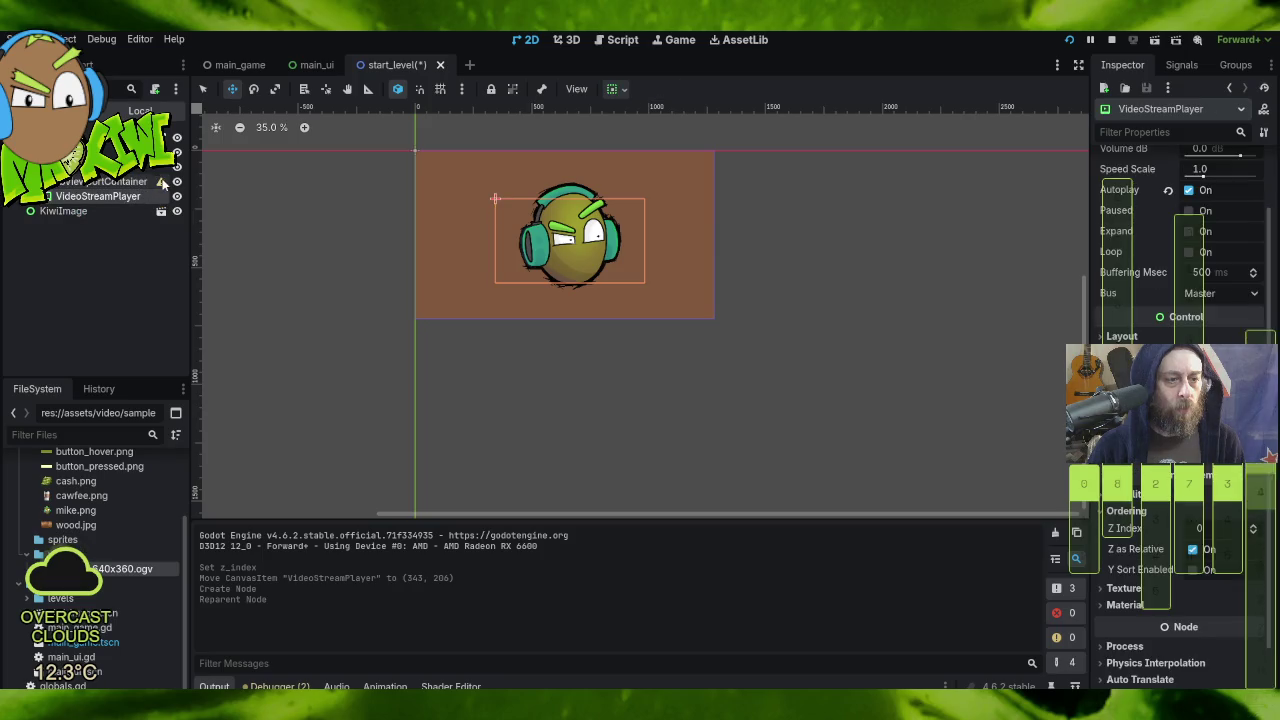
click(163, 182)
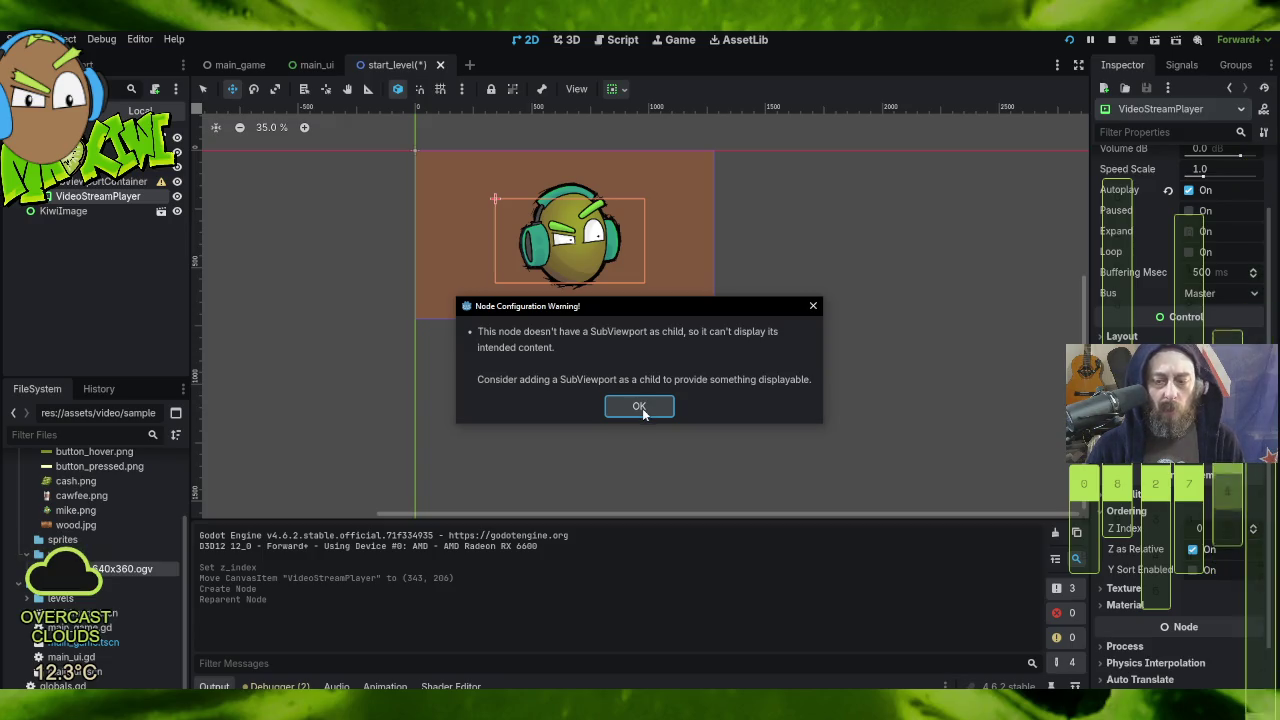
click(90, 184)
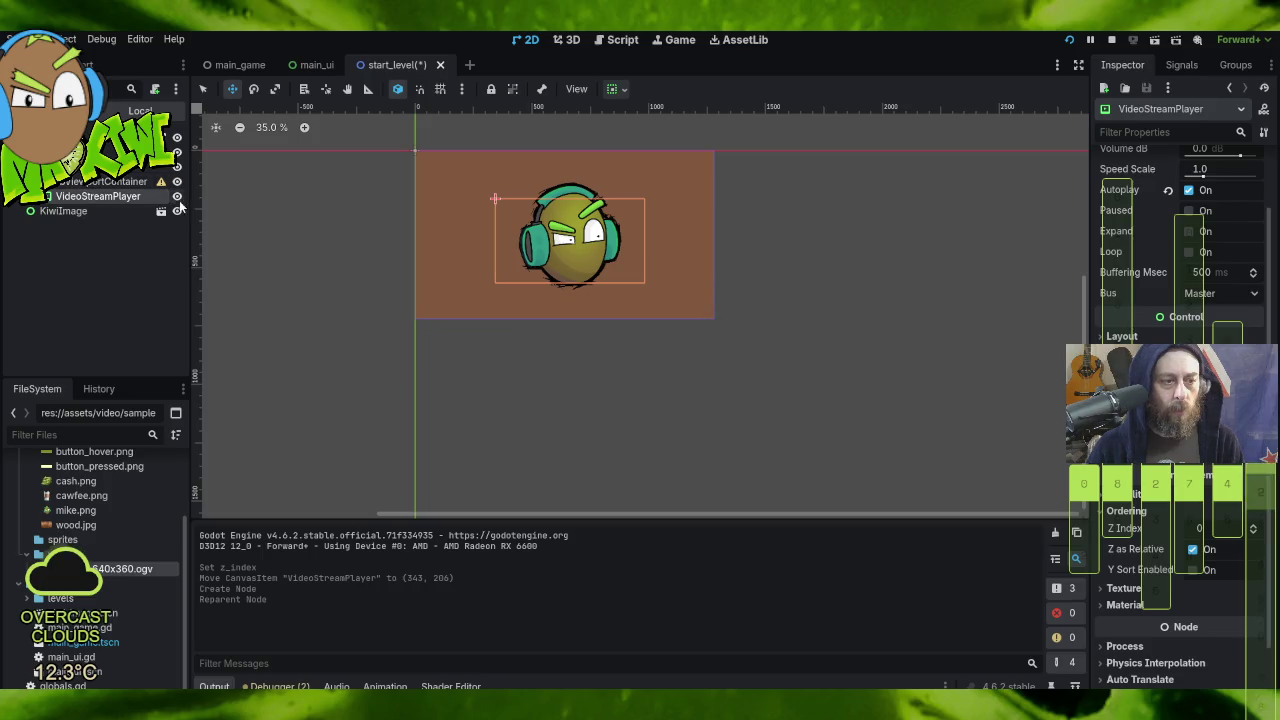
click(100, 182)
Step: Add a SubViewport inside the container and reparent the VideoStreamPlayer under it
right_click(112, 185)
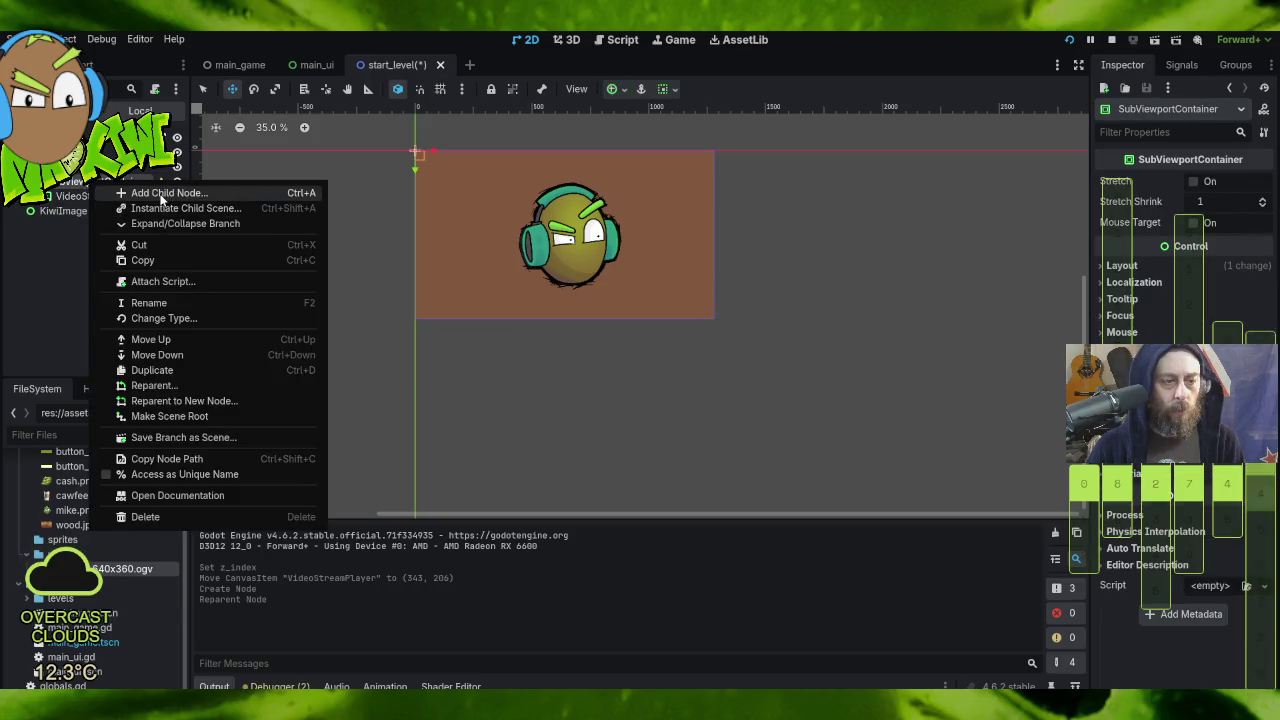
click(163, 193)
double_click(521, 307)
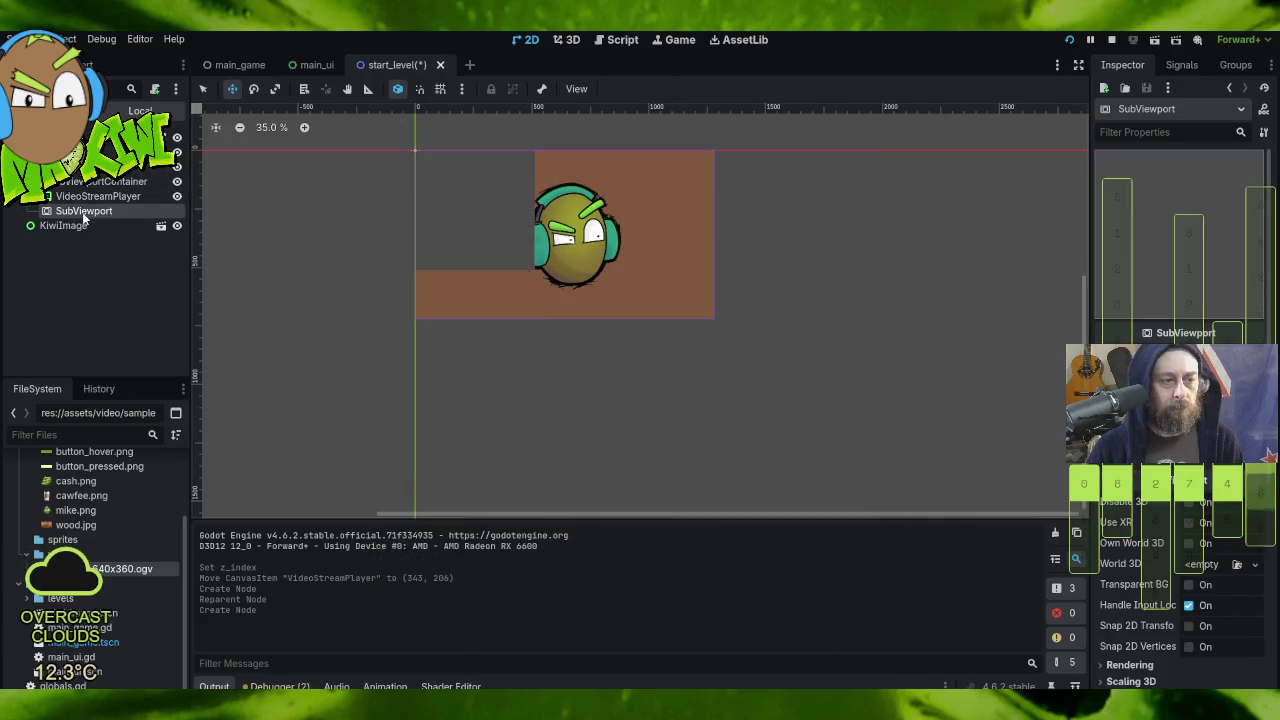
drag(80, 213, 105, 188)
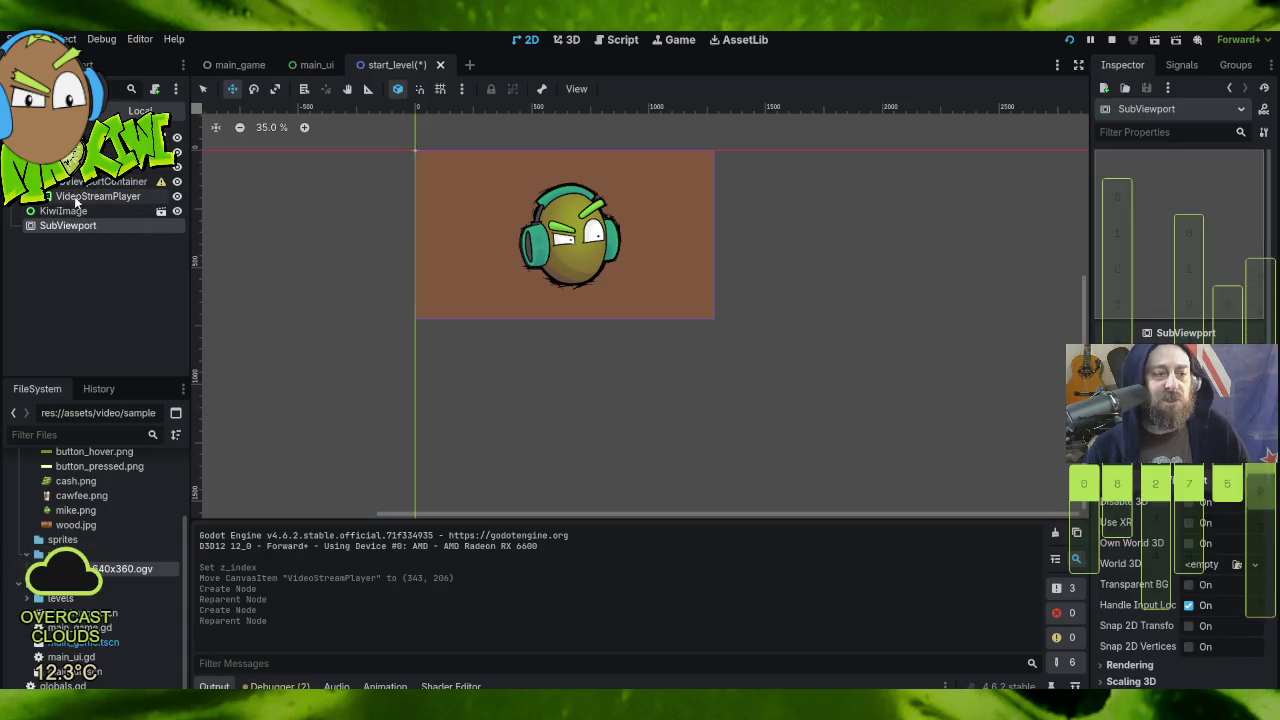
mouse_move(68, 195)
mouse_down()
mouse_move(58, 238)
mouse_move(52, 229)
mouse_up()
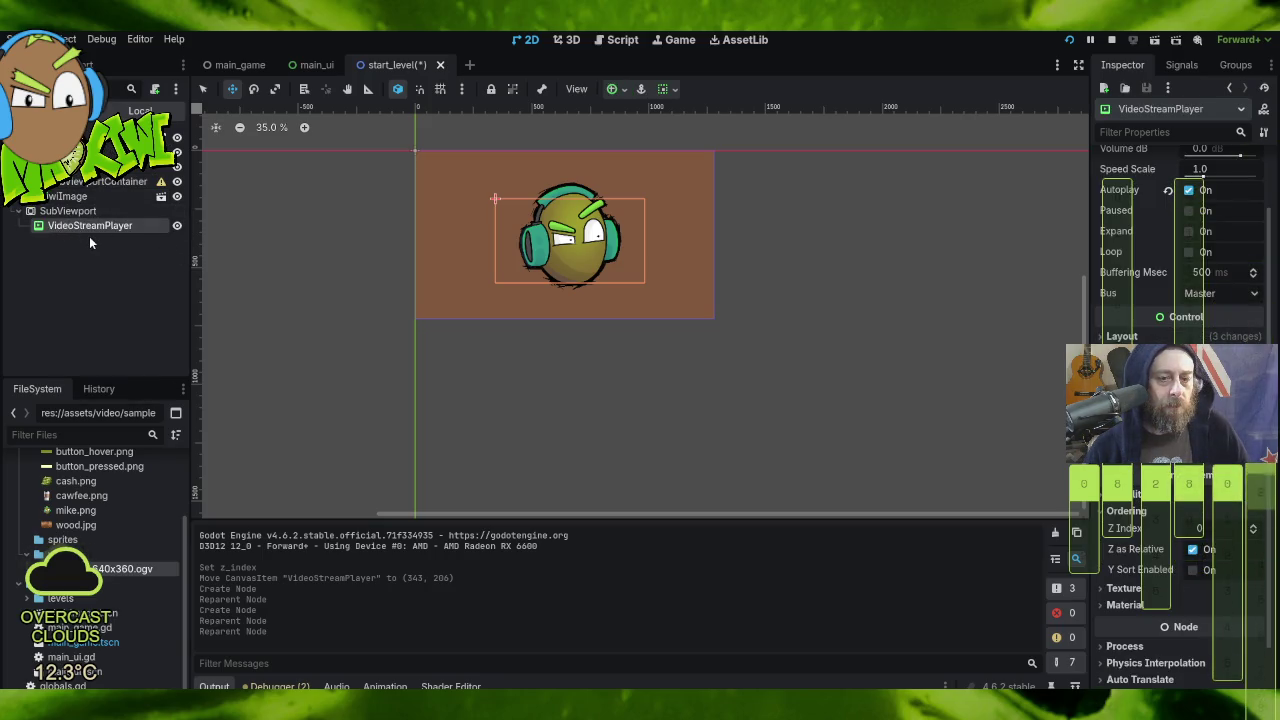
Step: Anchor the VideoStreamPlayer to Center, then test-run and stop the level
click(92, 211)
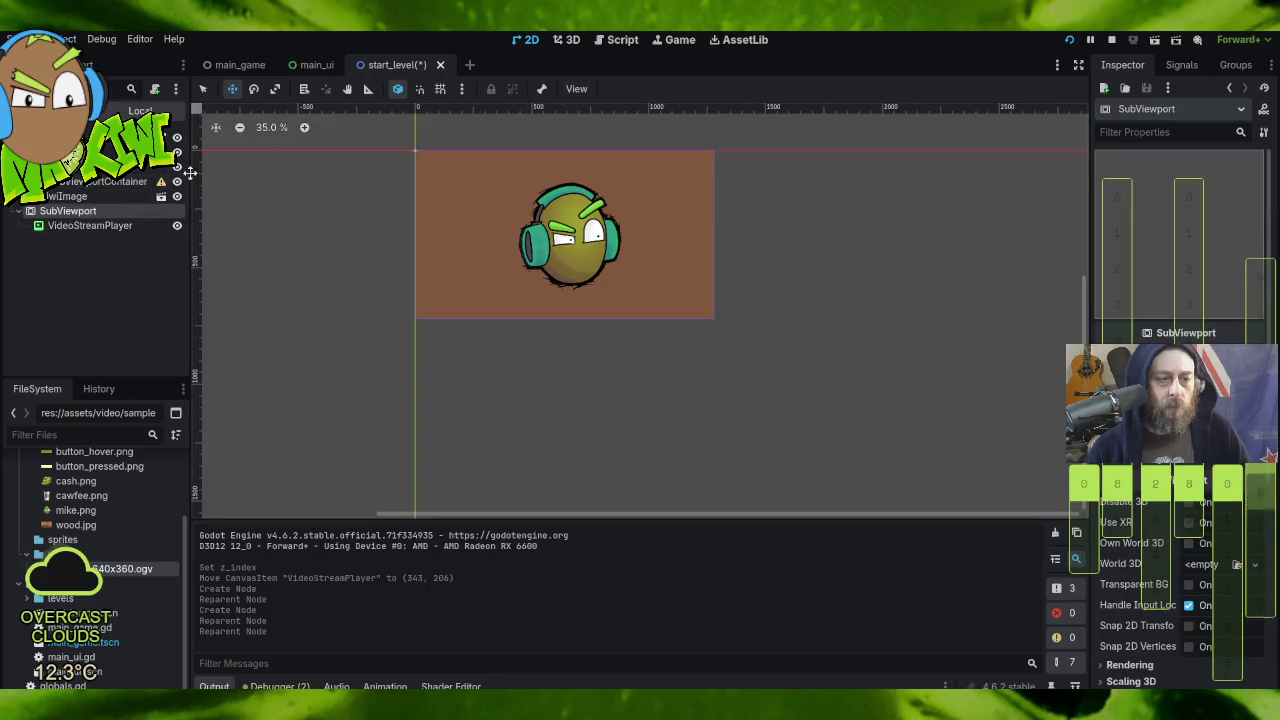
click(88, 225)
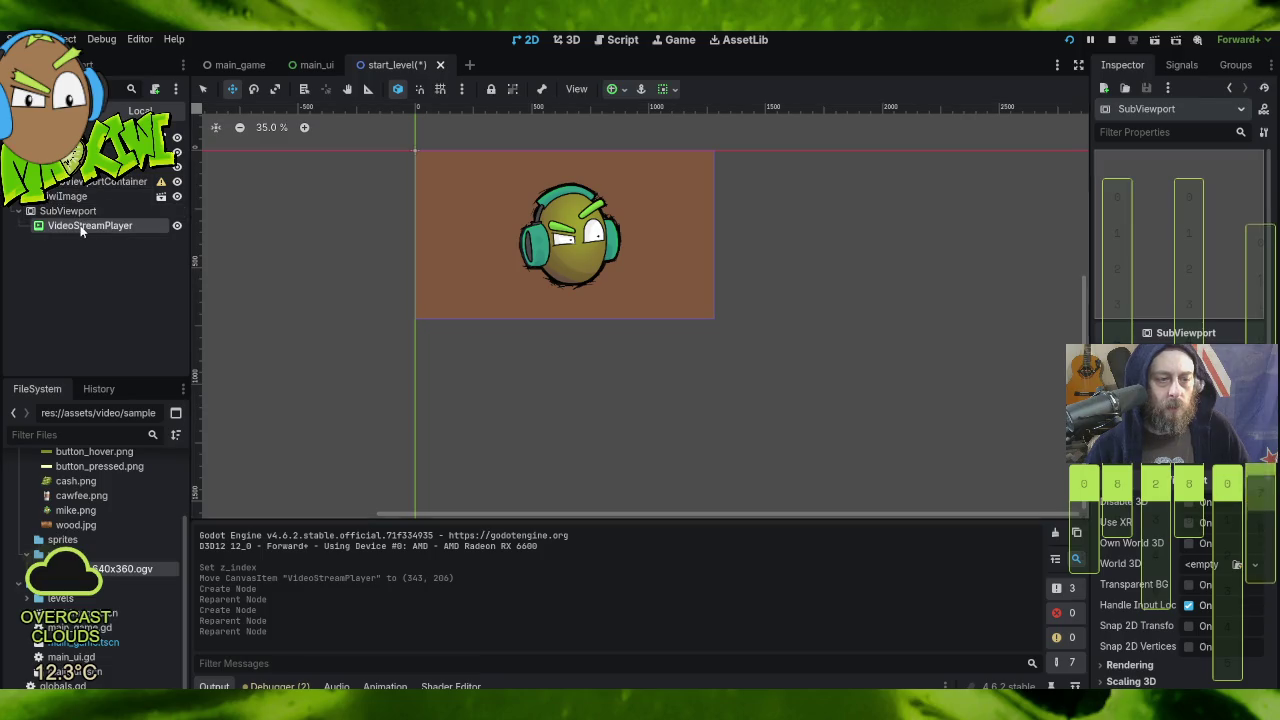
click(613, 90)
click(643, 163)
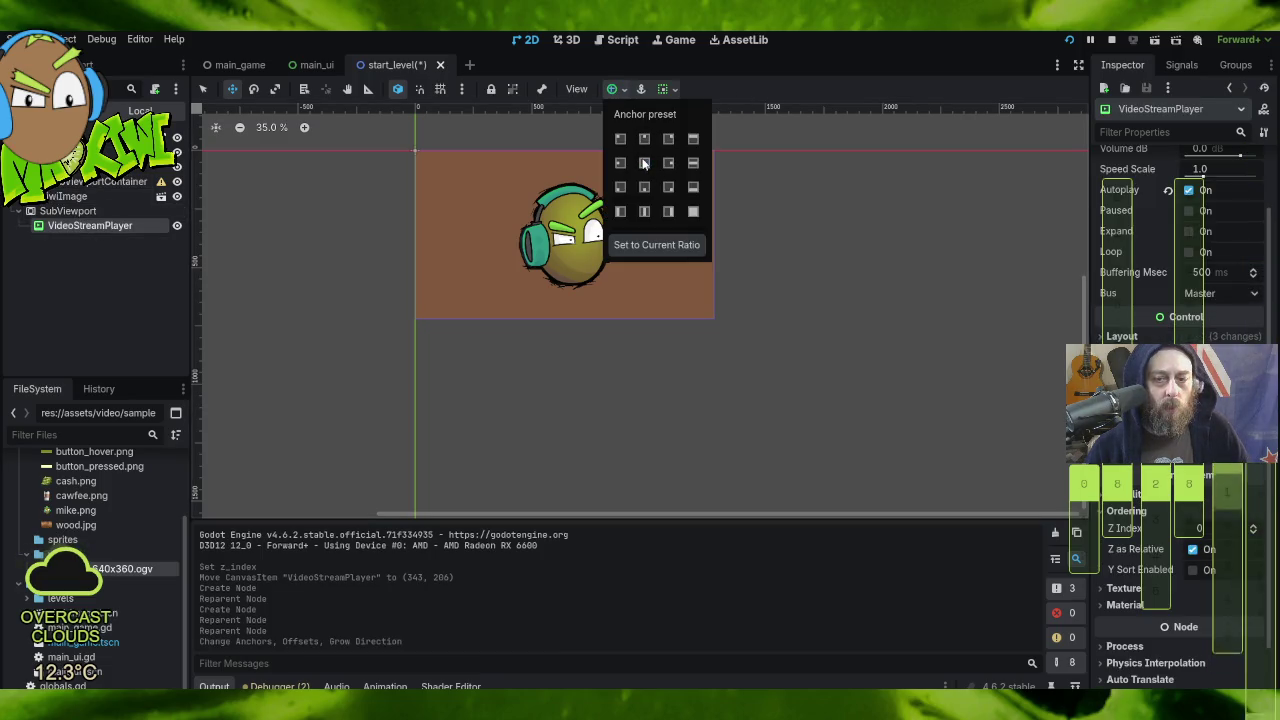
click(745, 145)
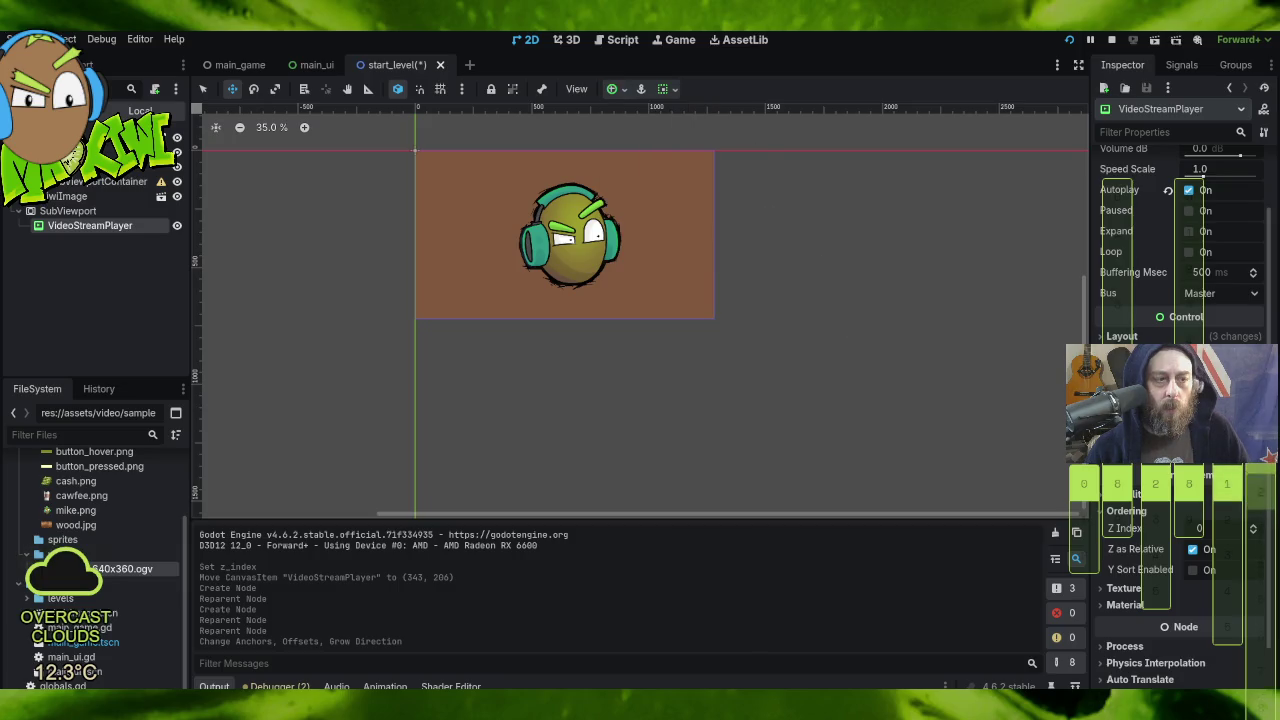
click(1069, 40)
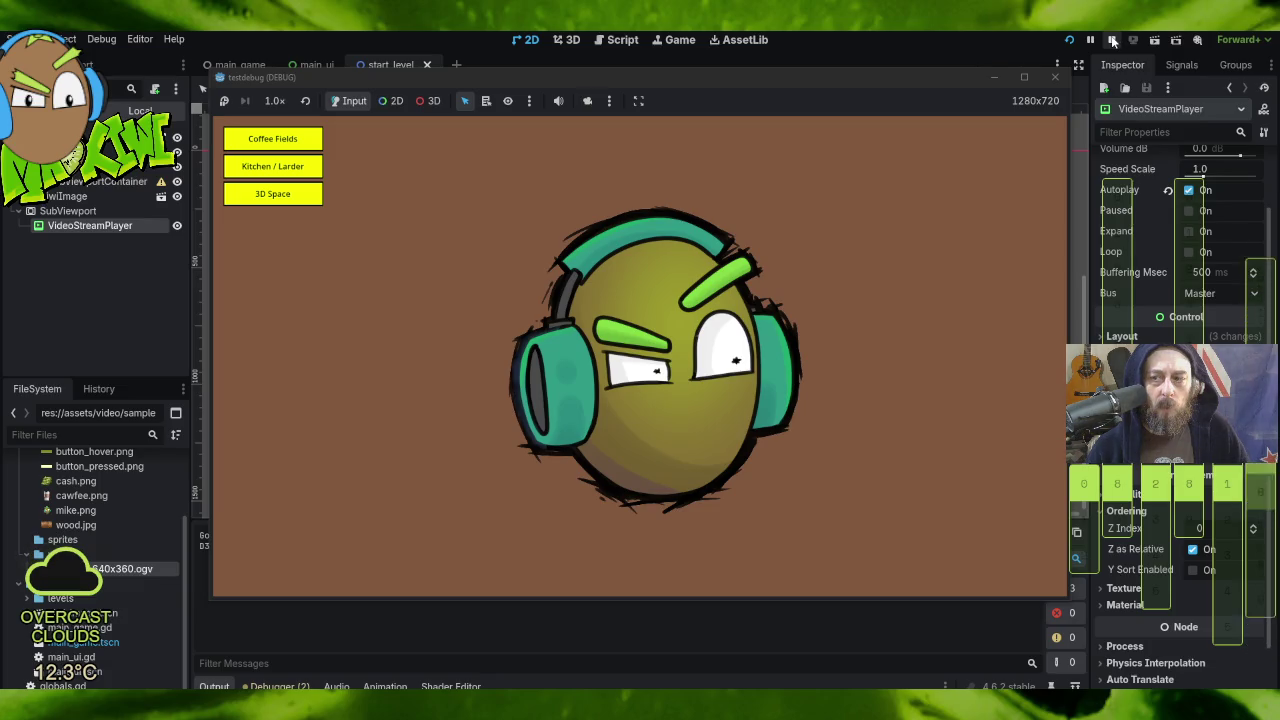
click(1108, 42)
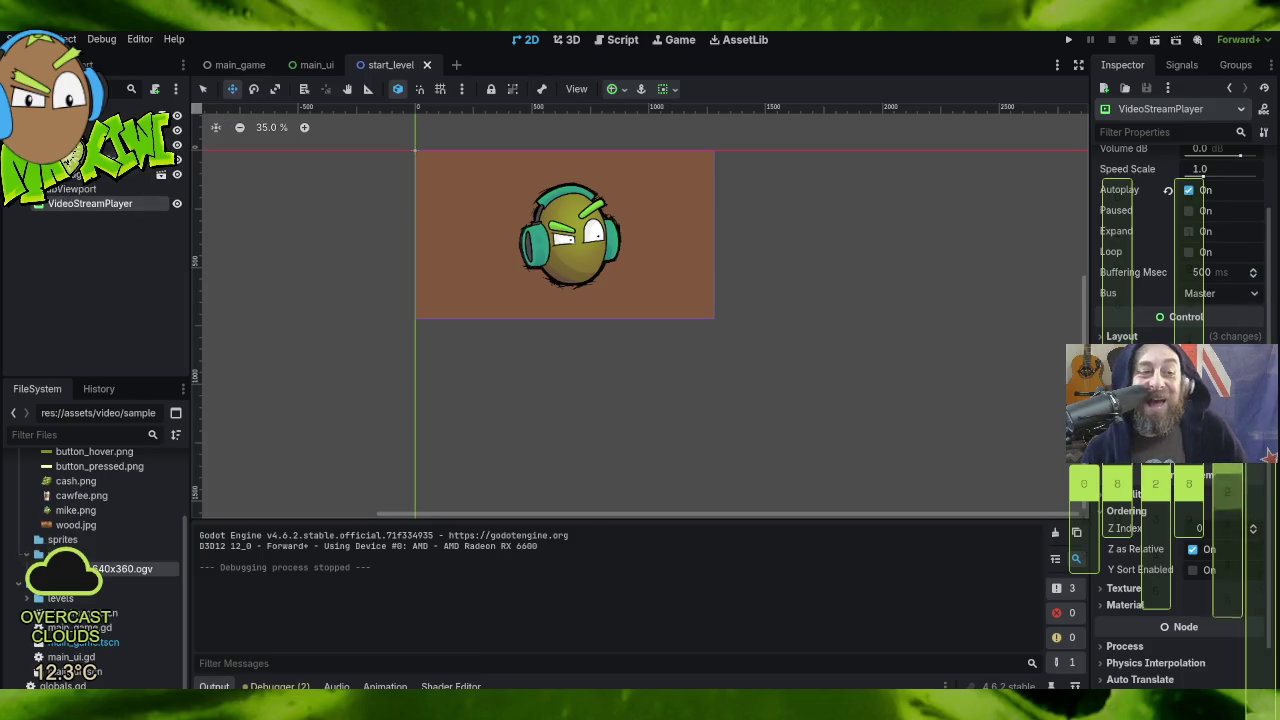
click(416, 152)
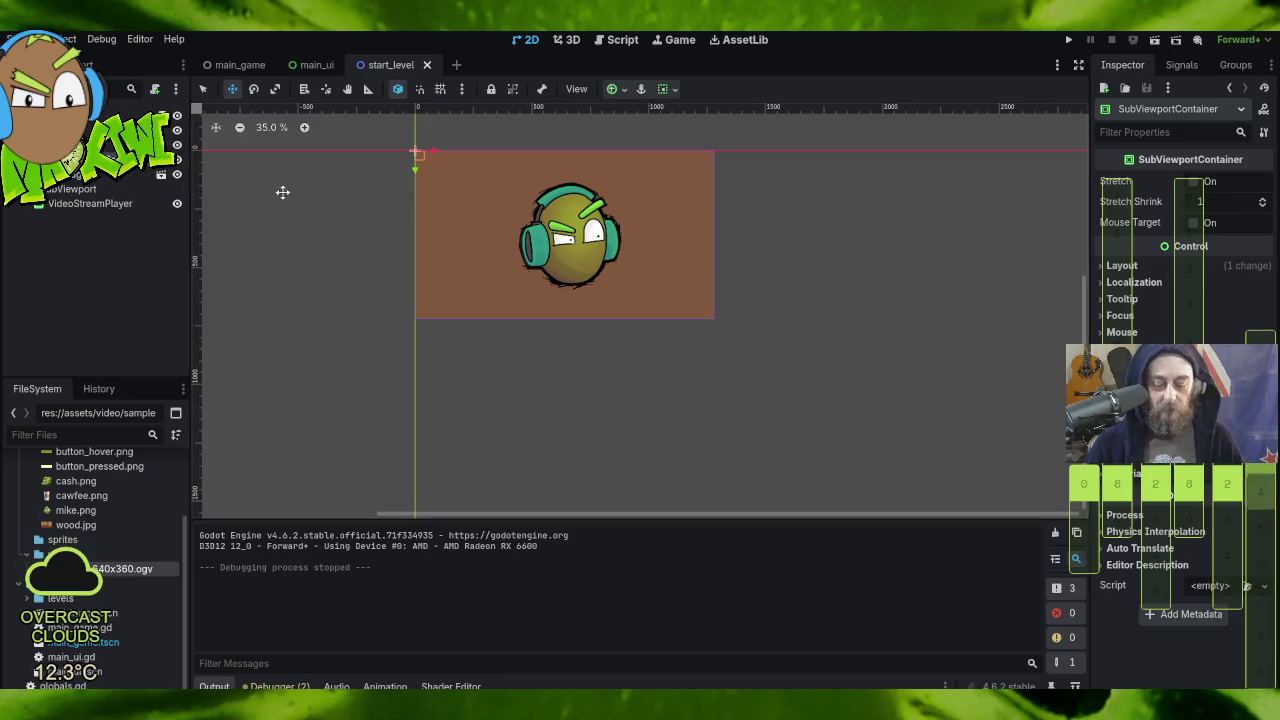
Step: Delete the SubViewportContainer and drag the VideoStreamPlayer under a new parent
key(Delete)
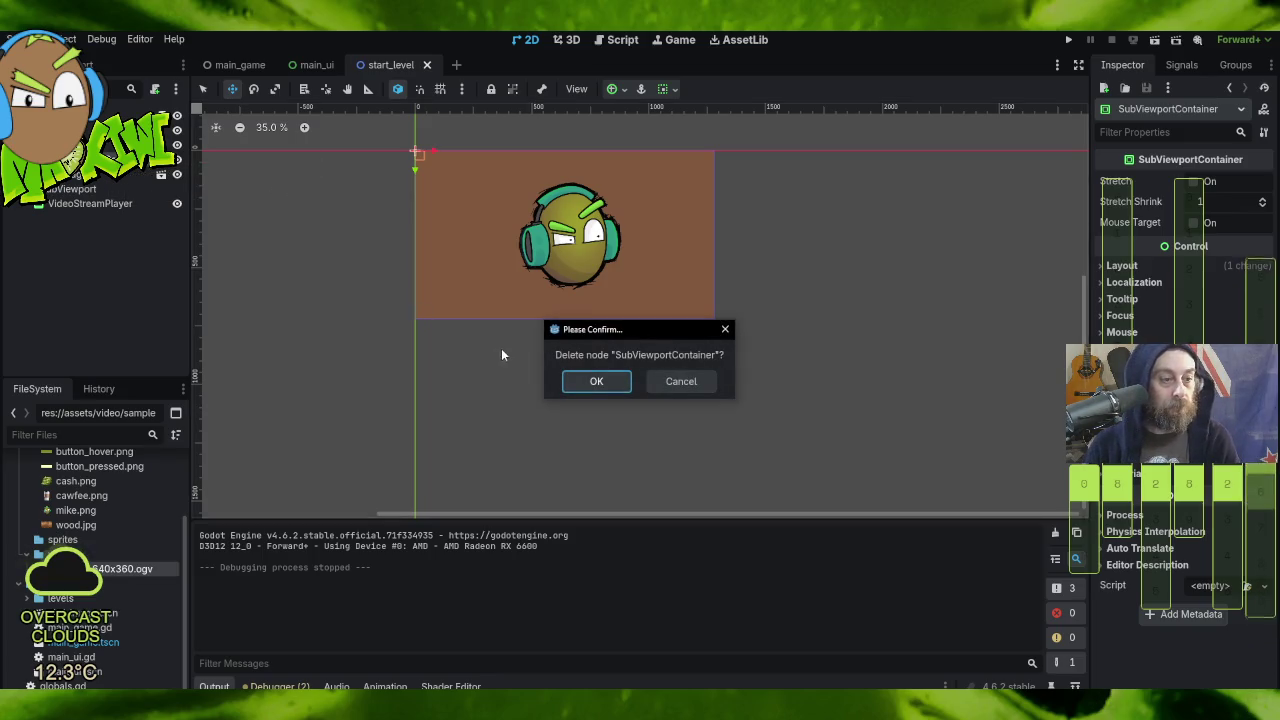
click(582, 379)
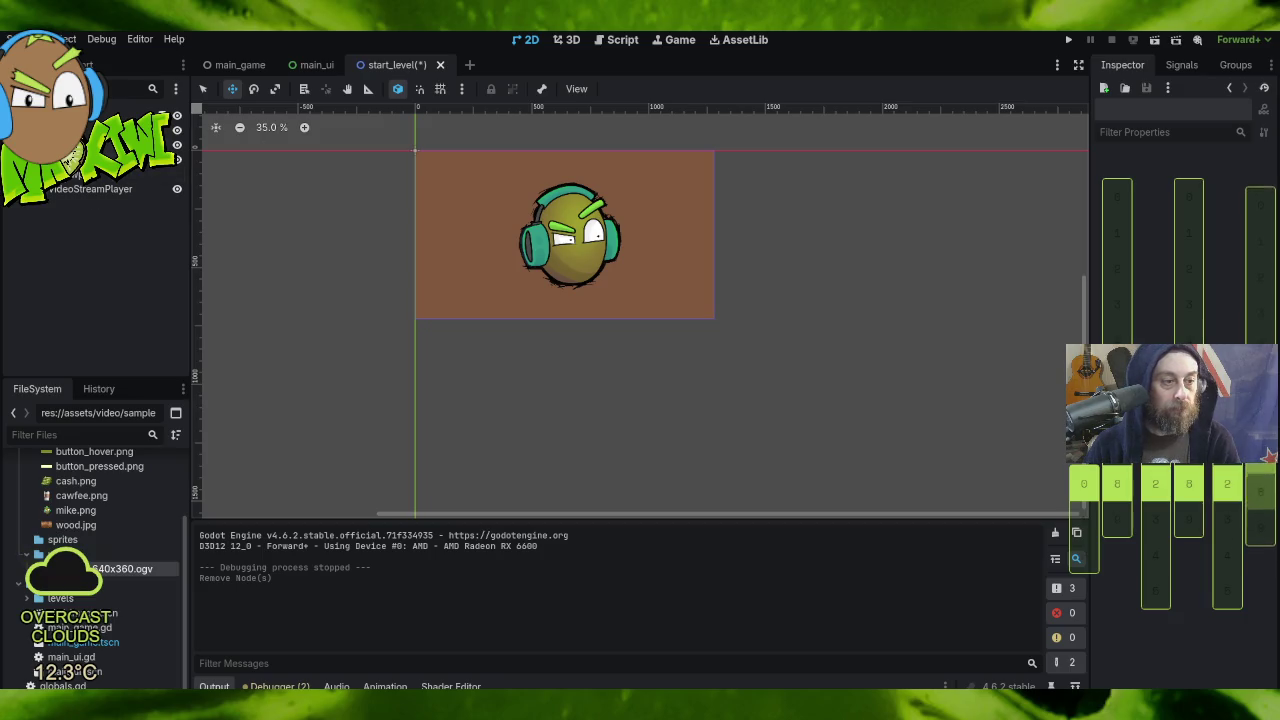
click(90, 188)
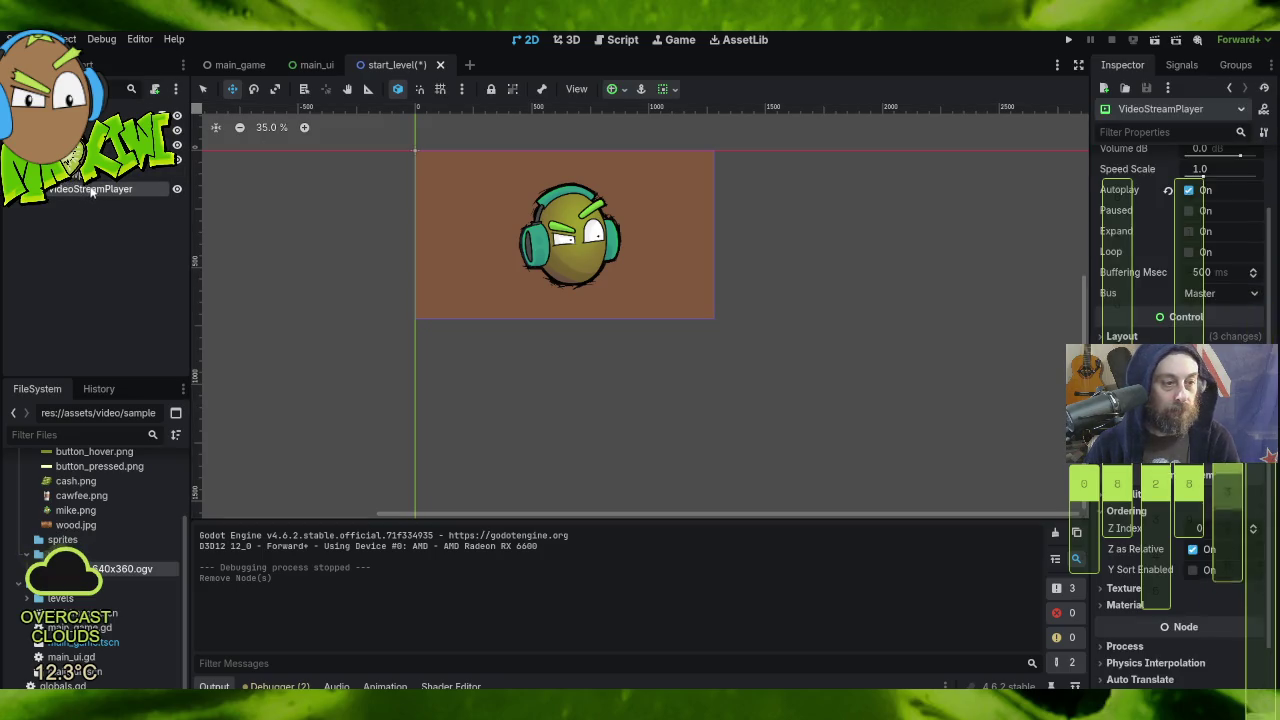
drag(90, 188, 90, 160)
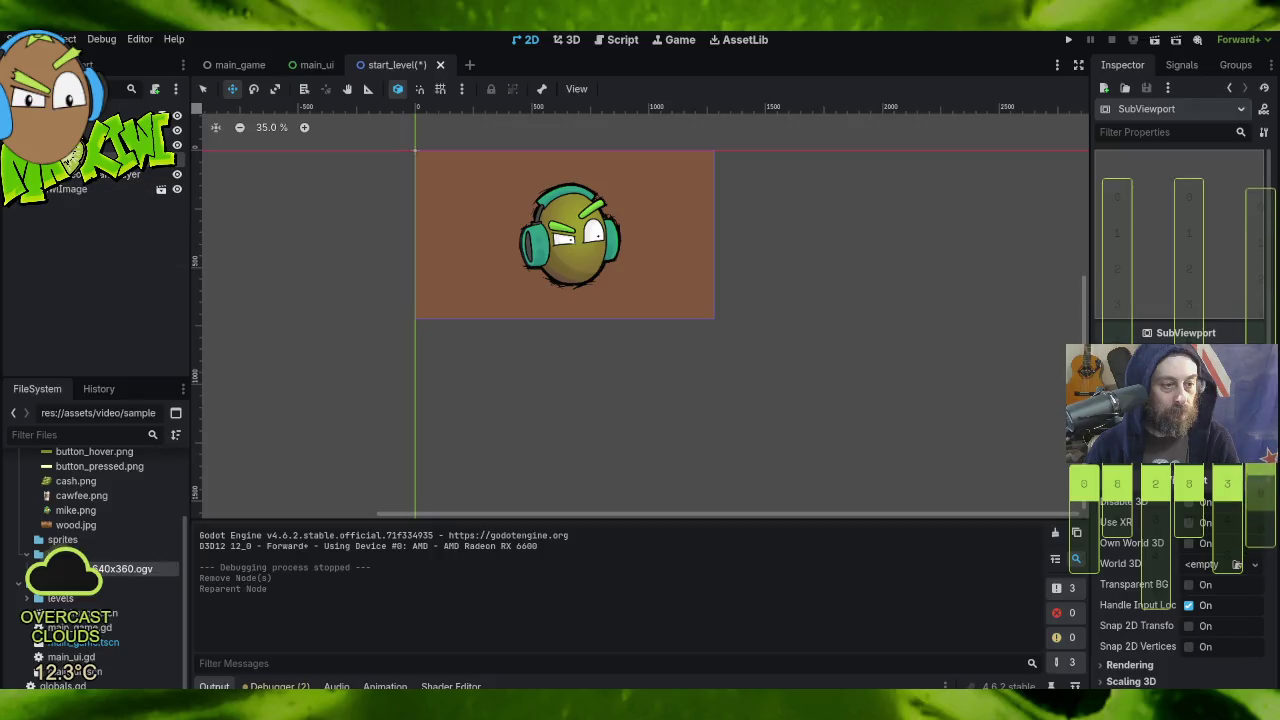
click(100, 145)
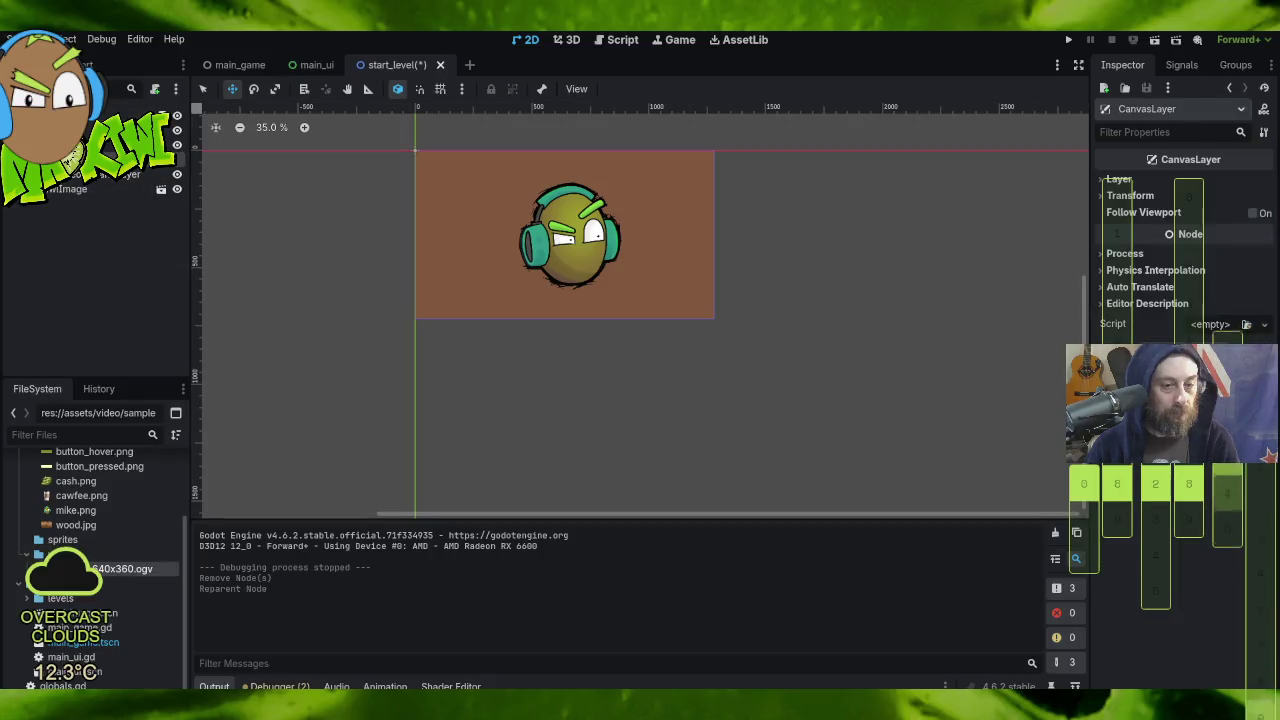
click(100, 160)
click(100, 176)
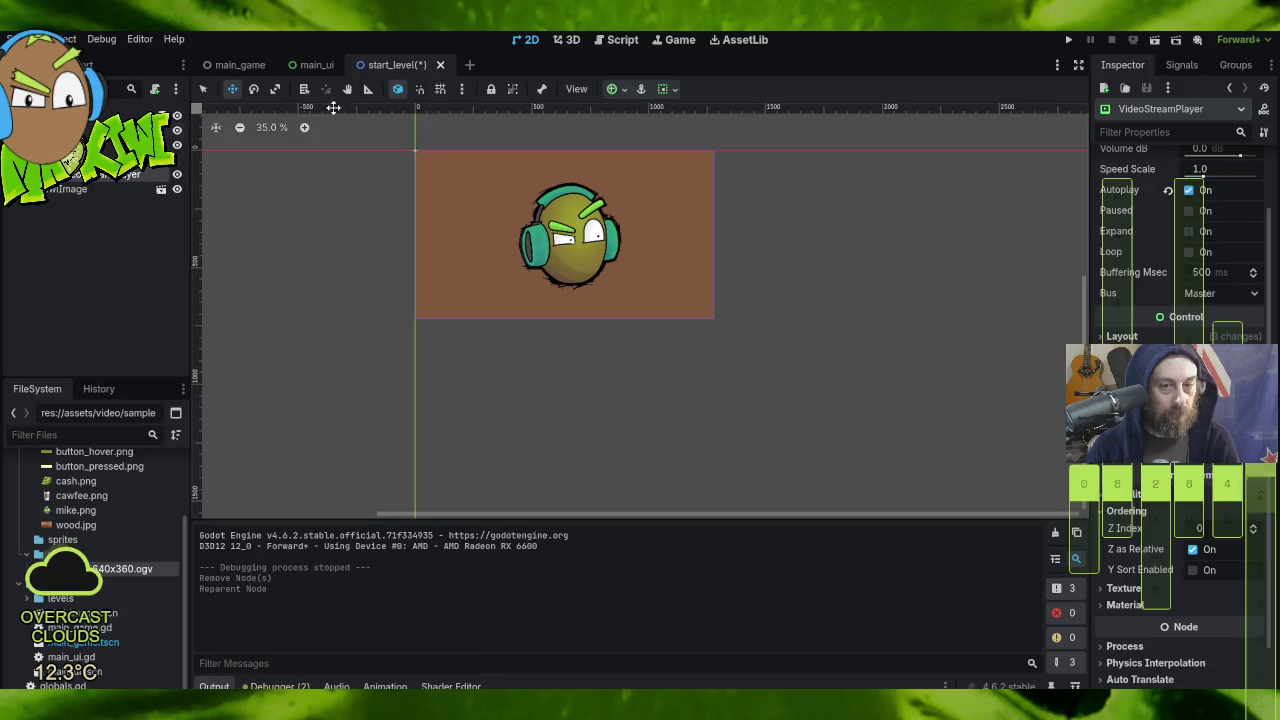
click(100, 145)
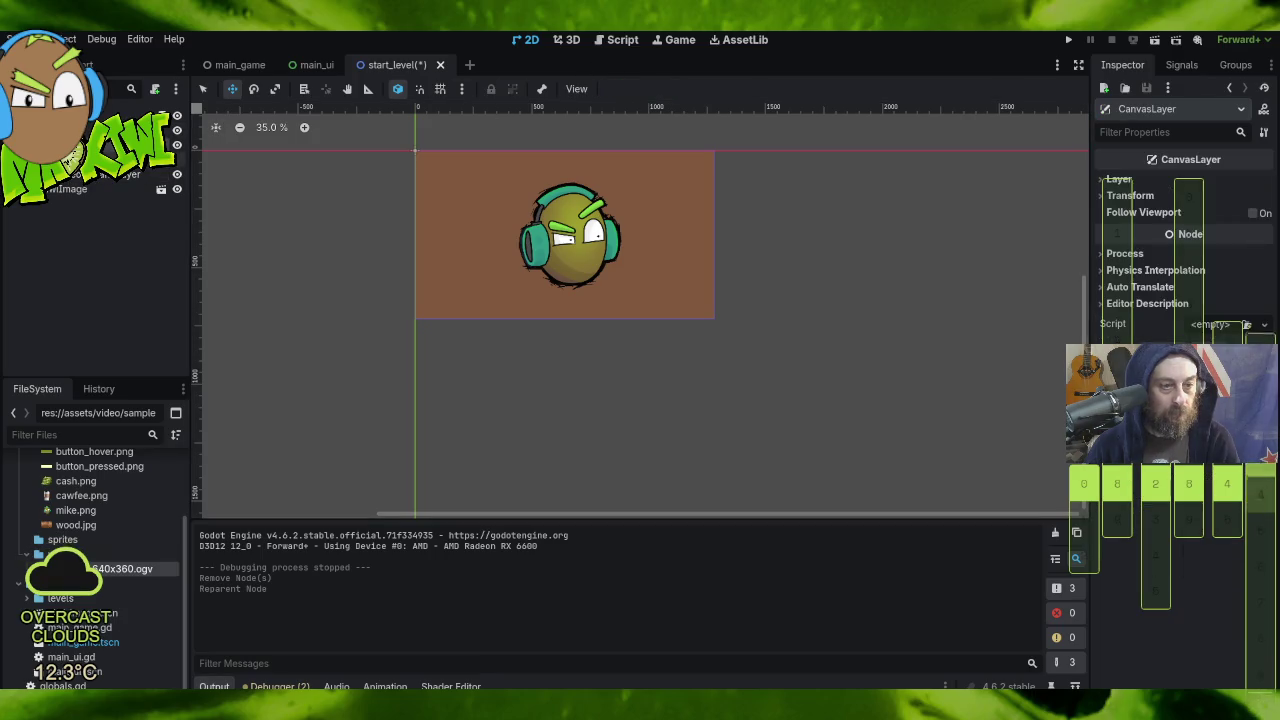
click(100, 160)
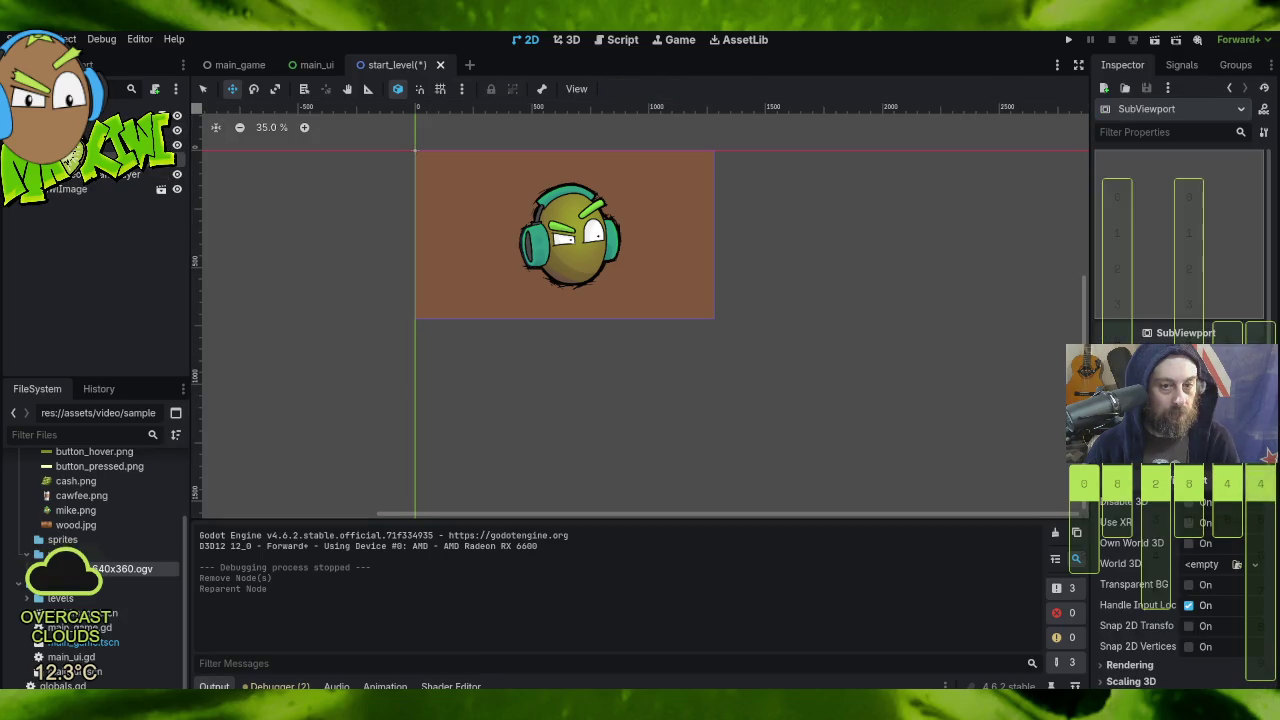
click(105, 176)
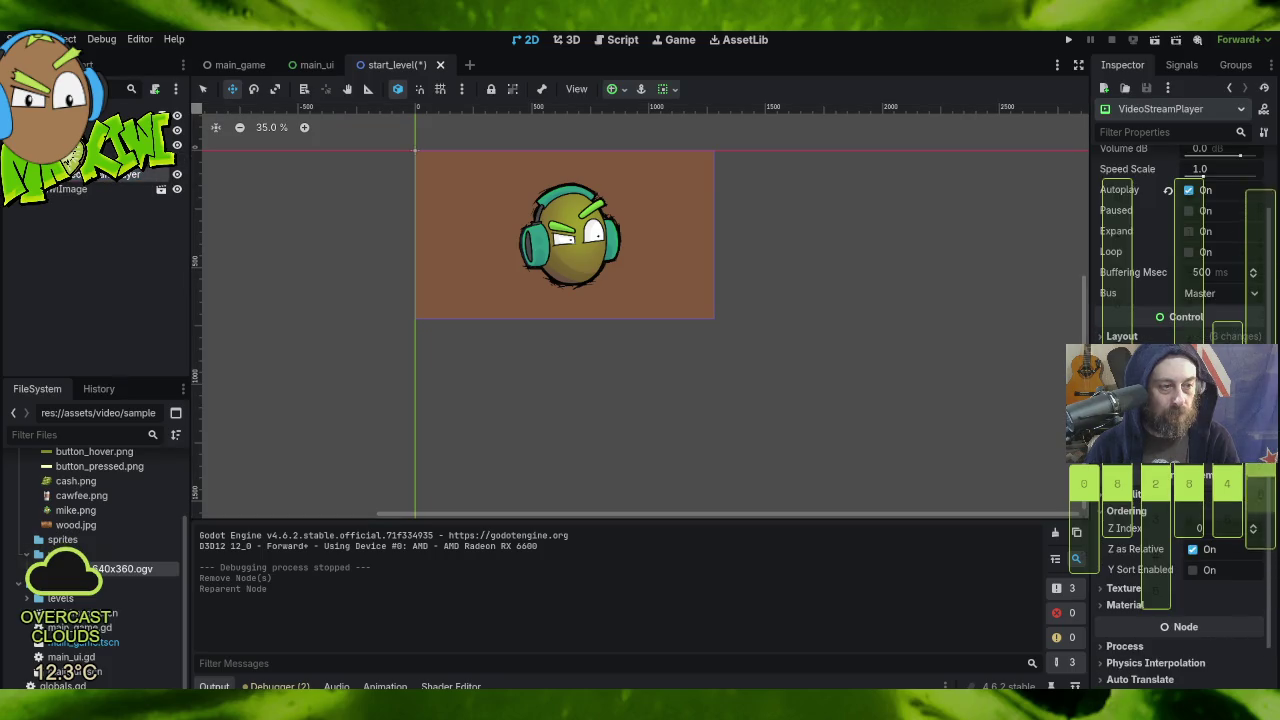
Step: Anchor the VideoStreamPlayer to the Center preset
click(621, 91)
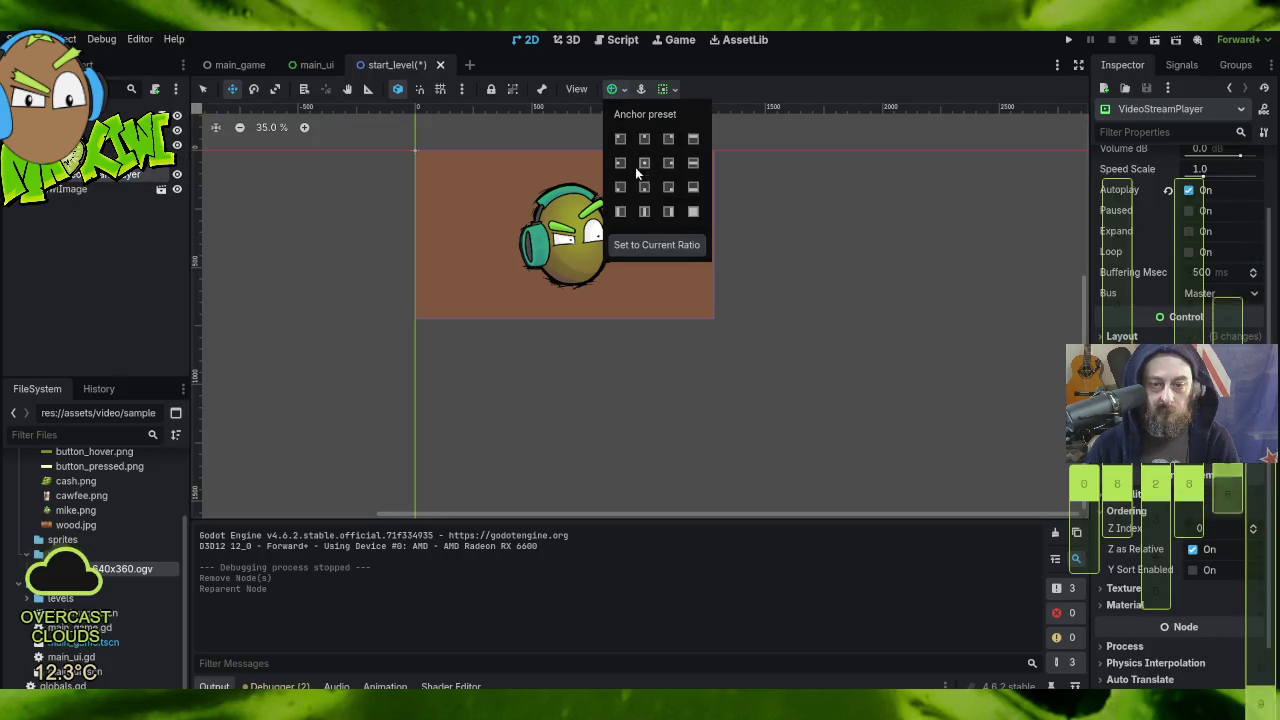
click(646, 162)
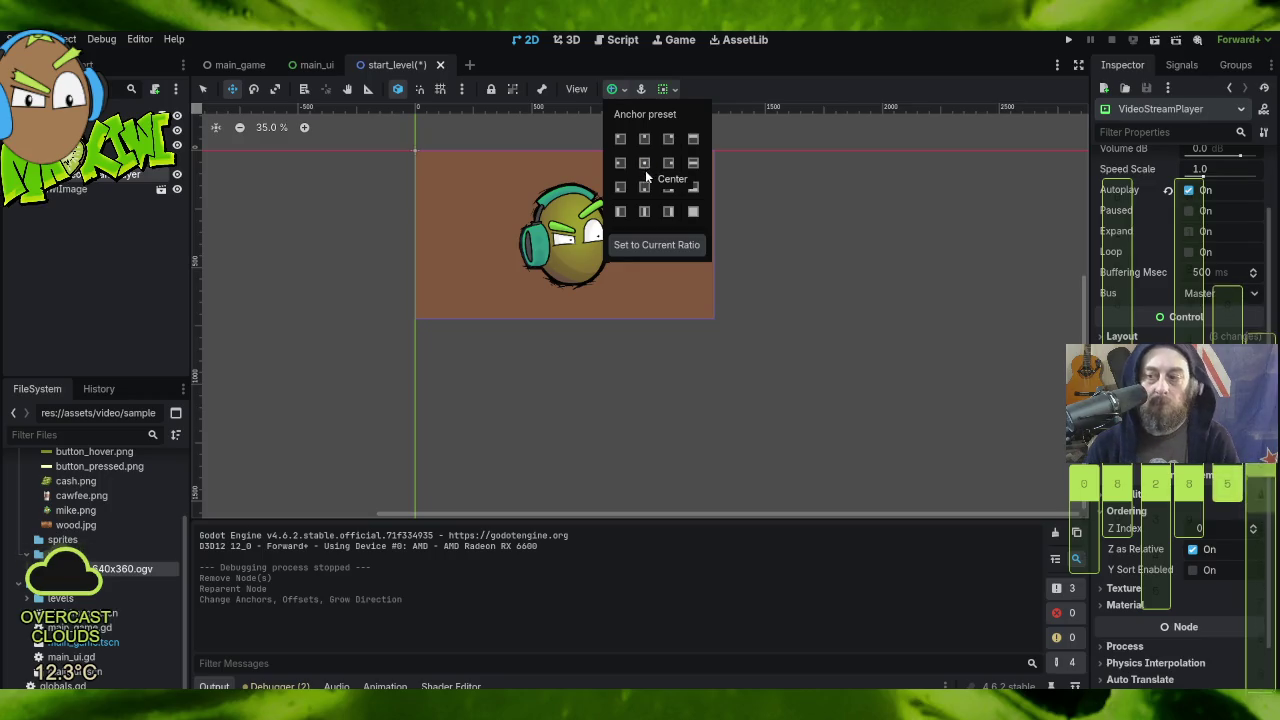
scroll(1199, 250, up, 2)
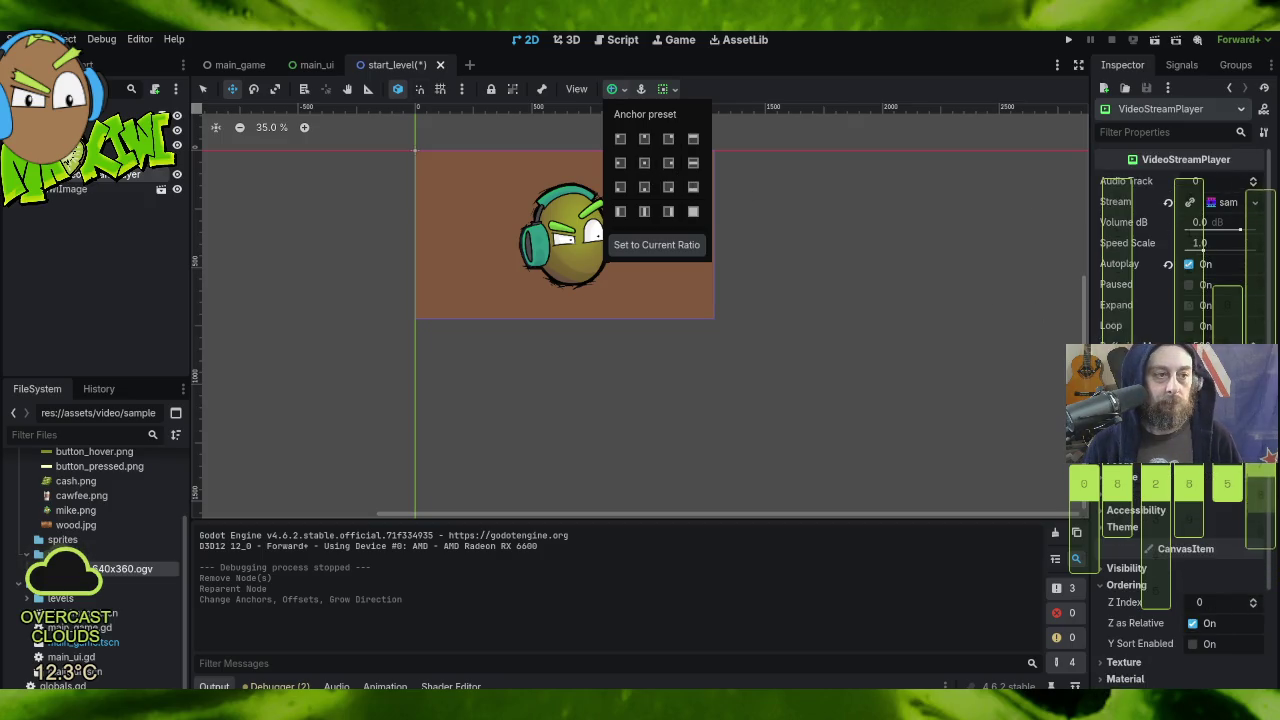
key(Escape)
Step: Save start_level, then run and stop the game
click(20, 38)
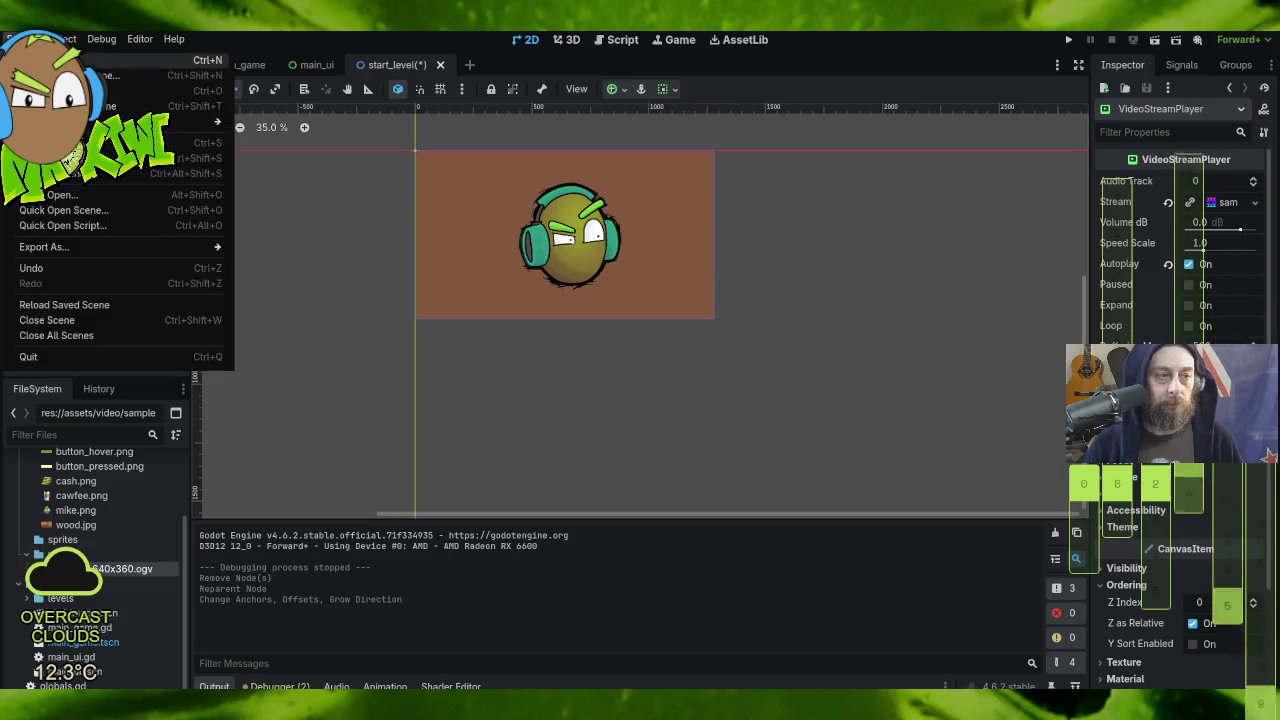
click(80, 159)
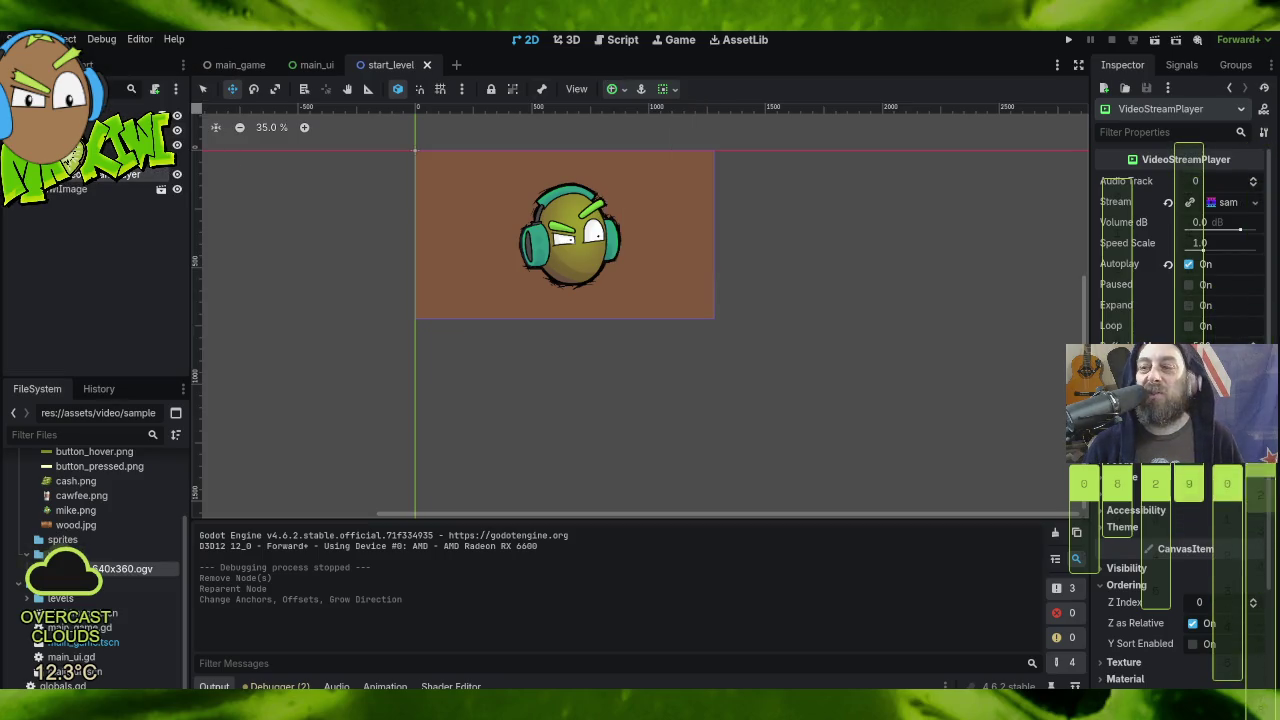
click(1067, 39)
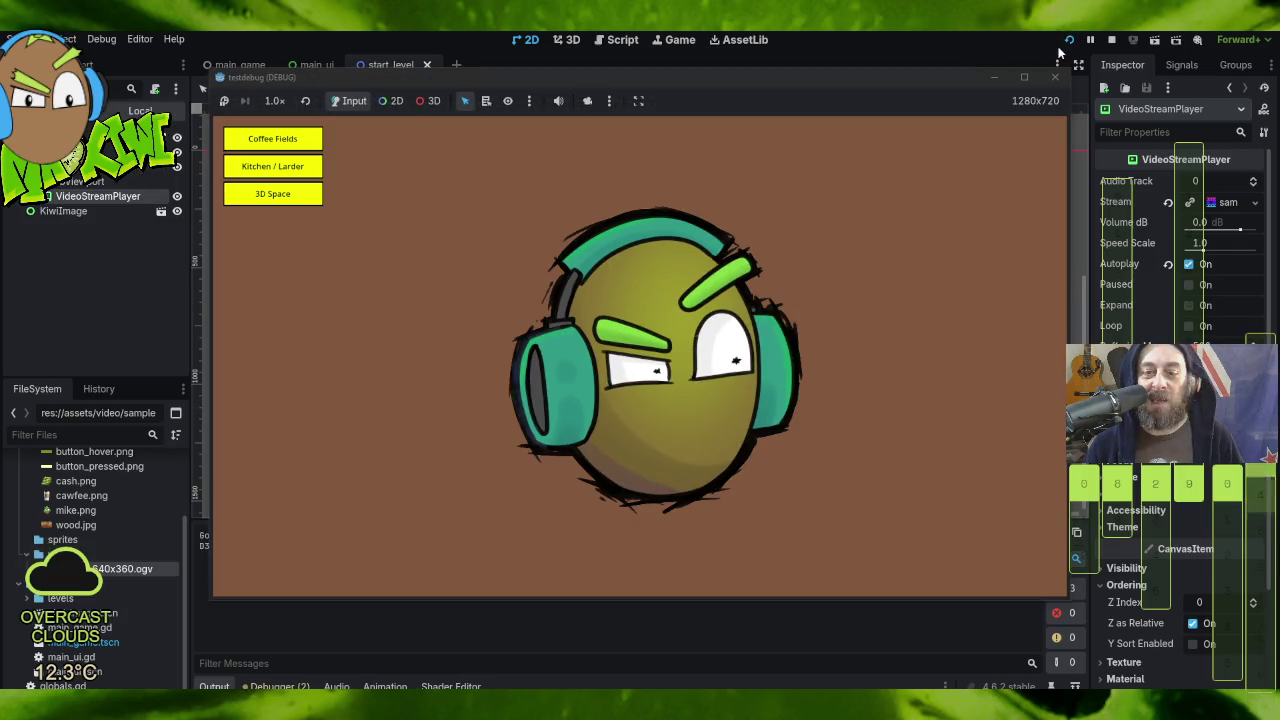
click(1055, 77)
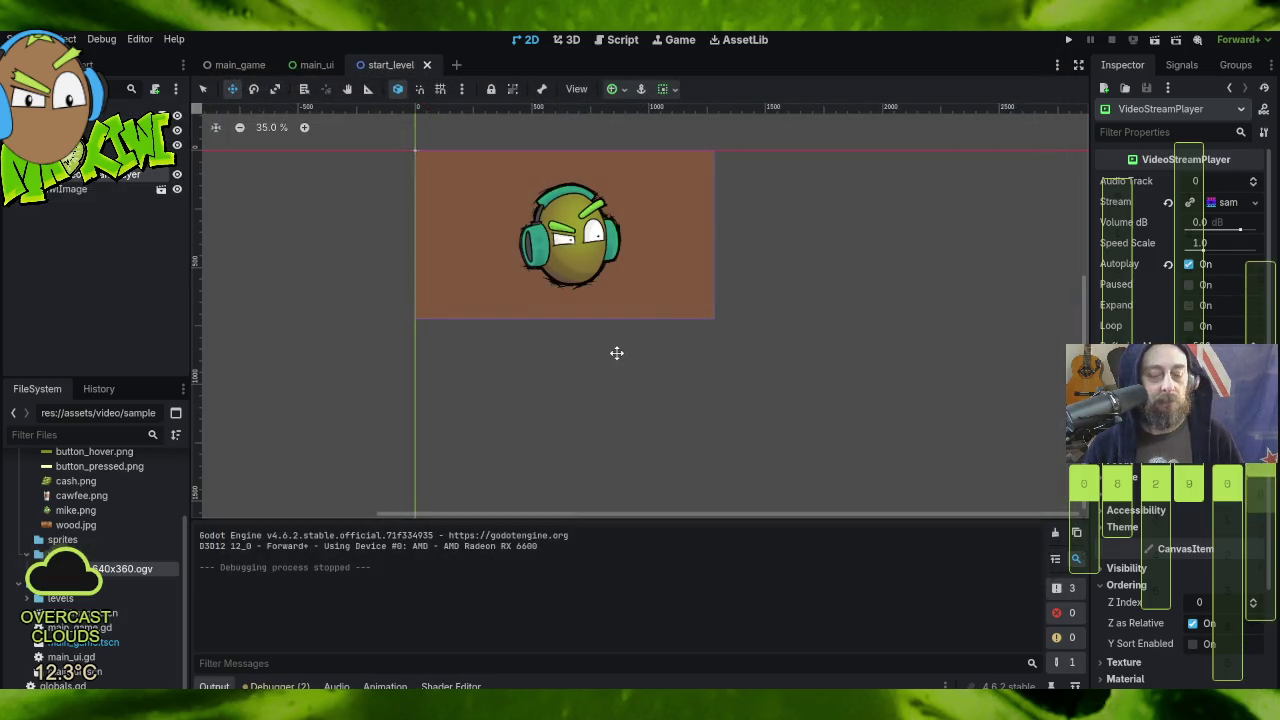
Step: Undo and redo the reparenting and move with Ctrl+Z/Ctrl+Shift+Z, ending with the SubViewportContainer creation undone
key(ctrl+z)
key(ctrl+z)
key(ctrl+z)
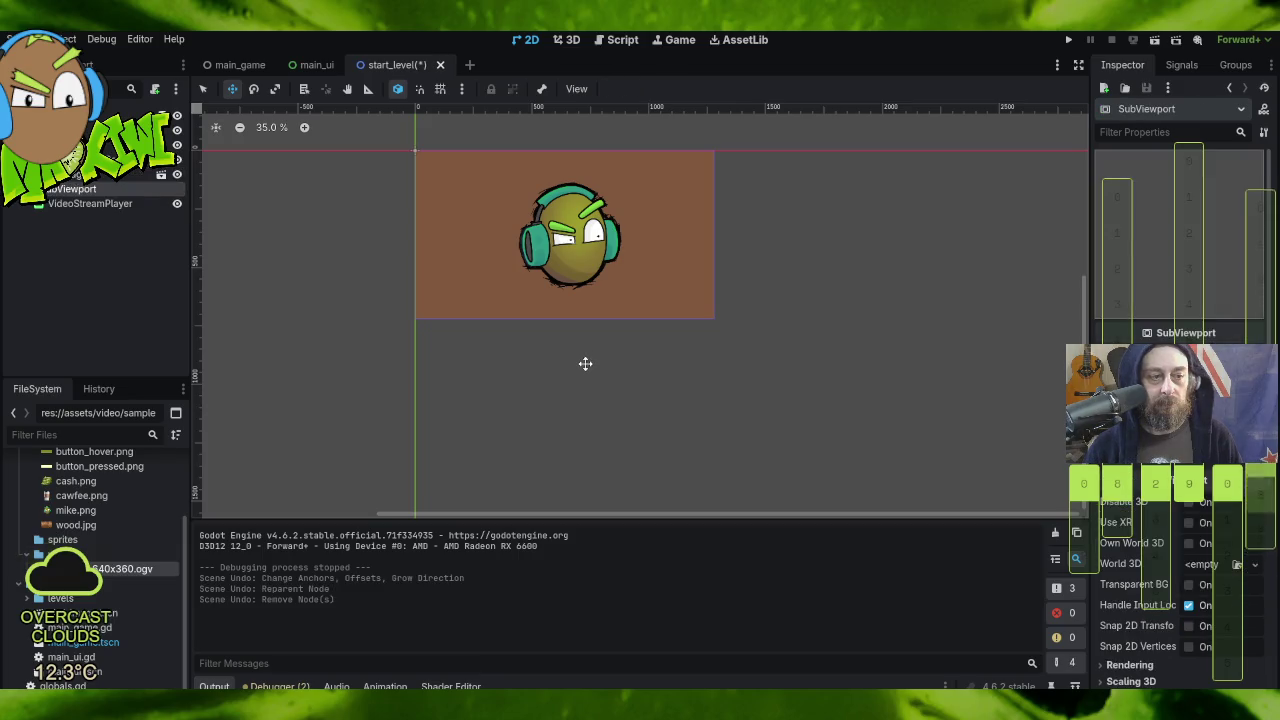
key(ctrl+z)
key(ctrl+z)
key(ctrl+z)
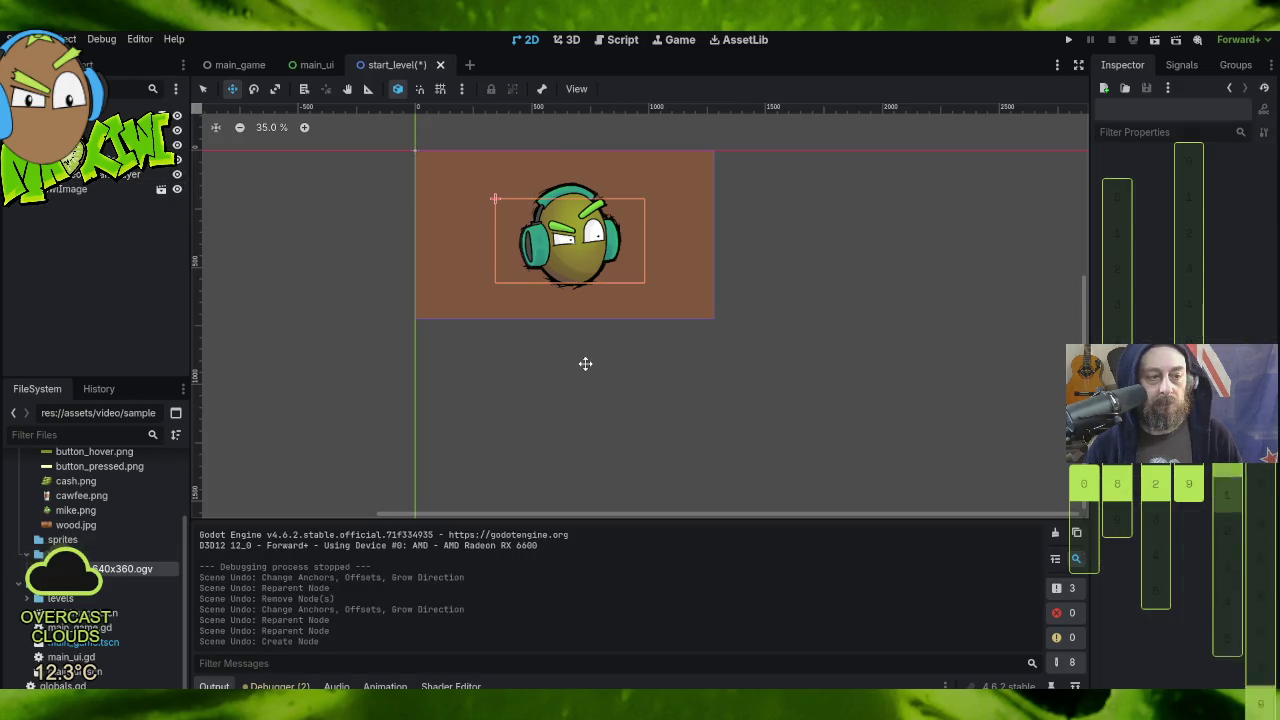
key(ctrl+z)
key(ctrl+z)
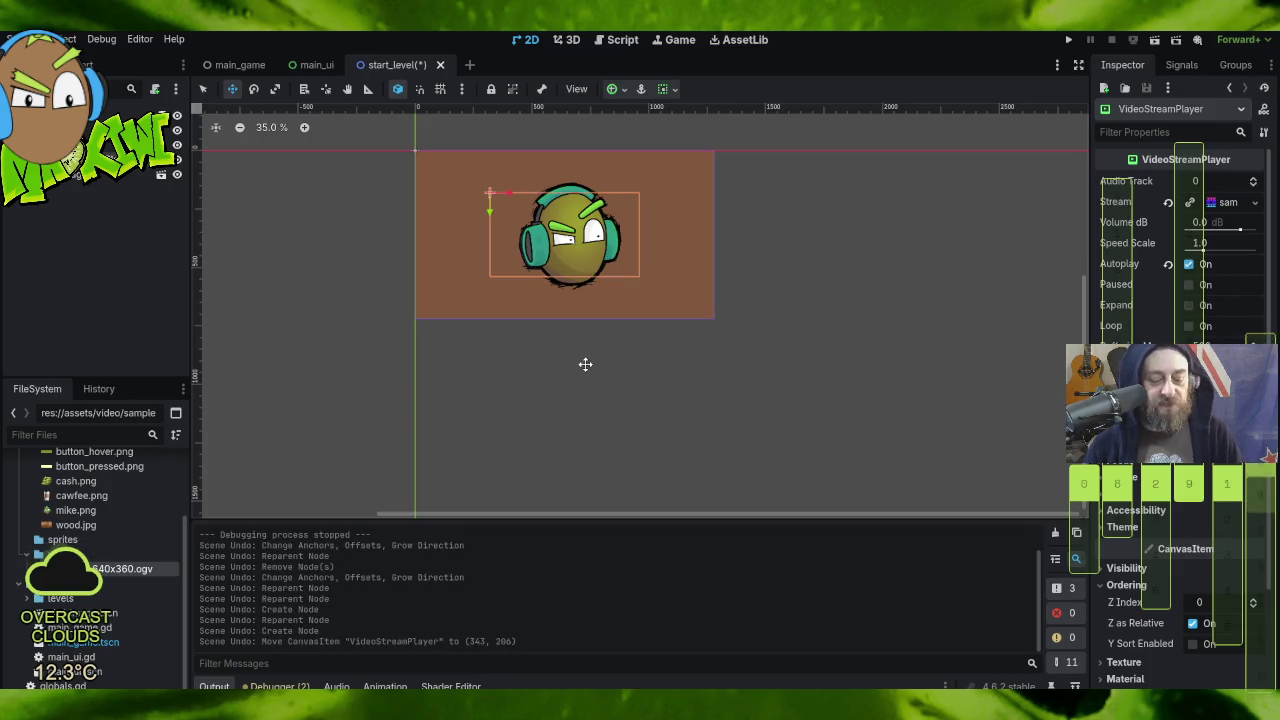
key(ctrl+shift+z)
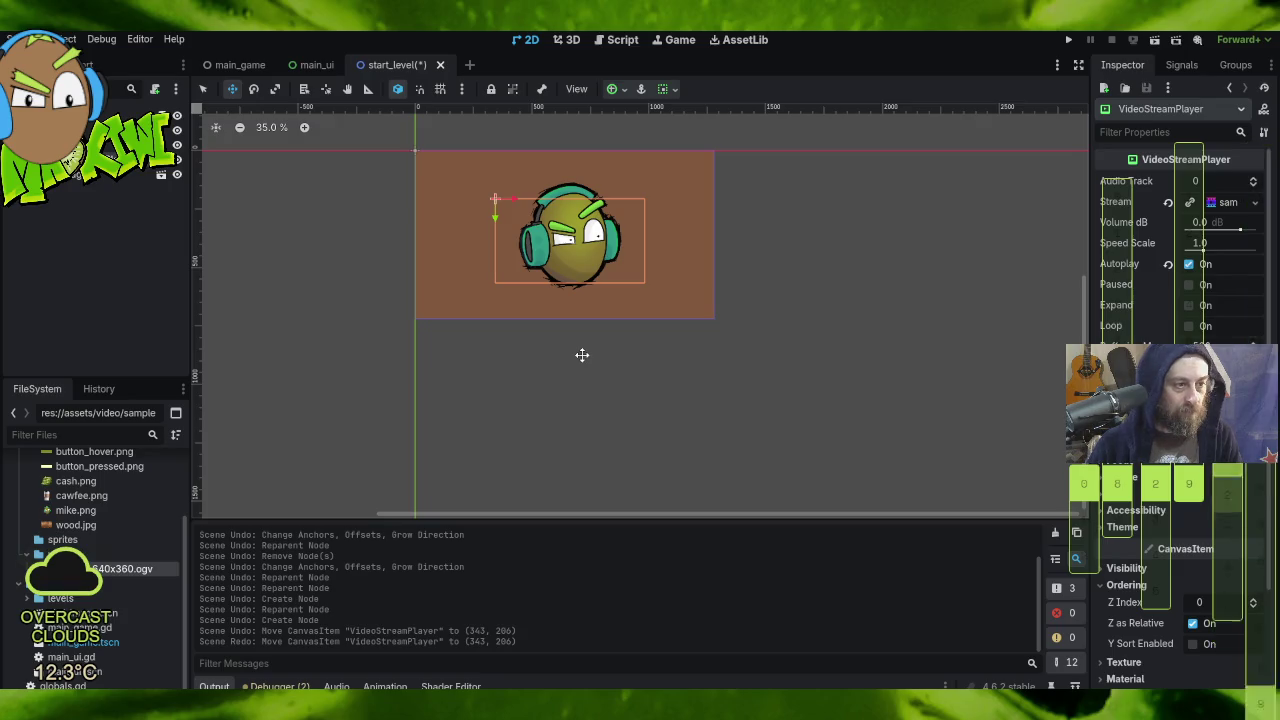
key(ctrl+z)
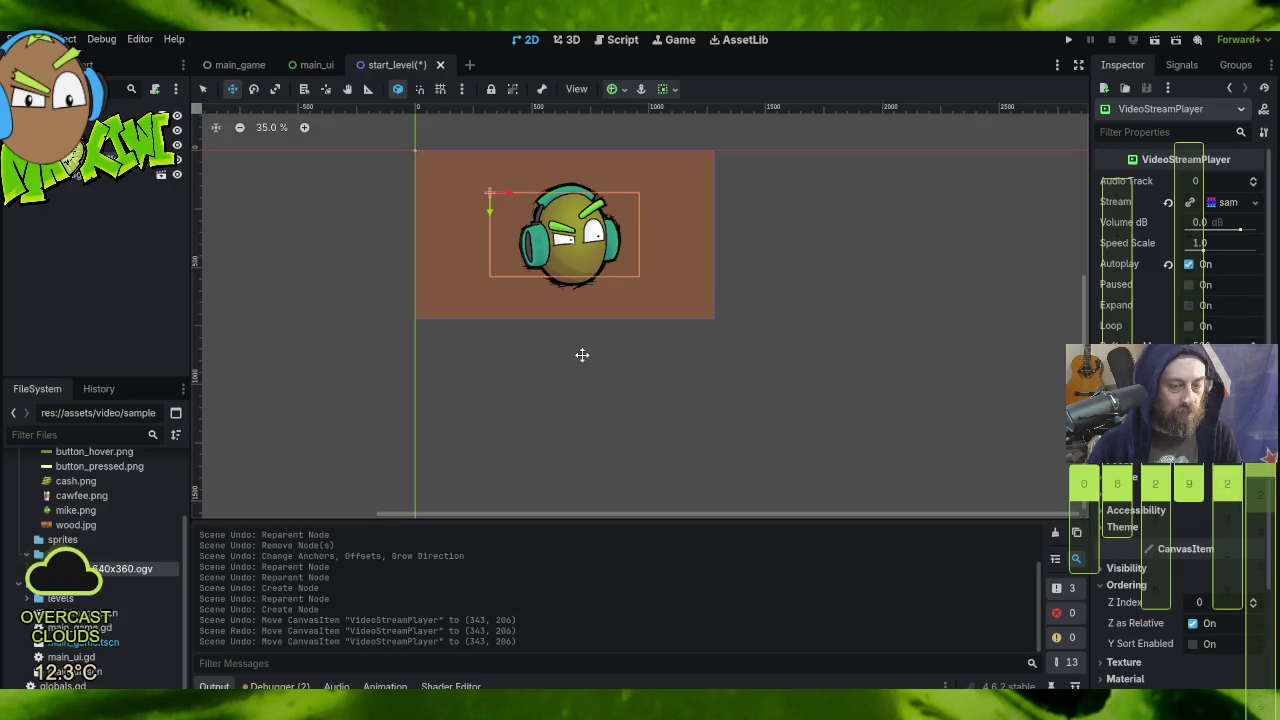
key(ctrl+shift+z)
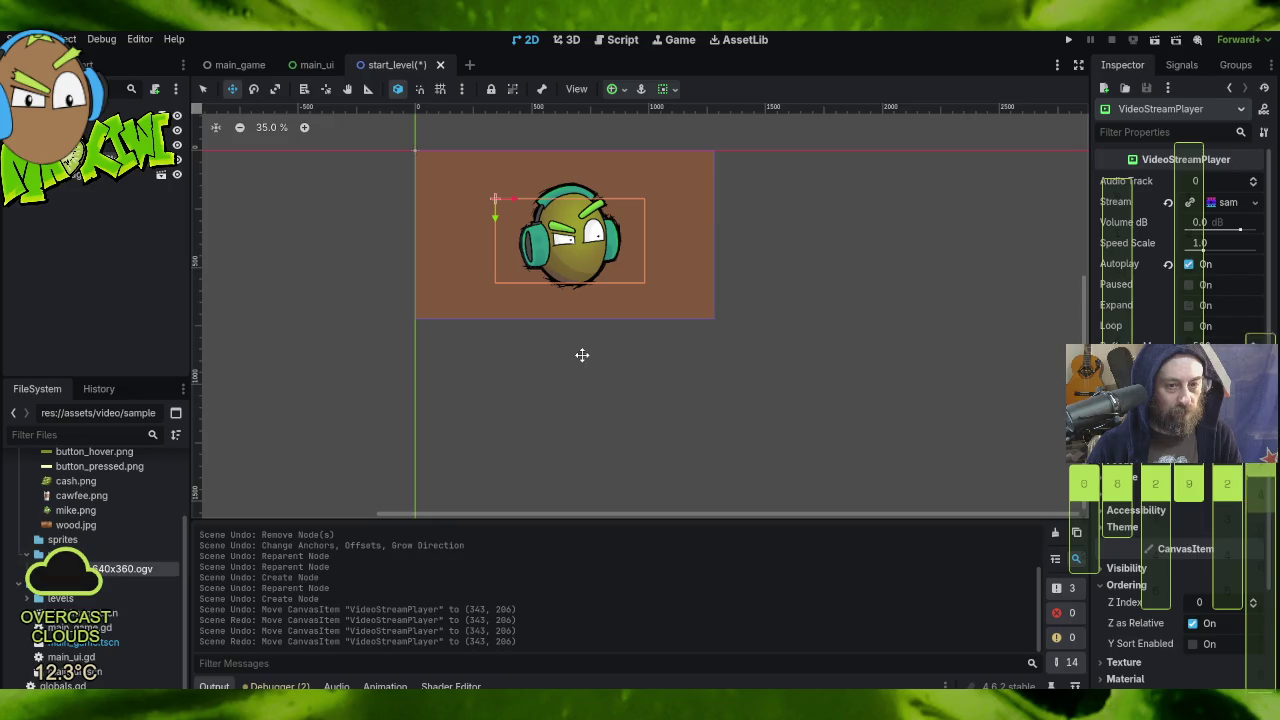
key(ctrl+shift+z)
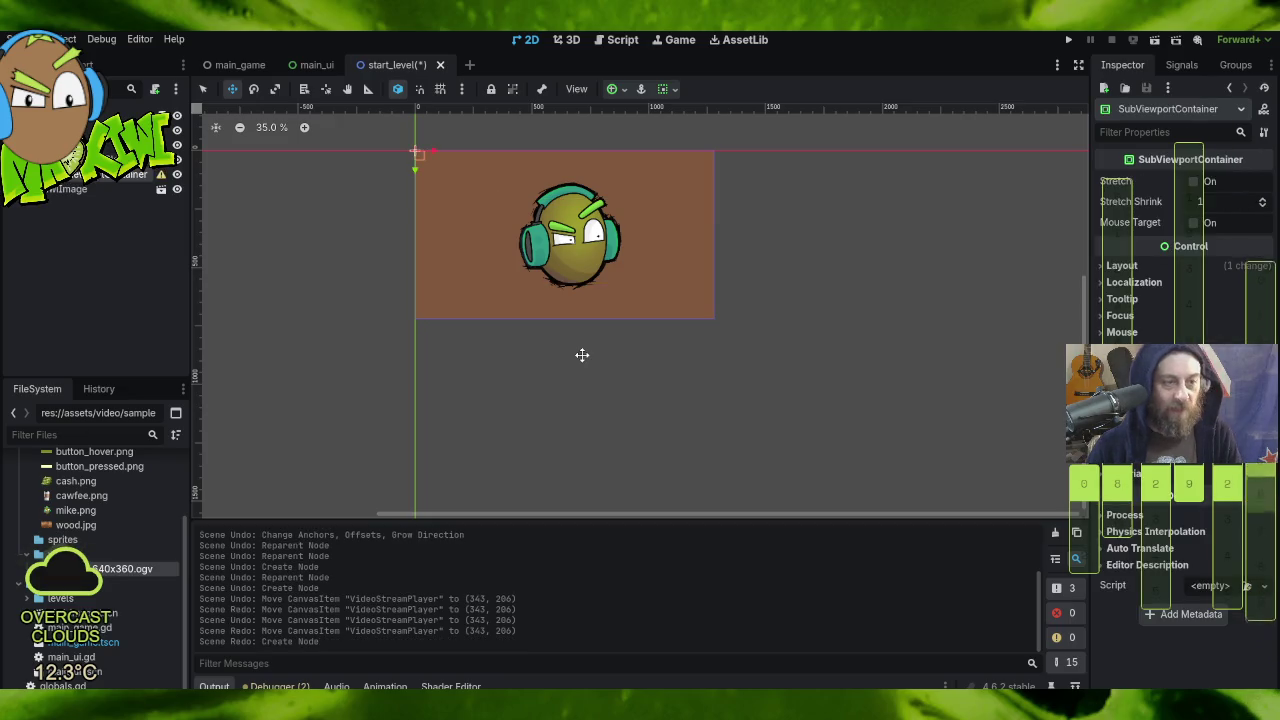
key(ctrl+z)
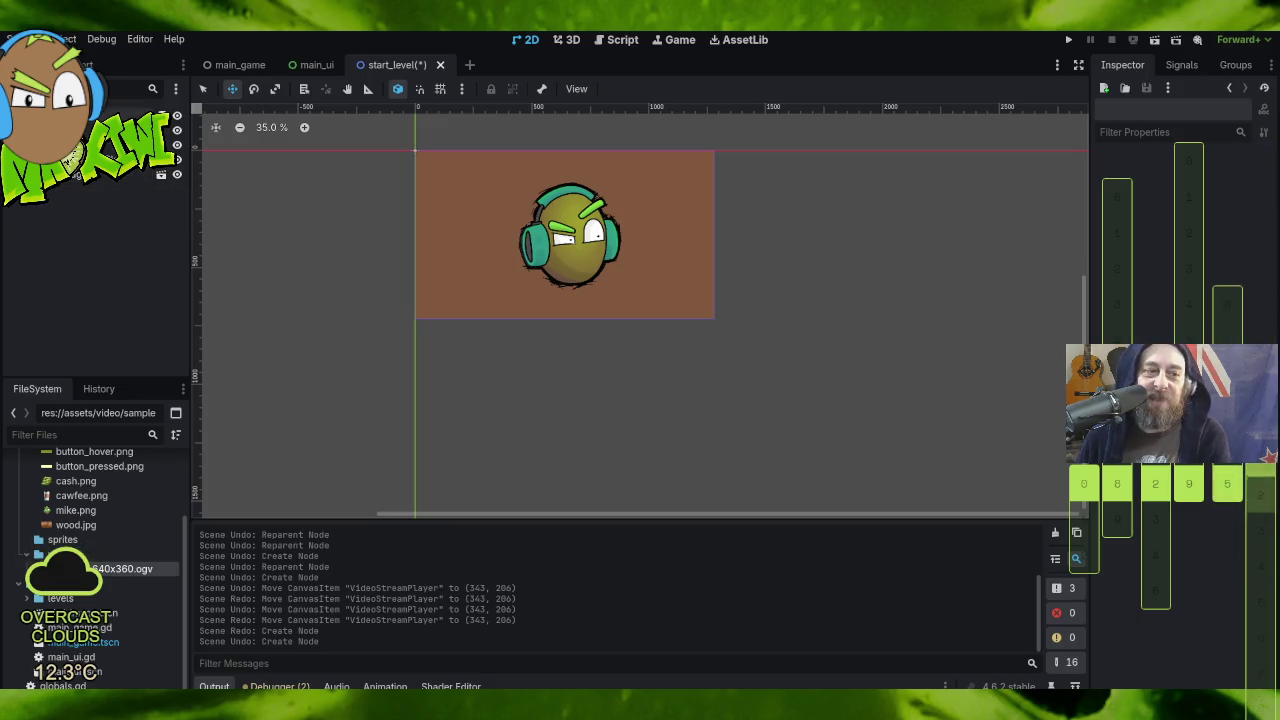
right_click(58, 118)
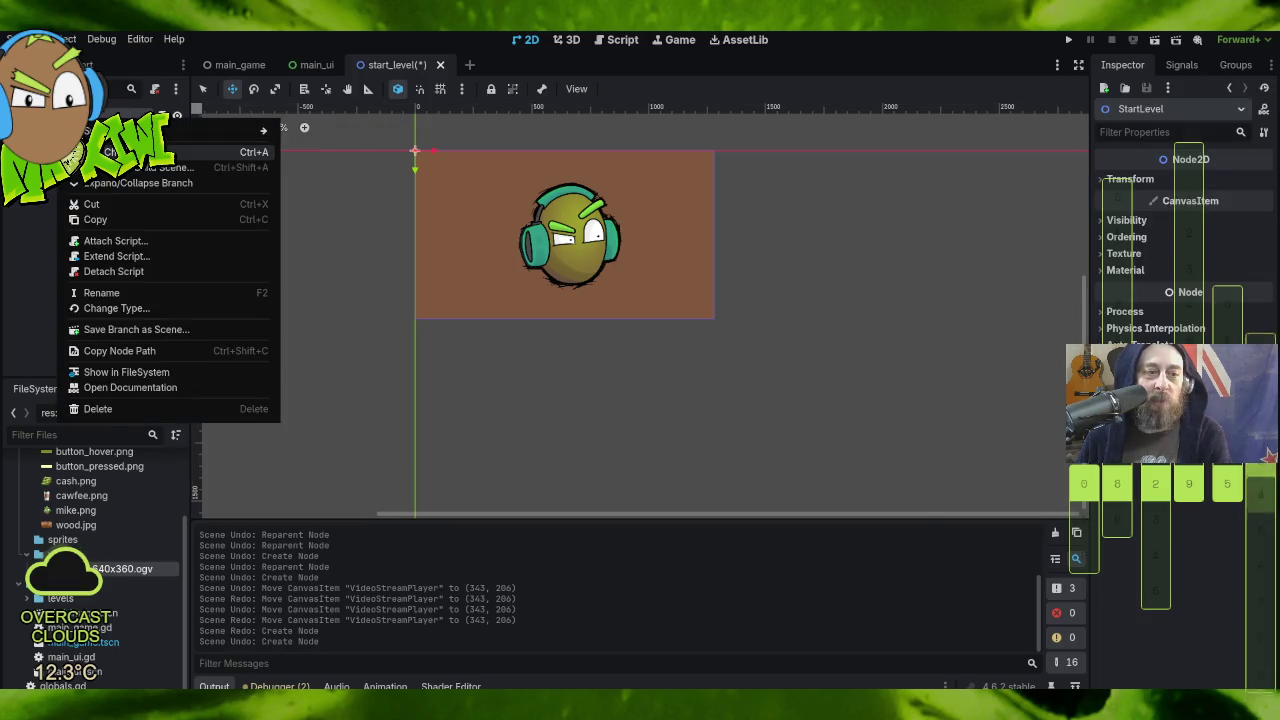
Step: Add a CanvasLayer node found by searching 'canvas' and drag KiwiImage under CanvasLayer2
click(258, 134)
text(canvas)
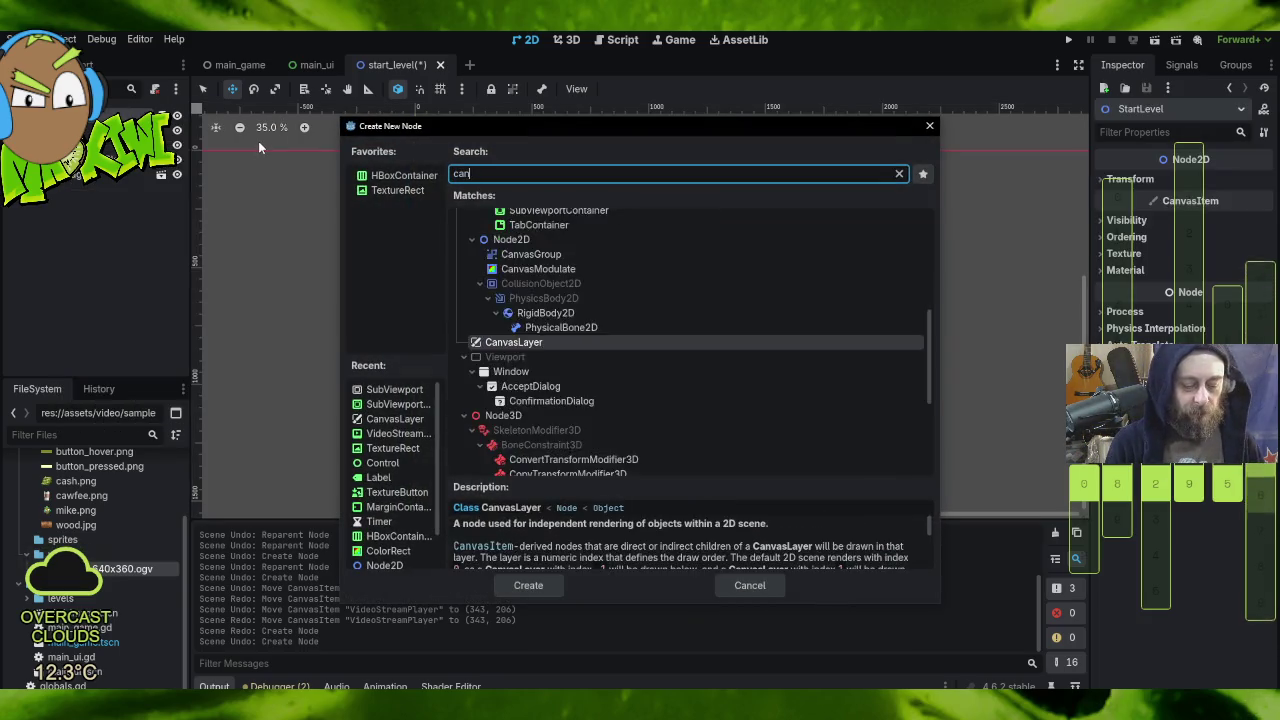
click(497, 293)
double_click(497, 293)
mouse_move(78, 175)
mouse_down()
mouse_move(90, 198)
mouse_move(67, 192)
mouse_up()
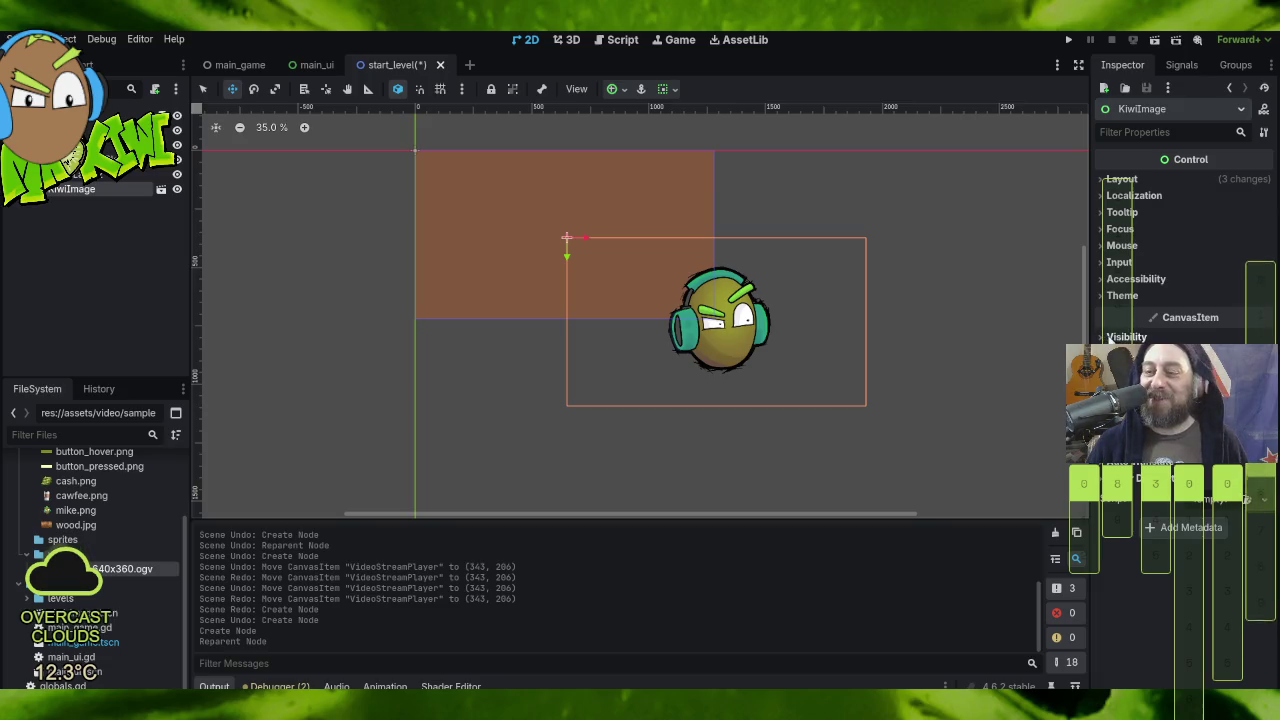
Step: Revert KiwiImage's Transform Position to the origin
click(1110, 179)
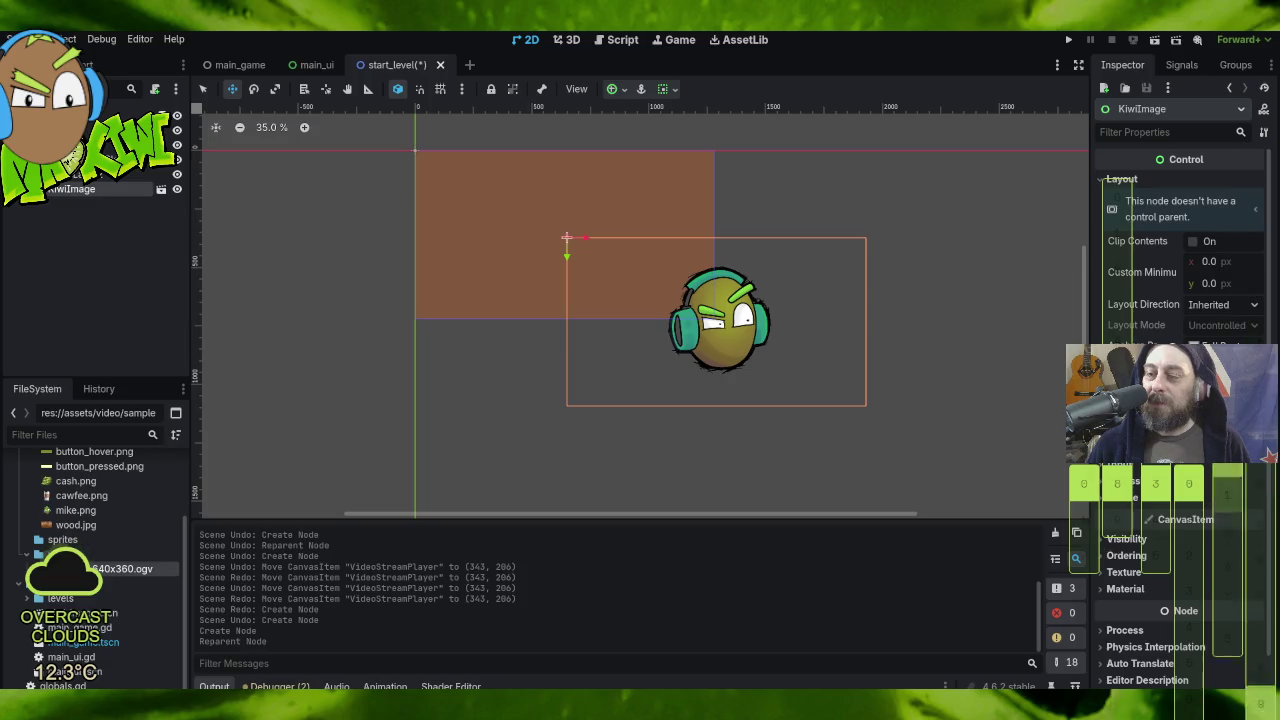
click(1120, 400)
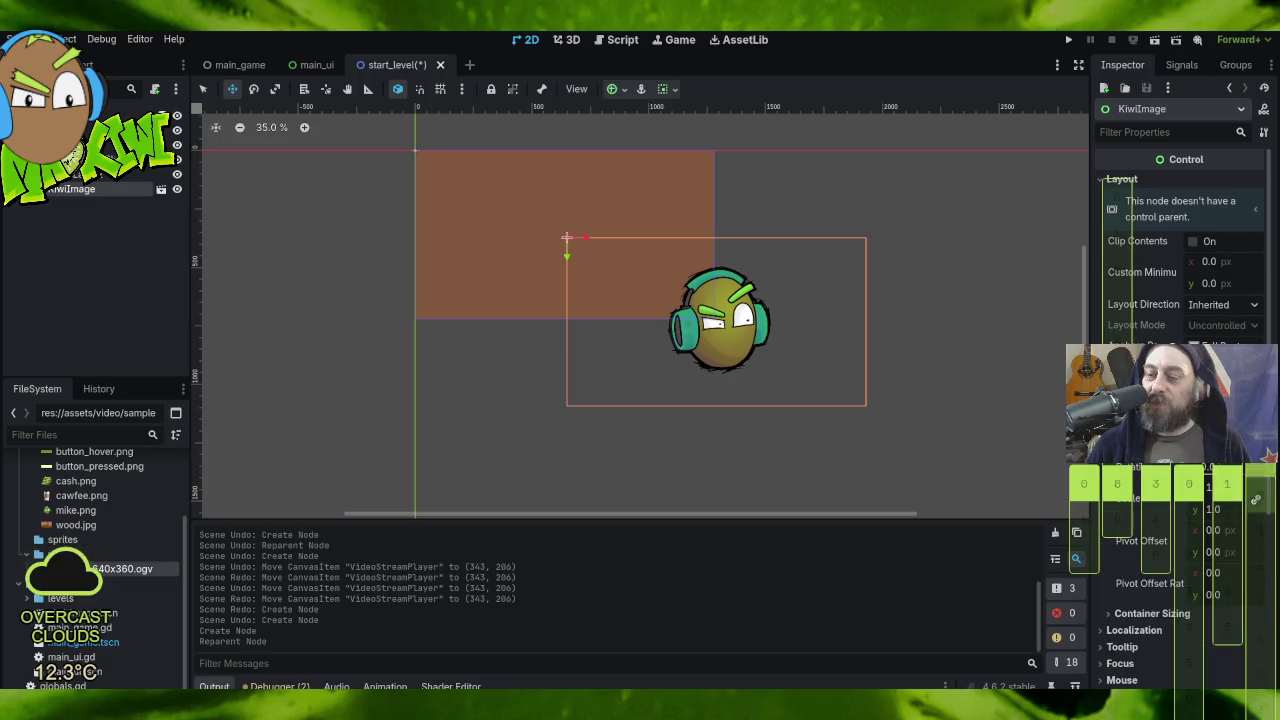
click(1268, 456)
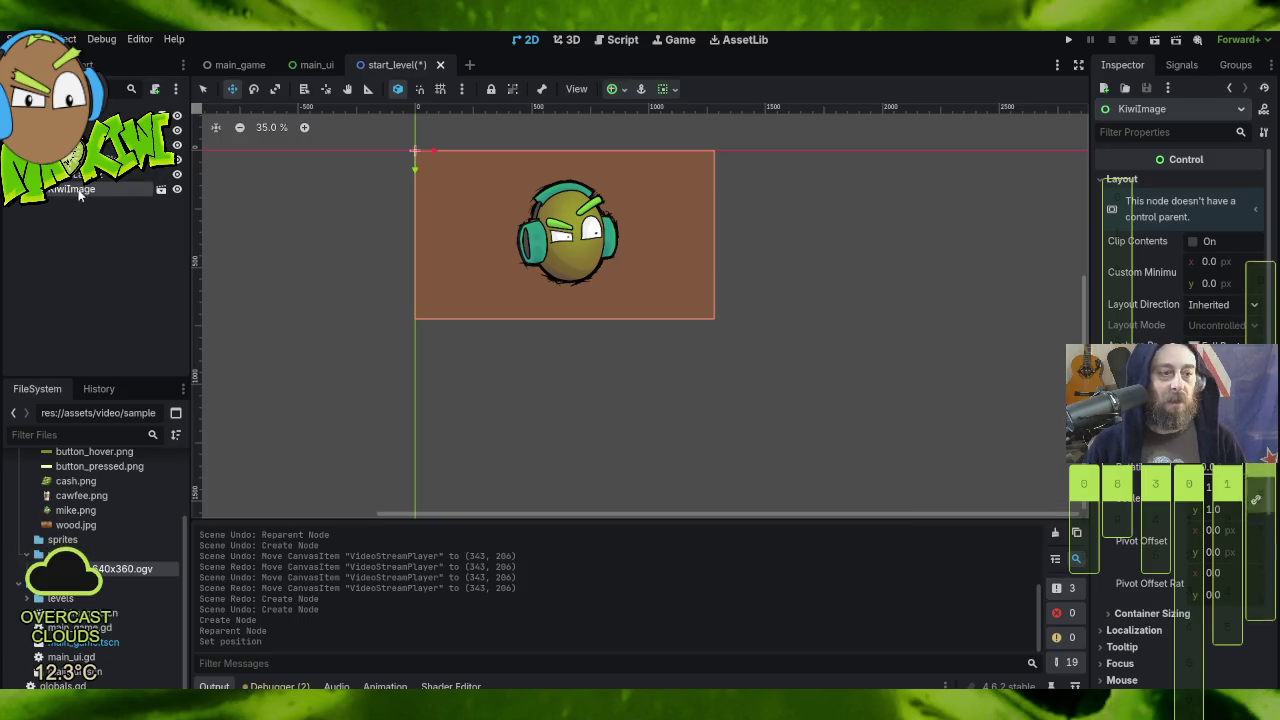
click(100, 175)
click(98, 190)
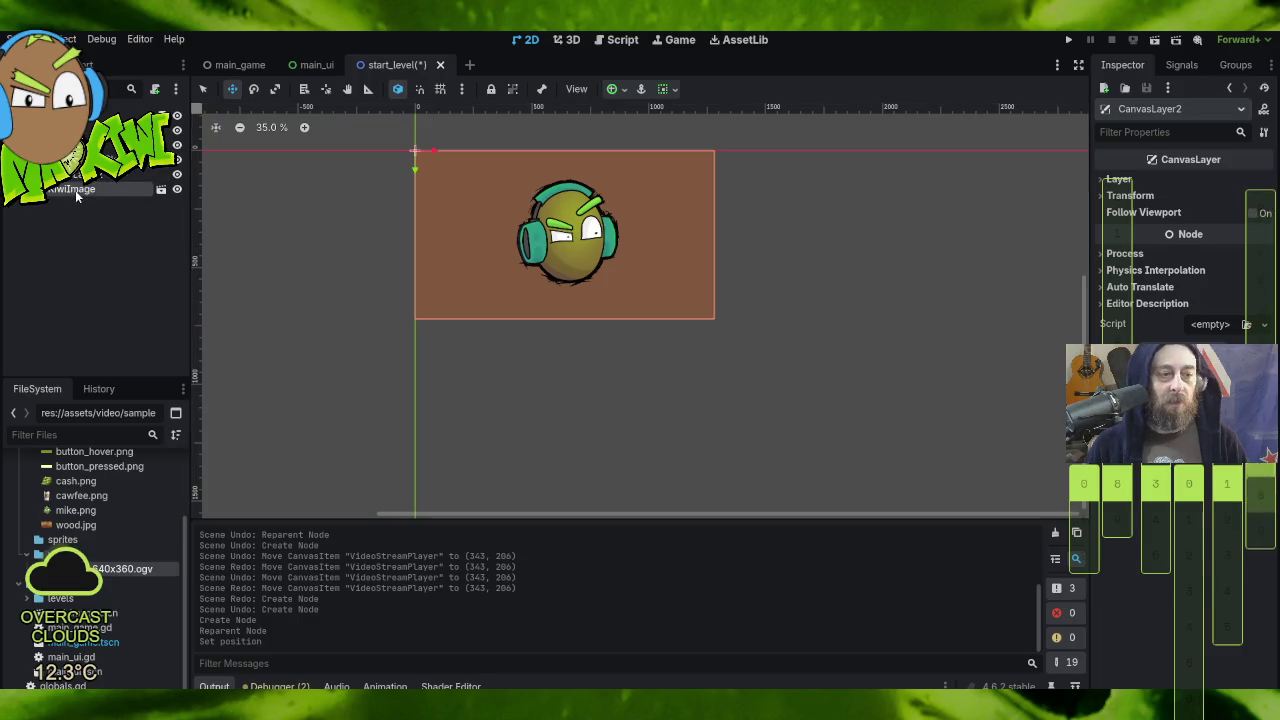
Step: Anchor KiwiImage to the Center preset
click(621, 92)
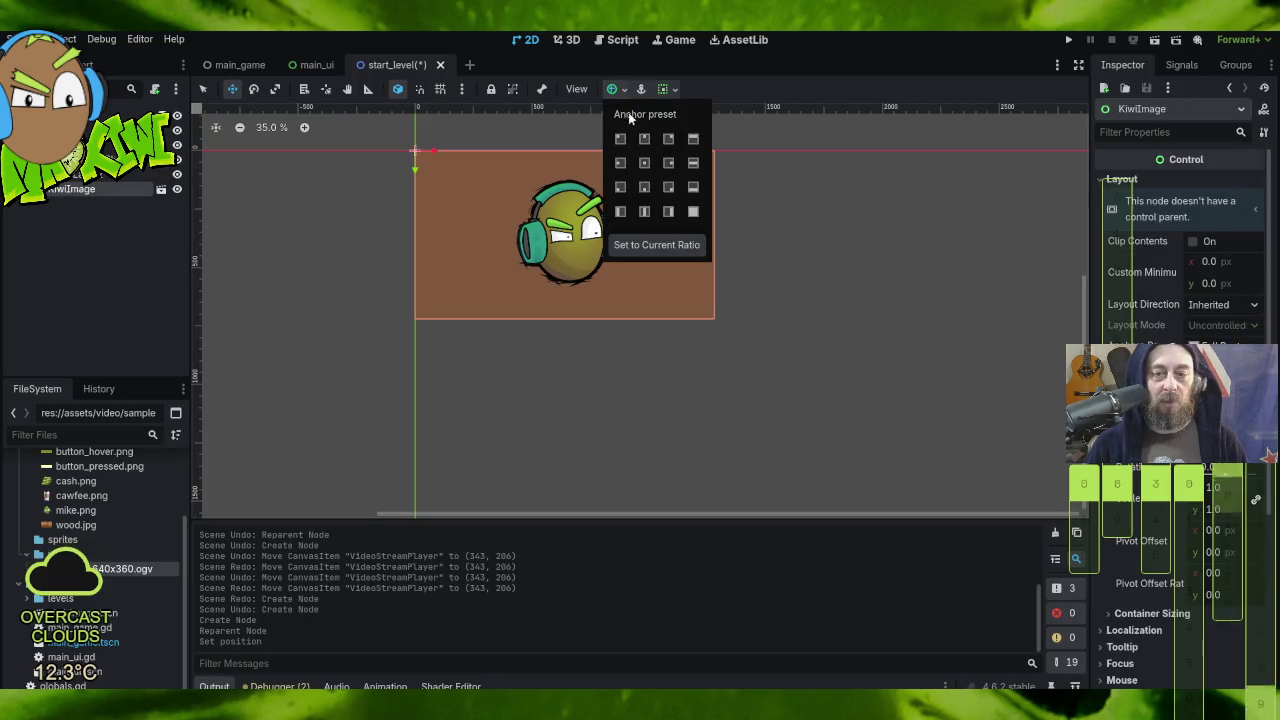
click(645, 163)
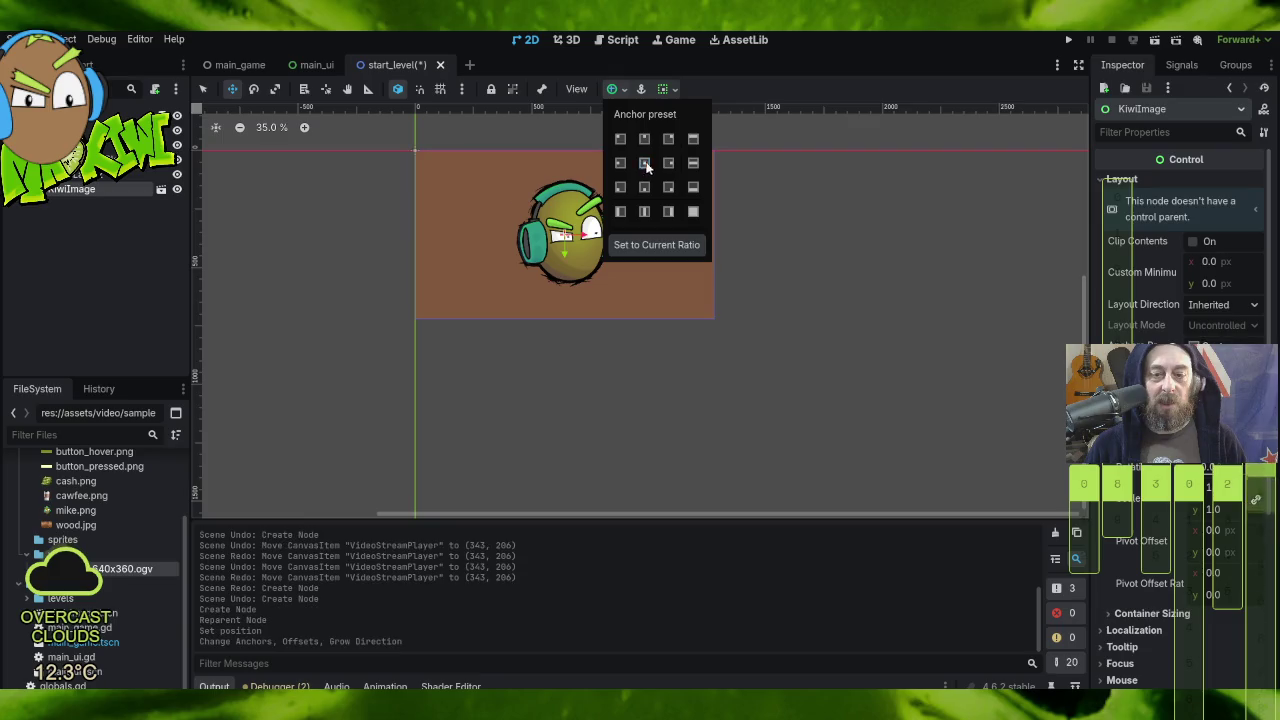
click(848, 212)
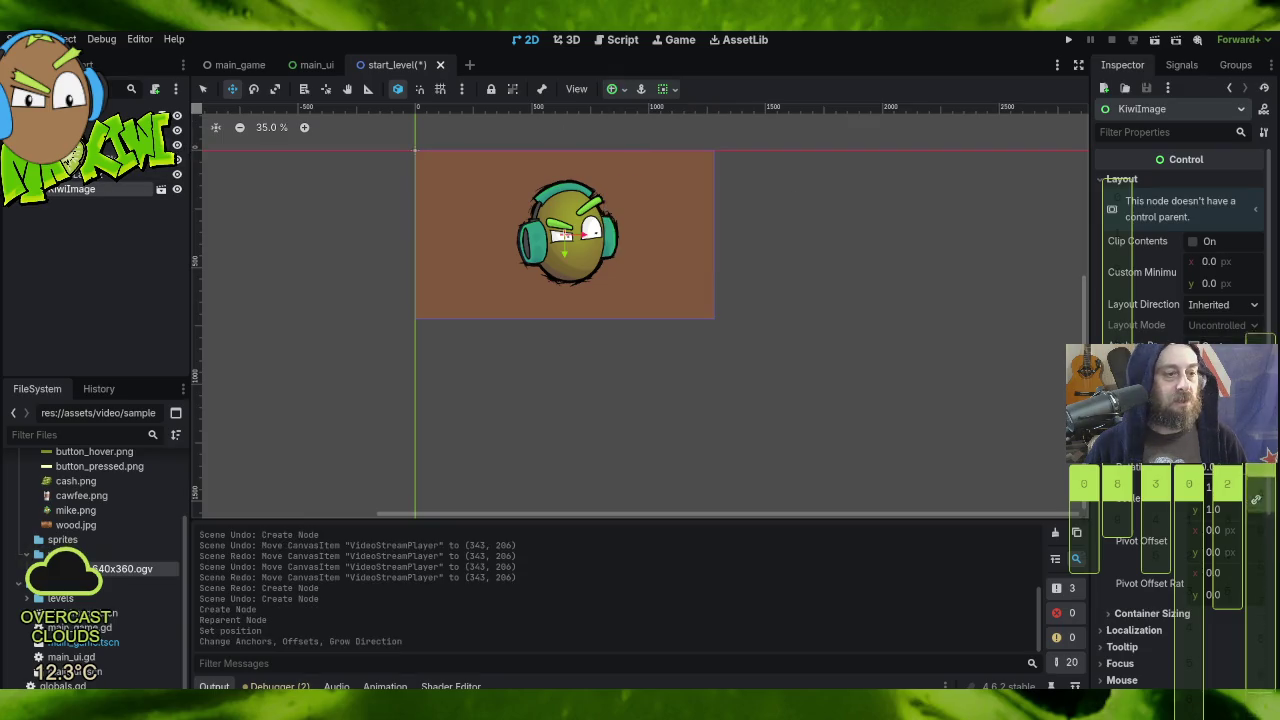
click(70, 174)
click(70, 160)
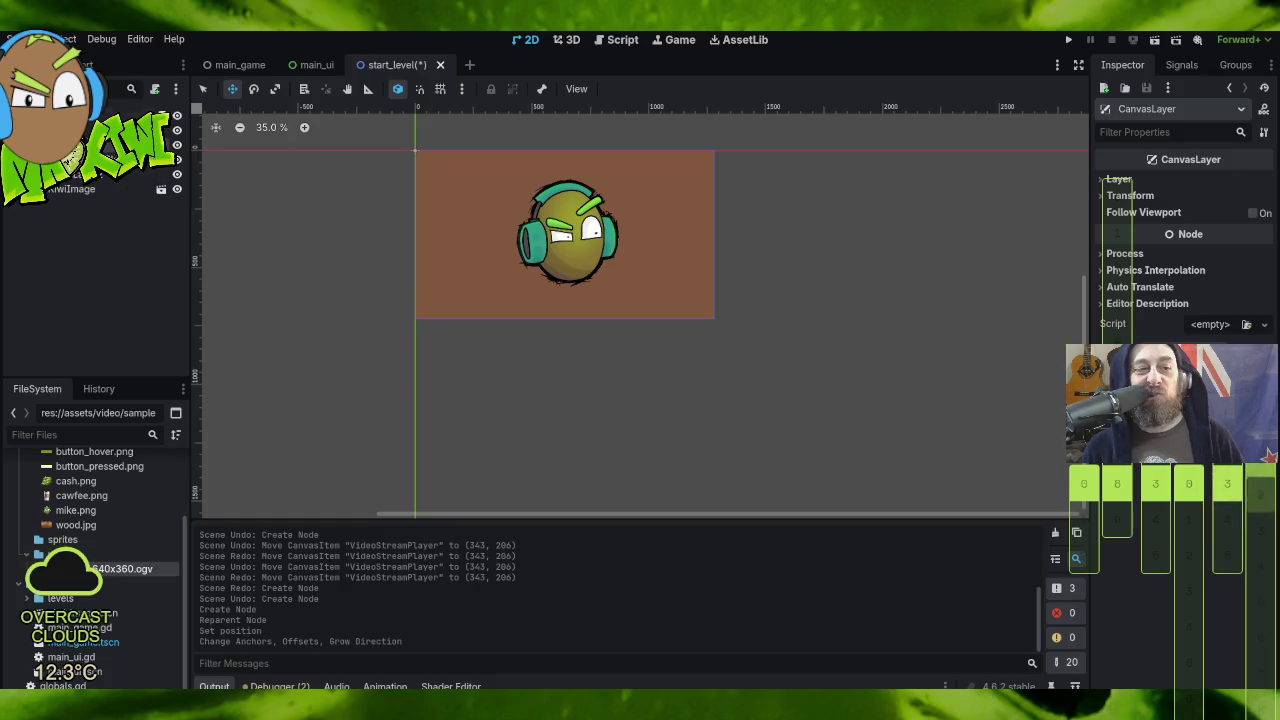
Step: Save the start_level scene and run the project
click(18, 39)
click(100, 174)
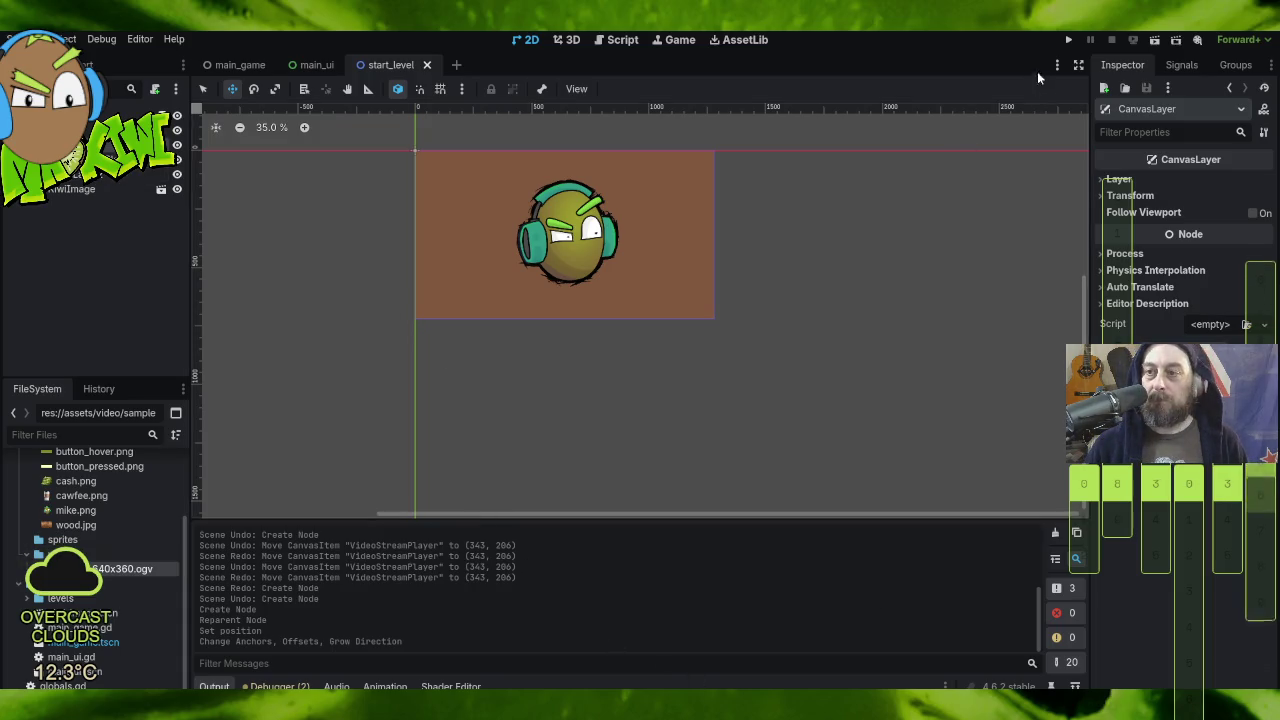
click(1068, 40)
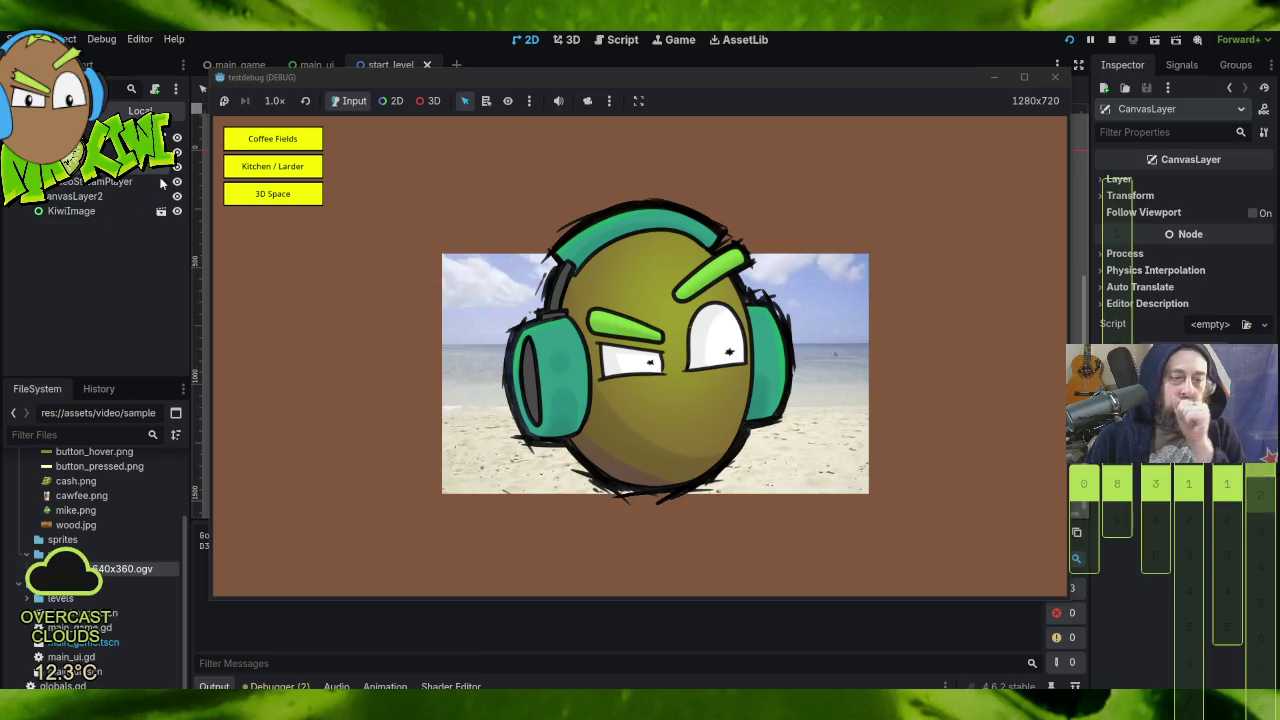
Step: Return from the test run to the editor with the VideoStreamPlayer node selected
click(108, 184)
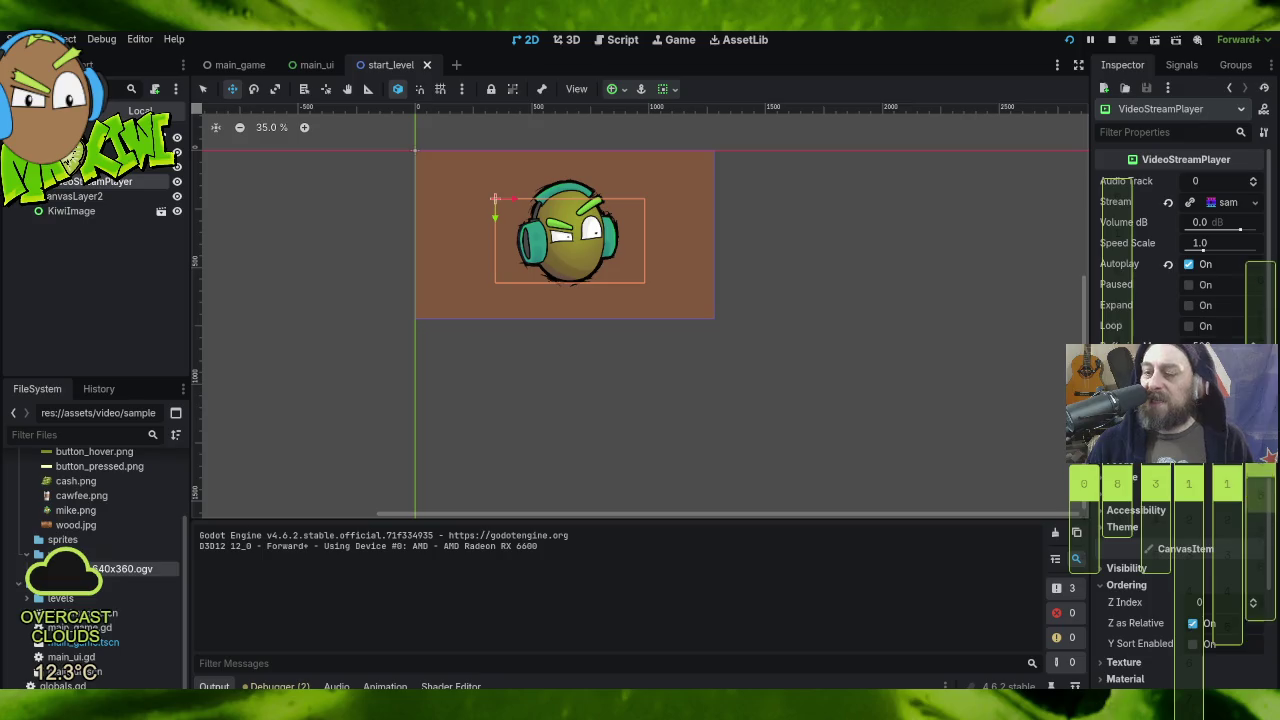
Step: Inspect the VideoStreamPlayer's Transform (size 640 × 360, position 343, 206), then bring the browser forward
scroll(1143, 577, up, 5)
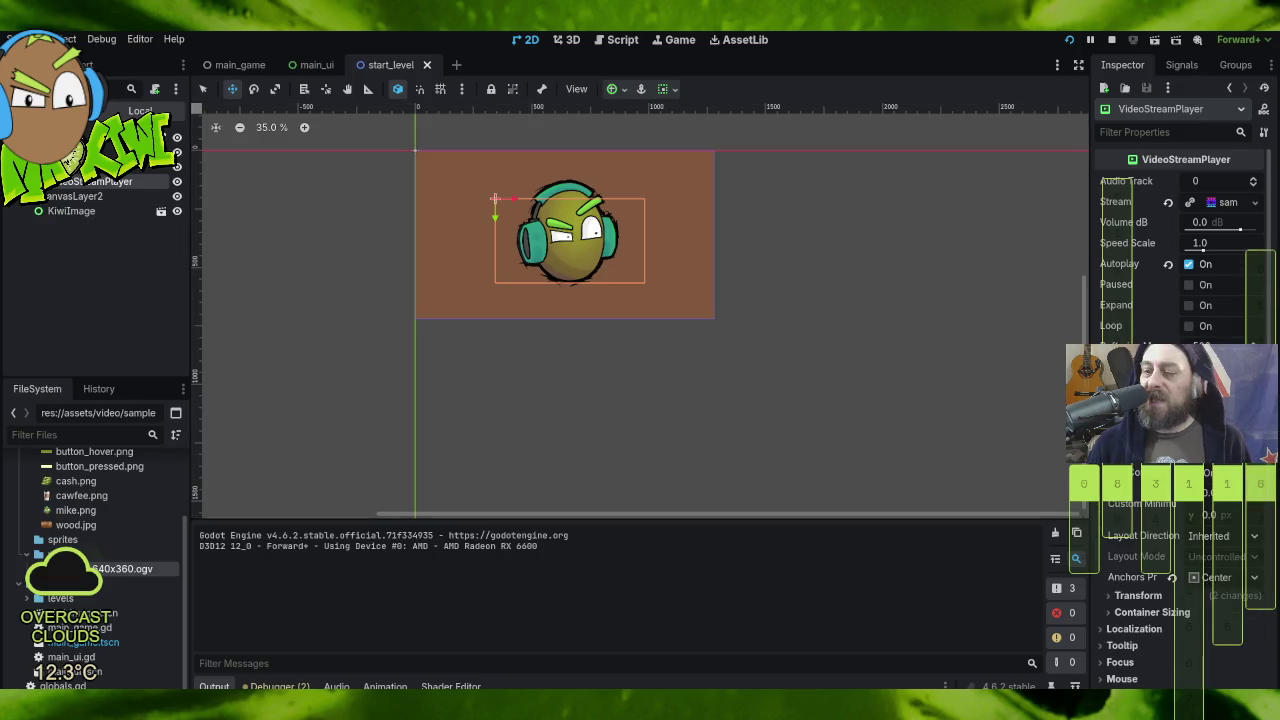
click(1138, 595)
scroll(1138, 595, down, 5)
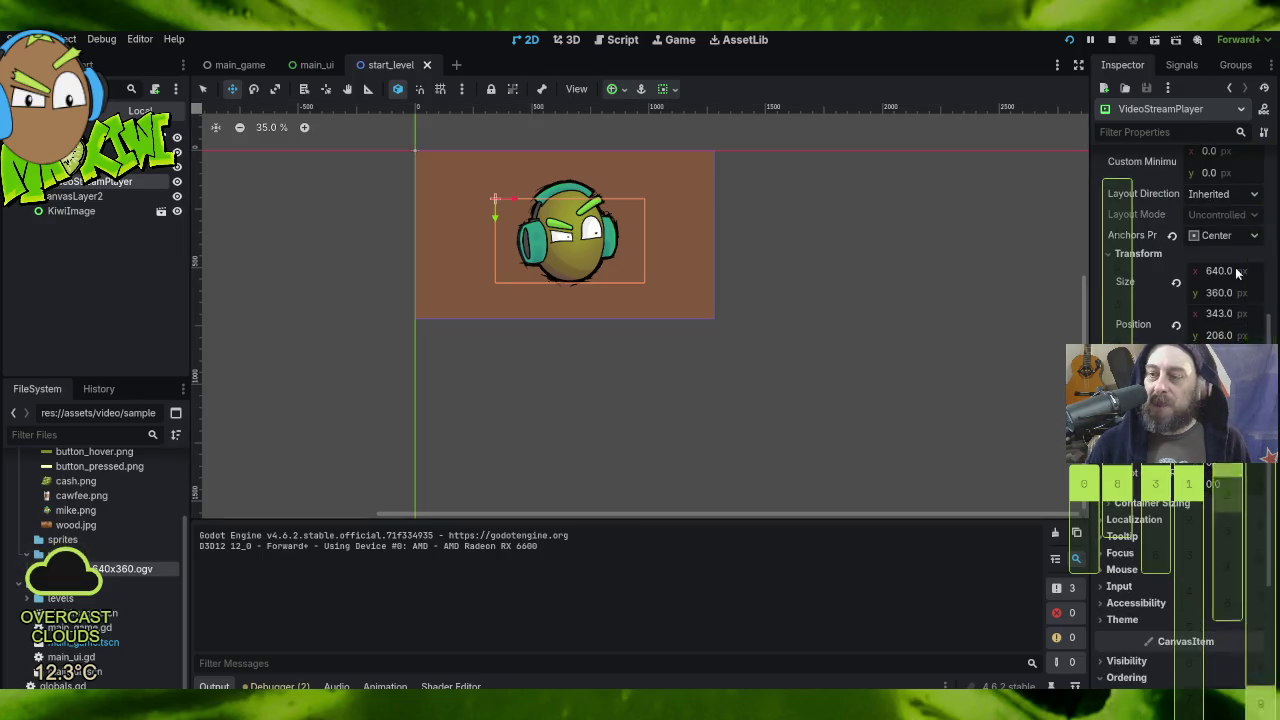
click(1254, 272)
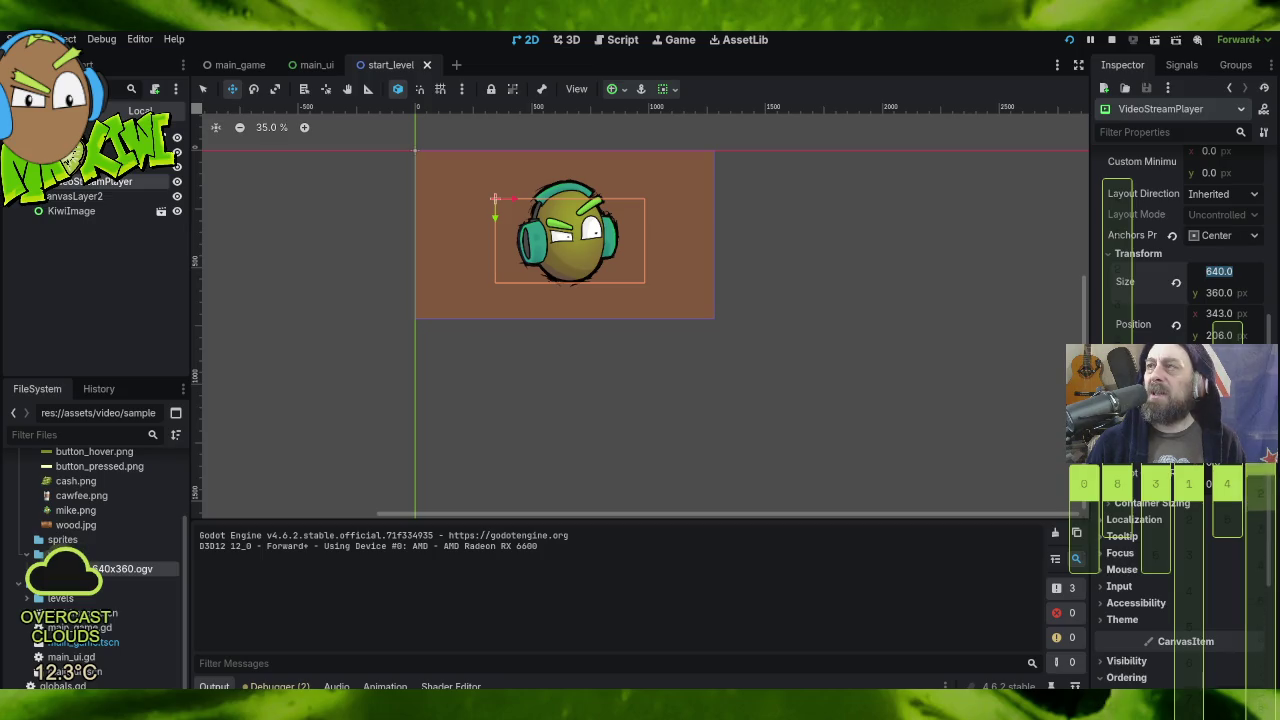
drag(1279, 184, 712, 184)
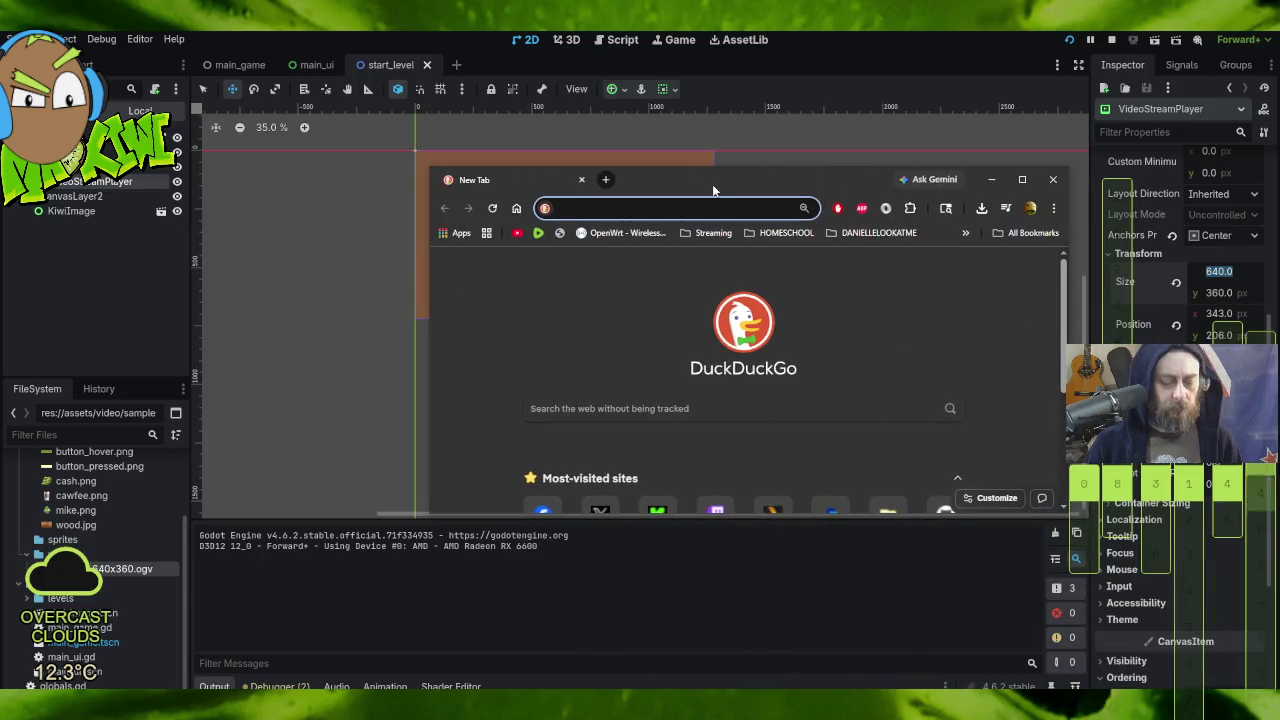
Step: Download the 1280x720 sample OGV clip from the Sample OGV Files Download page
click(612, 370)
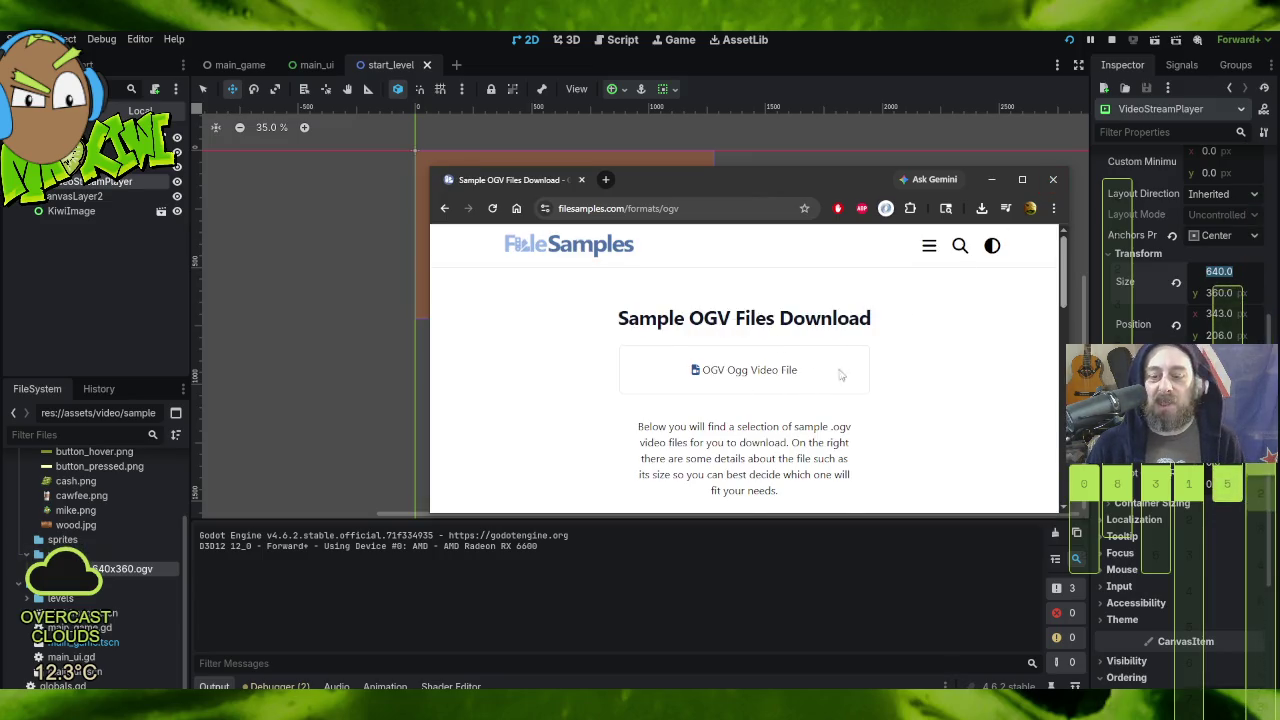
scroll(840, 370, down, 5)
scroll(851, 404, up, 2)
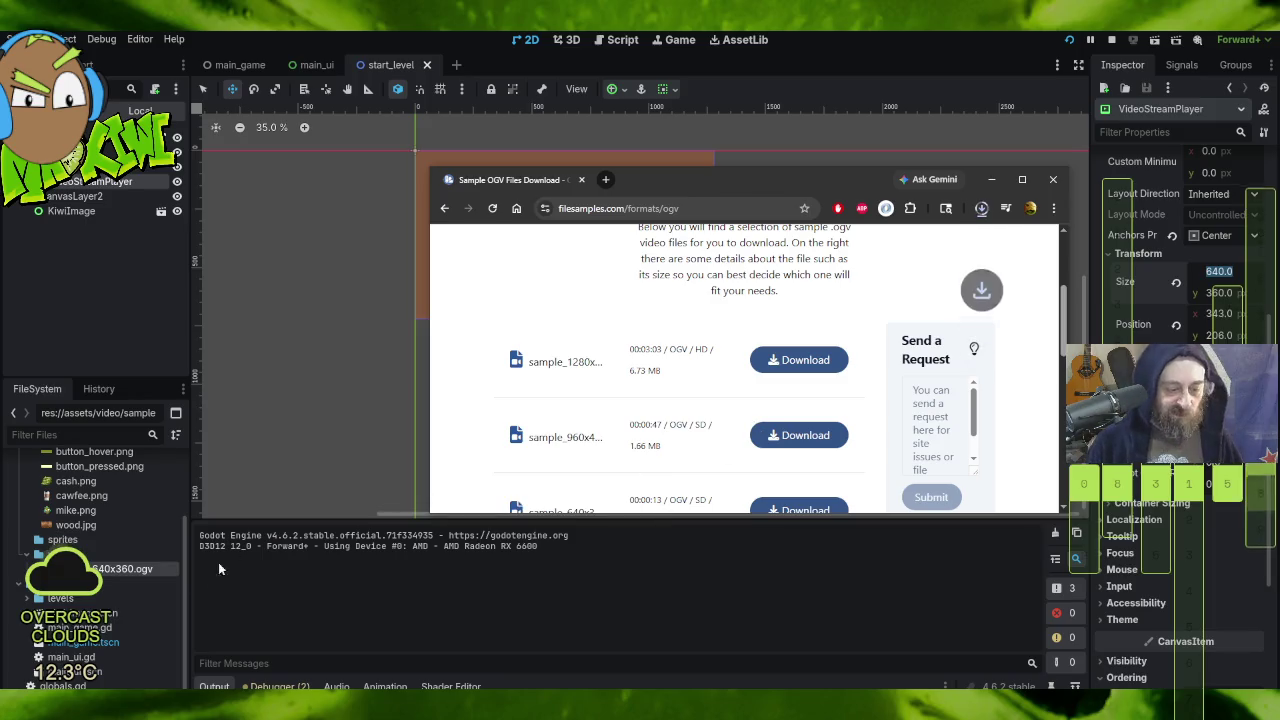
click(1030, 245)
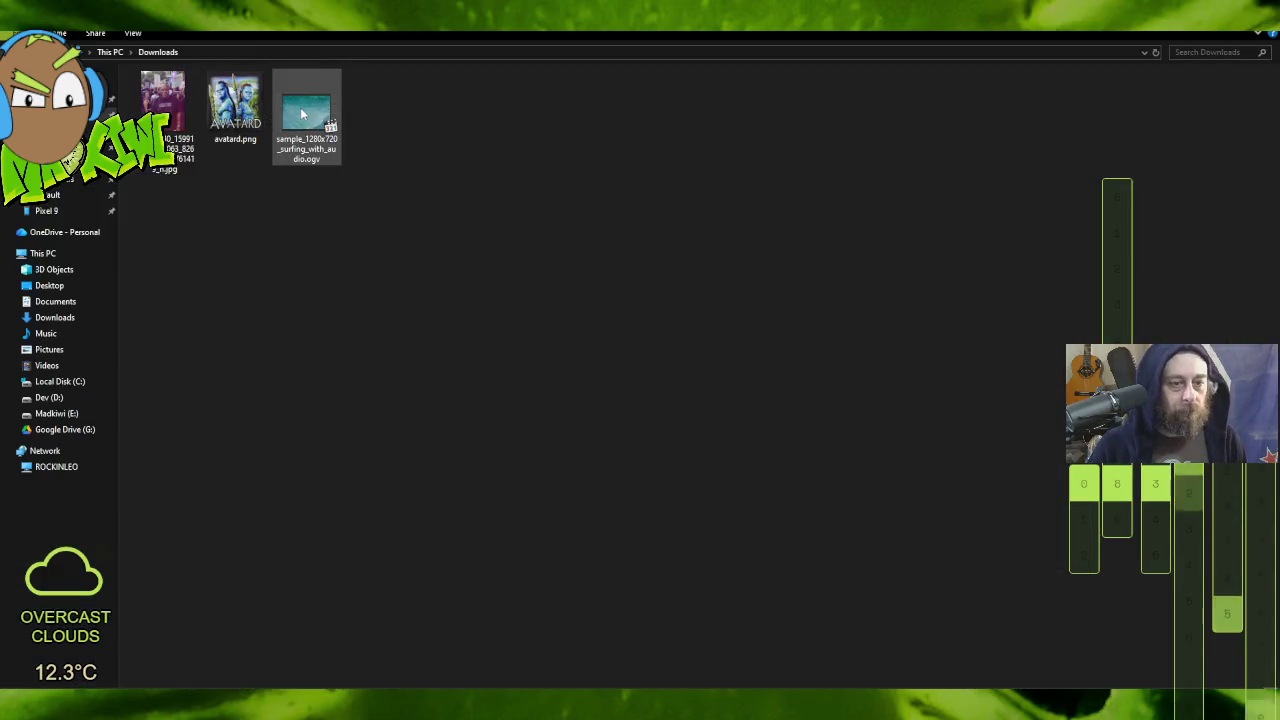
Step: Move sample_1280x720_surfing_with_audio.ogv from Downloads into testdebug's assets/video folder
right_click(299, 107)
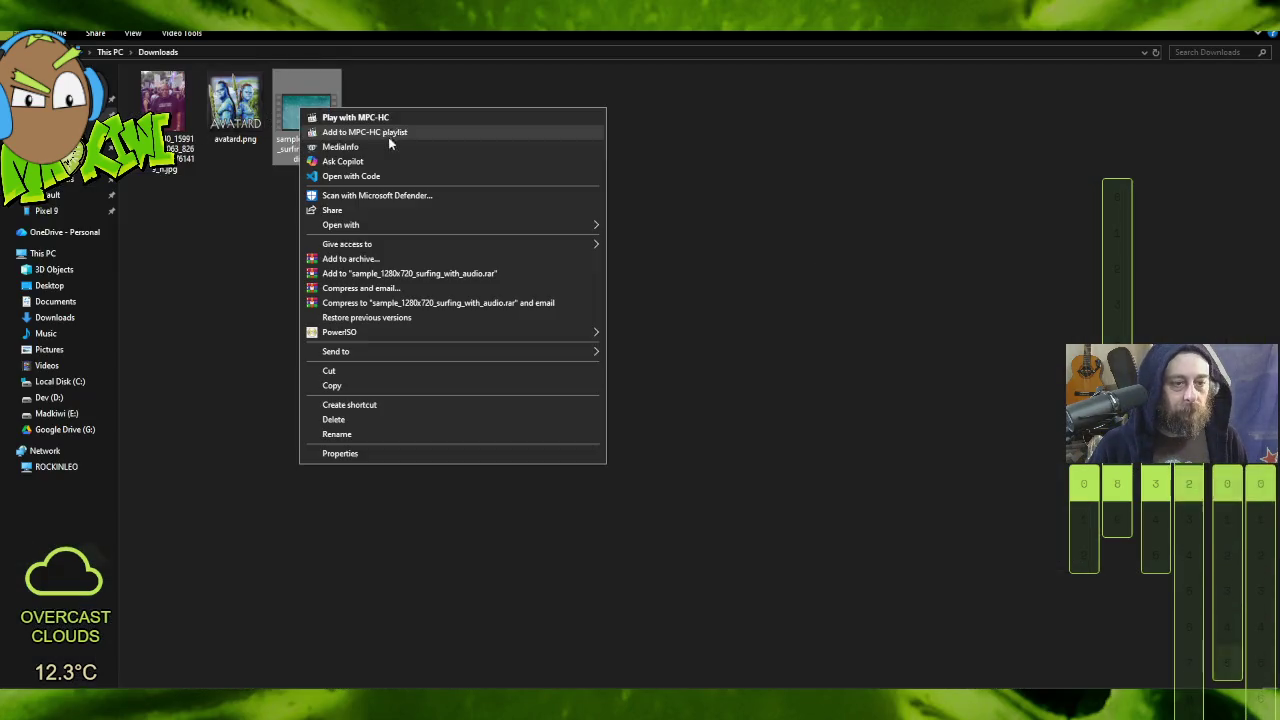
click(423, 373)
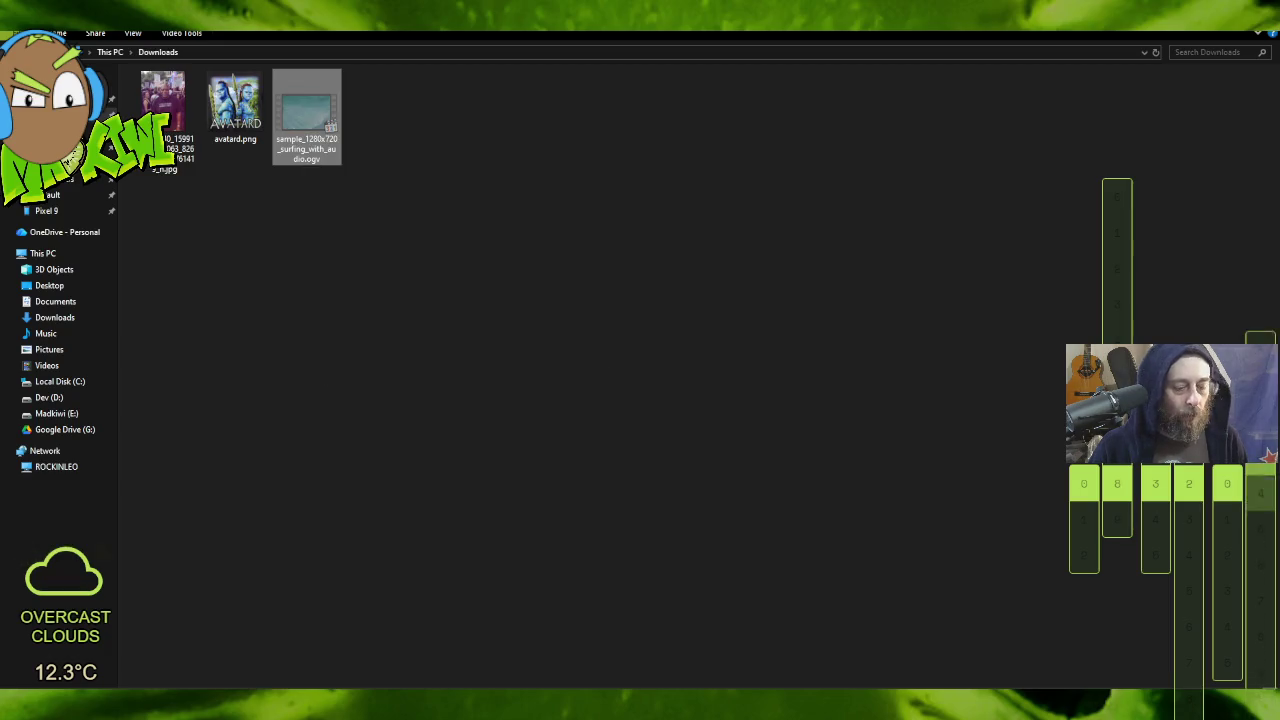
key(alt+Left)
right_click(190, 142)
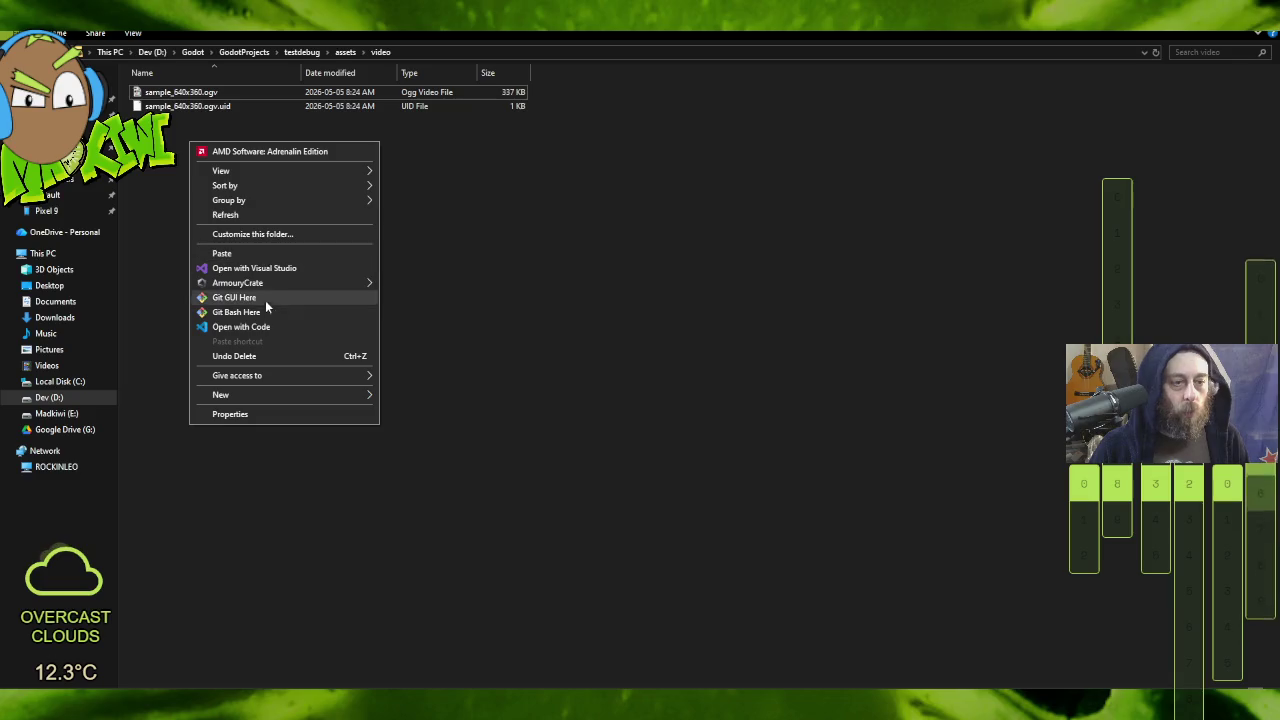
click(256, 251)
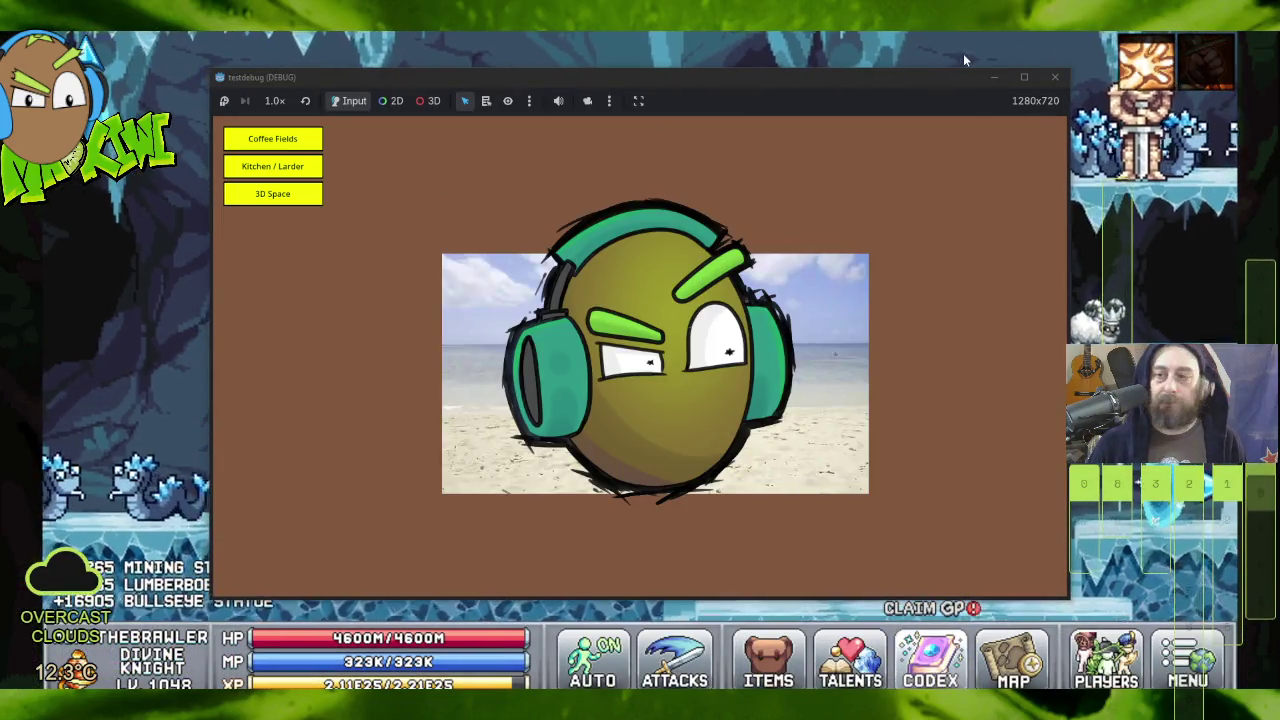
click(1054, 77)
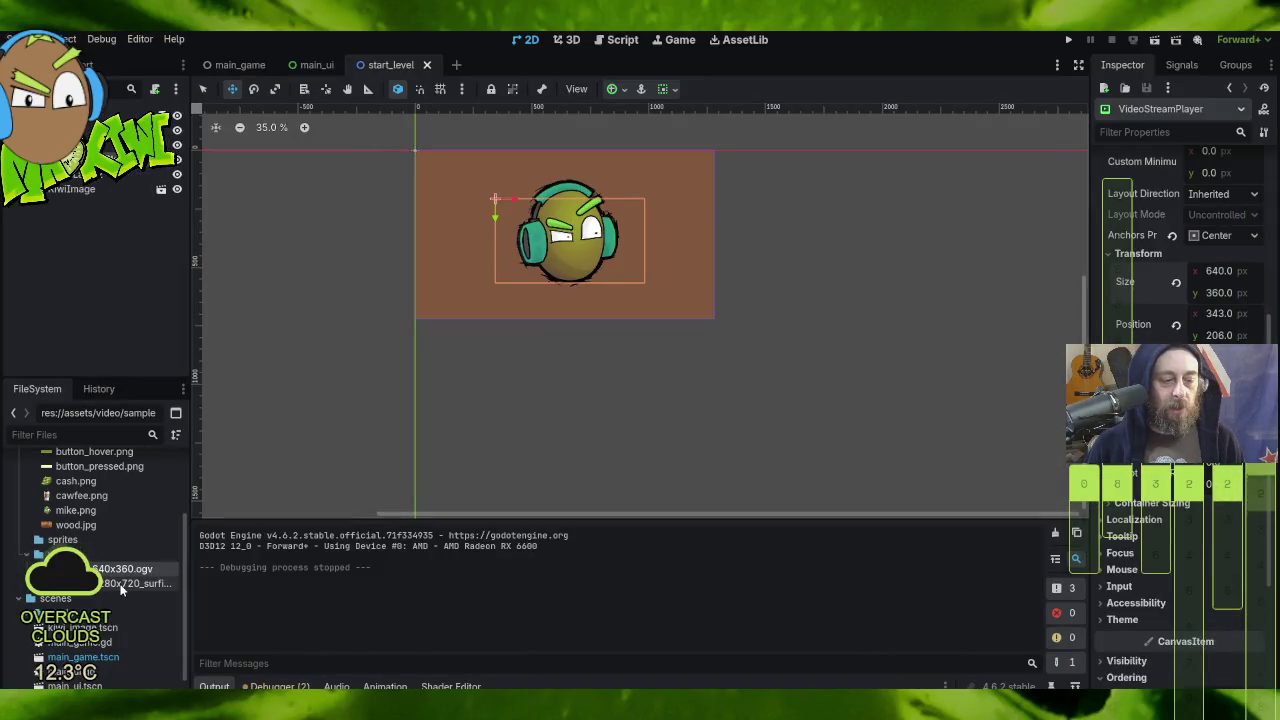
Step: Set the surfing .ogv as the VideoStreamPlayer's stream, reverting size to 1280 × 720 and position to 0, 0
mouse_move(130, 583)
mouse_down()
mouse_move(750, 532)
mouse_move(1190, 155)
mouse_move(1220, 155)
mouse_move(1210, 201)
mouse_up()
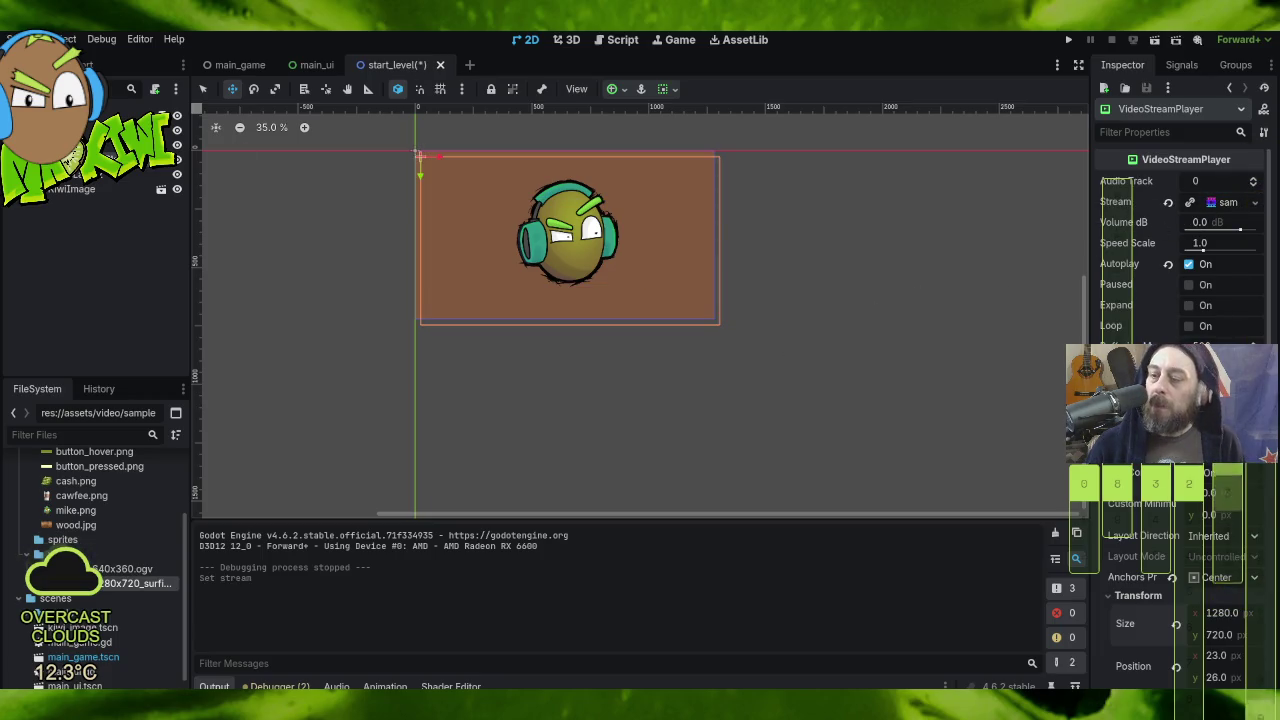
click(1179, 623)
scroll(1155, 605, down, 3)
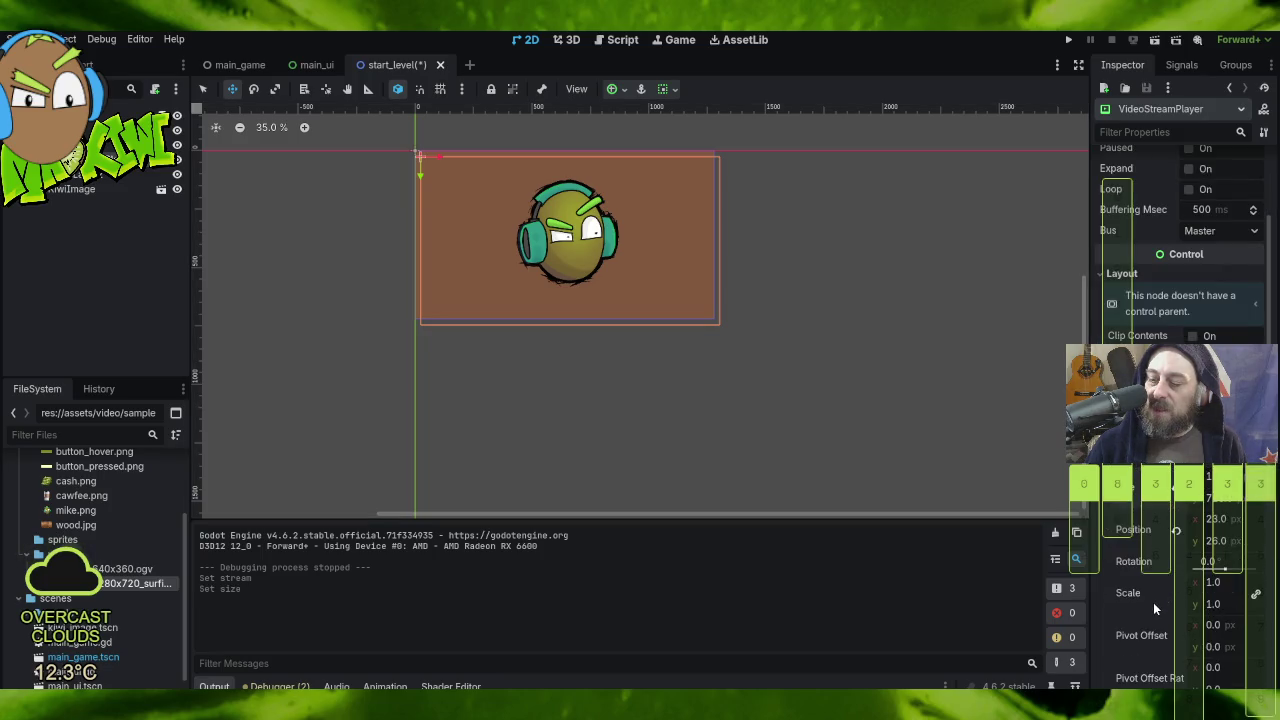
click(1176, 530)
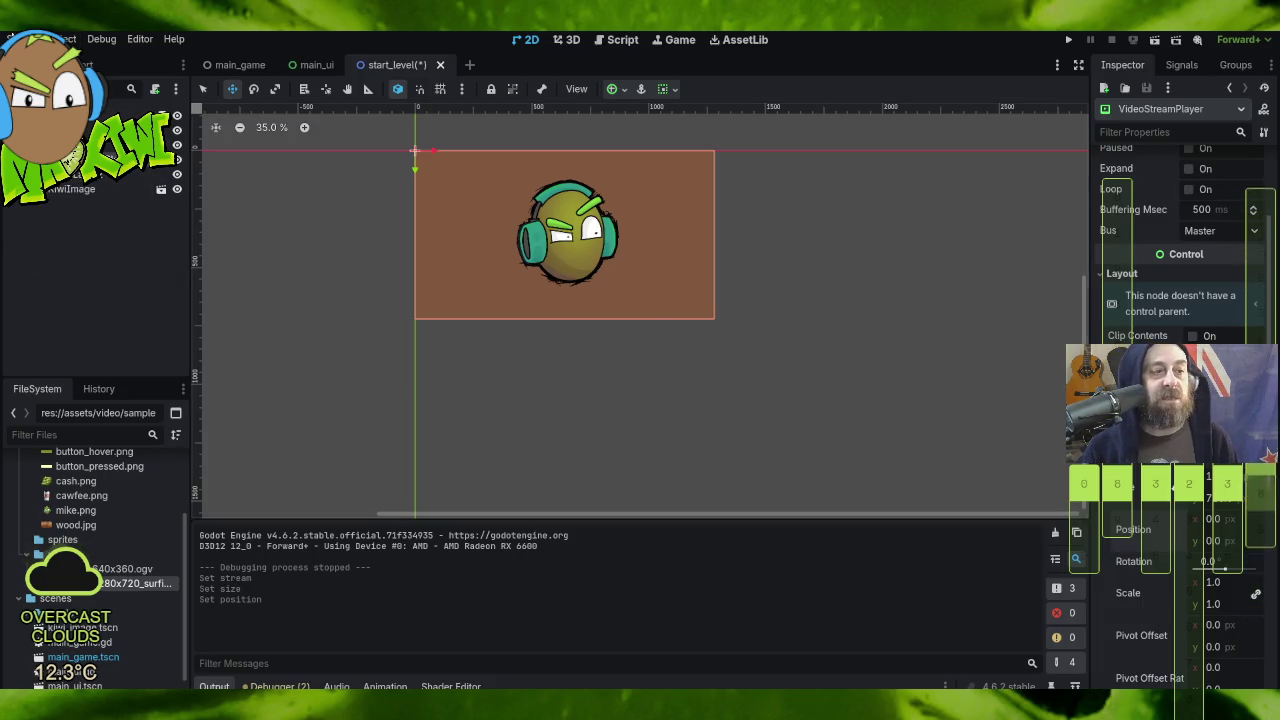
click(35, 39)
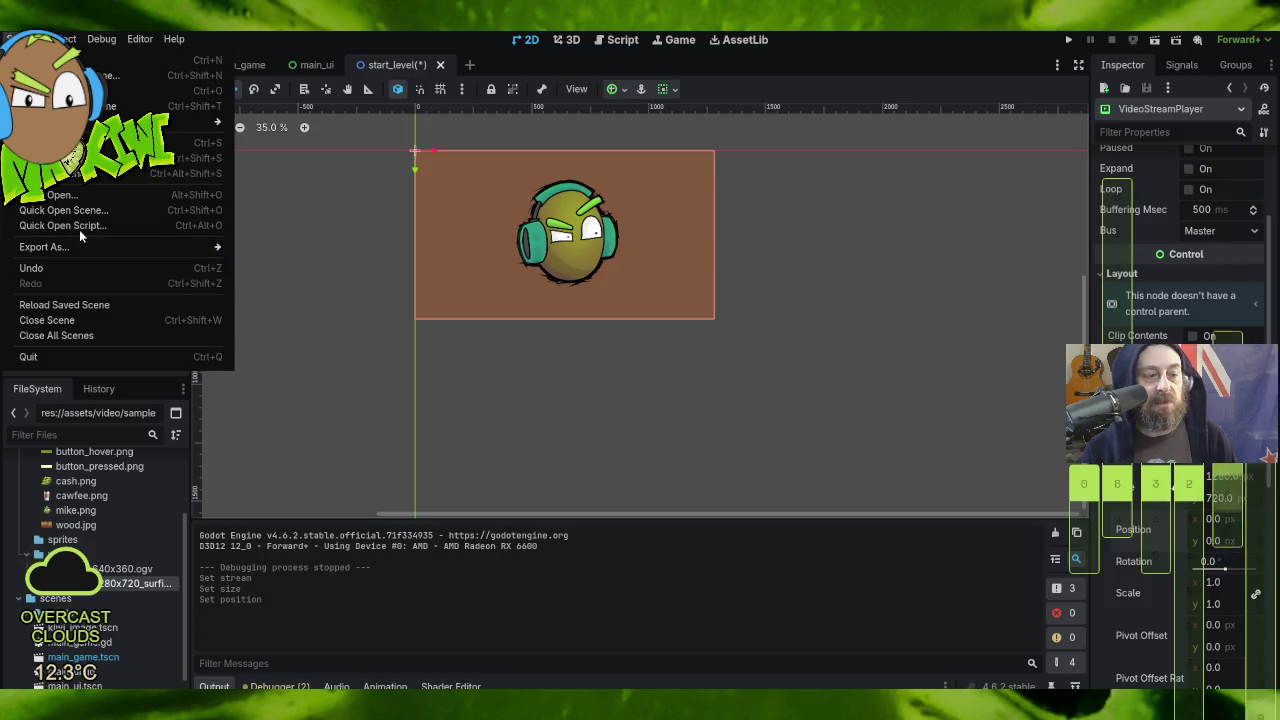
Step: Save start_level, test-run it with the surfing clip behind the kiwi, then close the game window
click(73, 174)
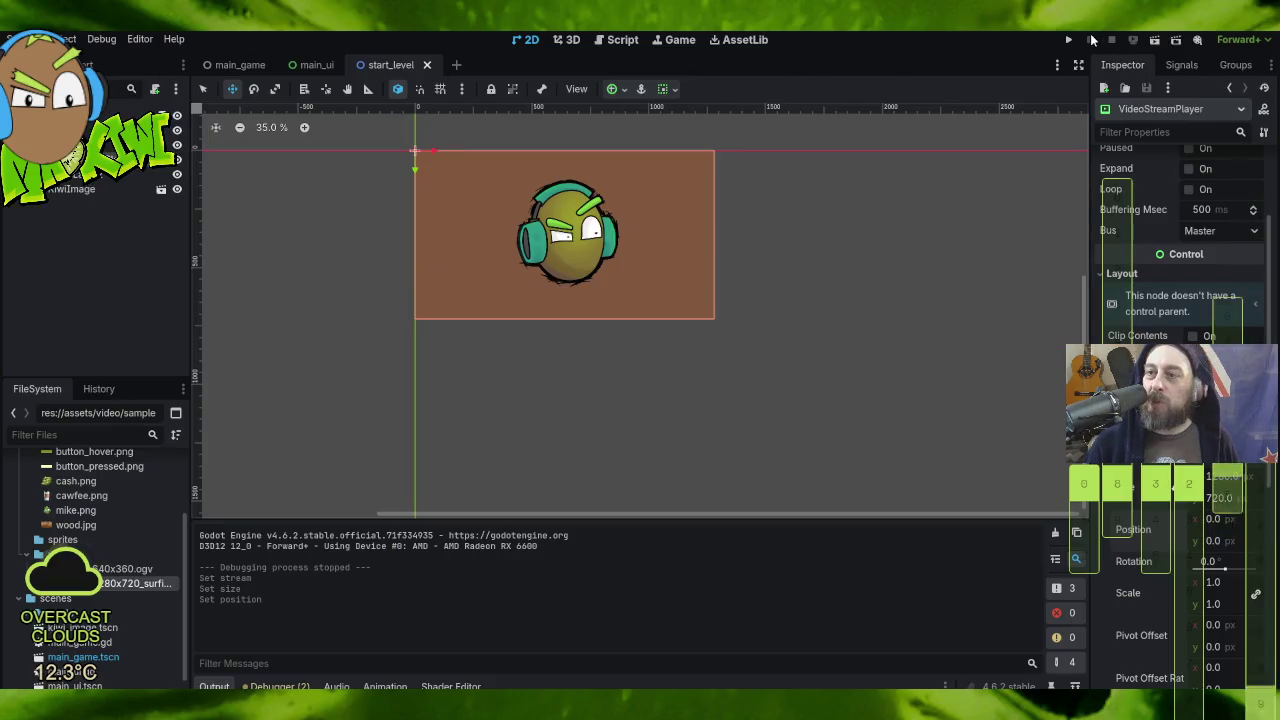
click(1068, 40)
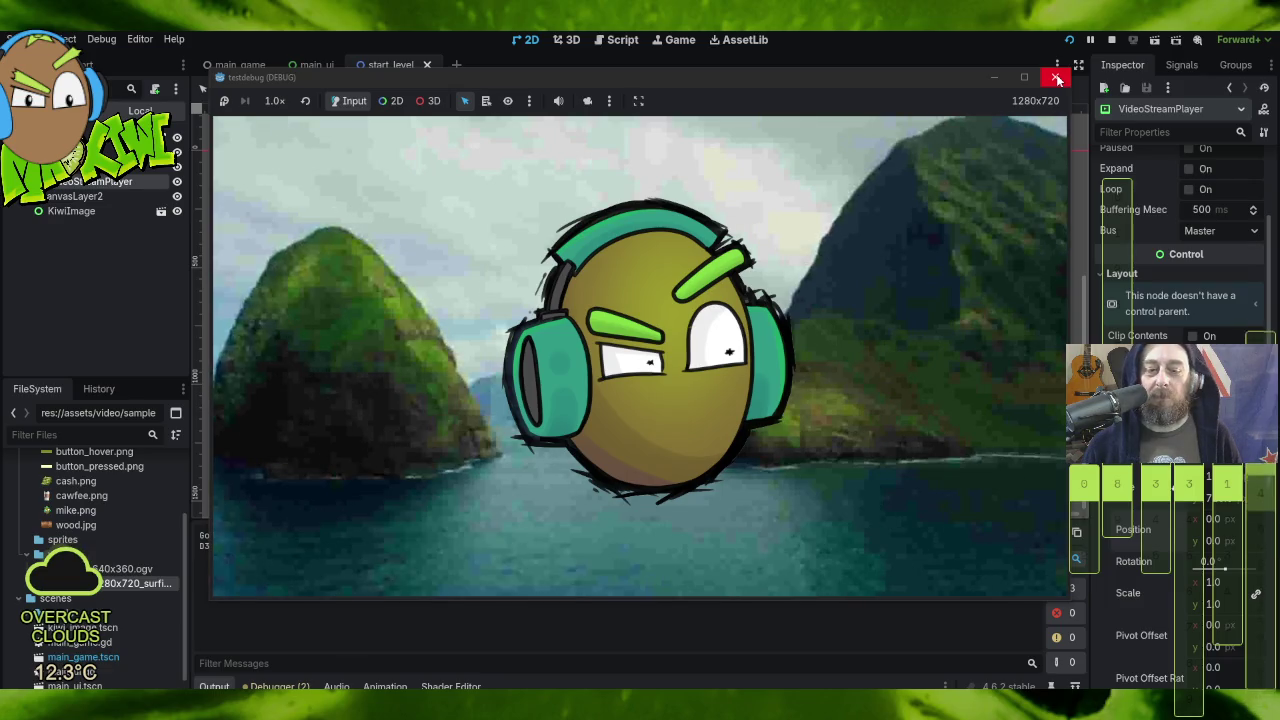
click(1057, 78)
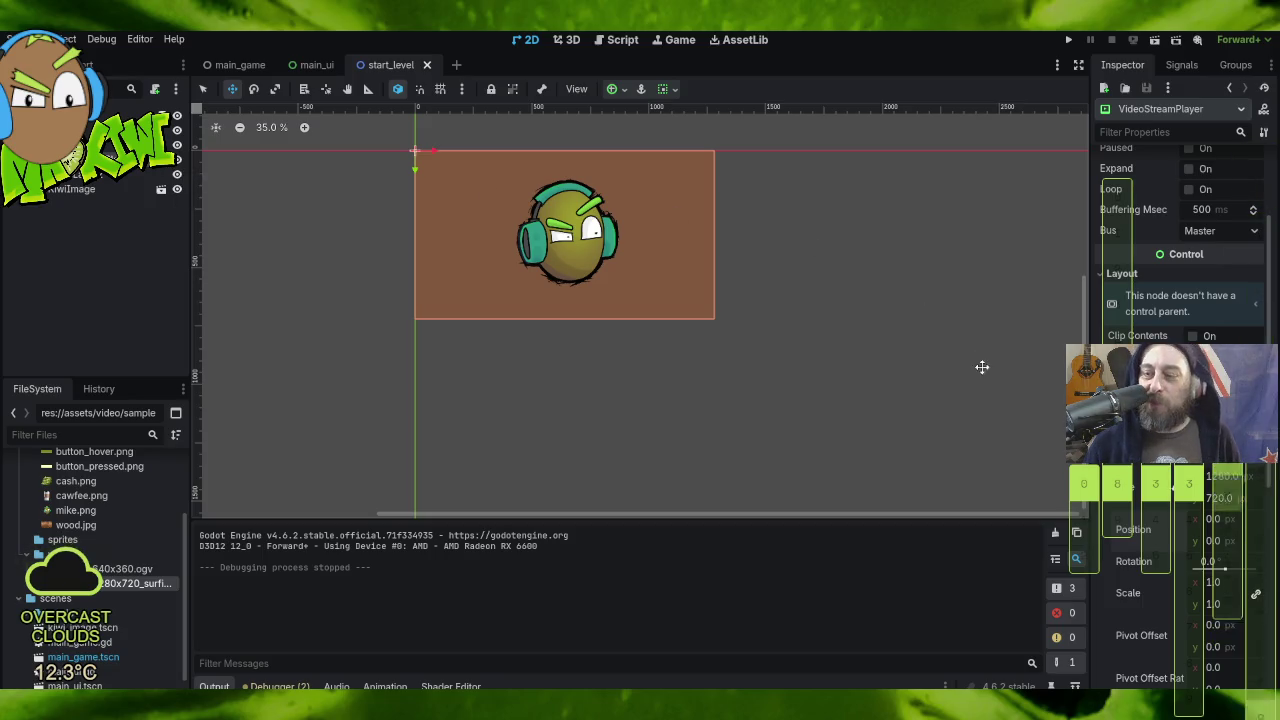
Step: Review the VideoStreamPlayer settings, close the OGV downloads browser, and switch to Explorer's video folder
scroll(977, 373, down, 1)
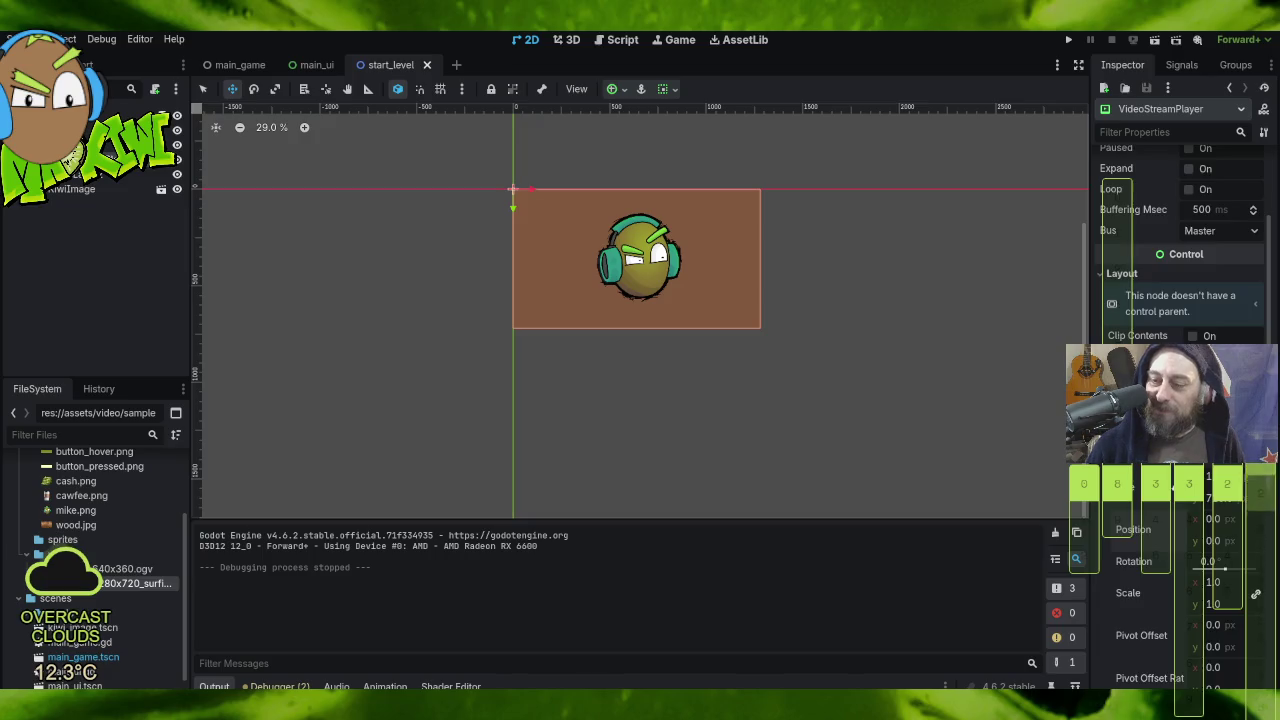
scroll(1180, 420, down, 5)
scroll(1268, 455, up, 5)
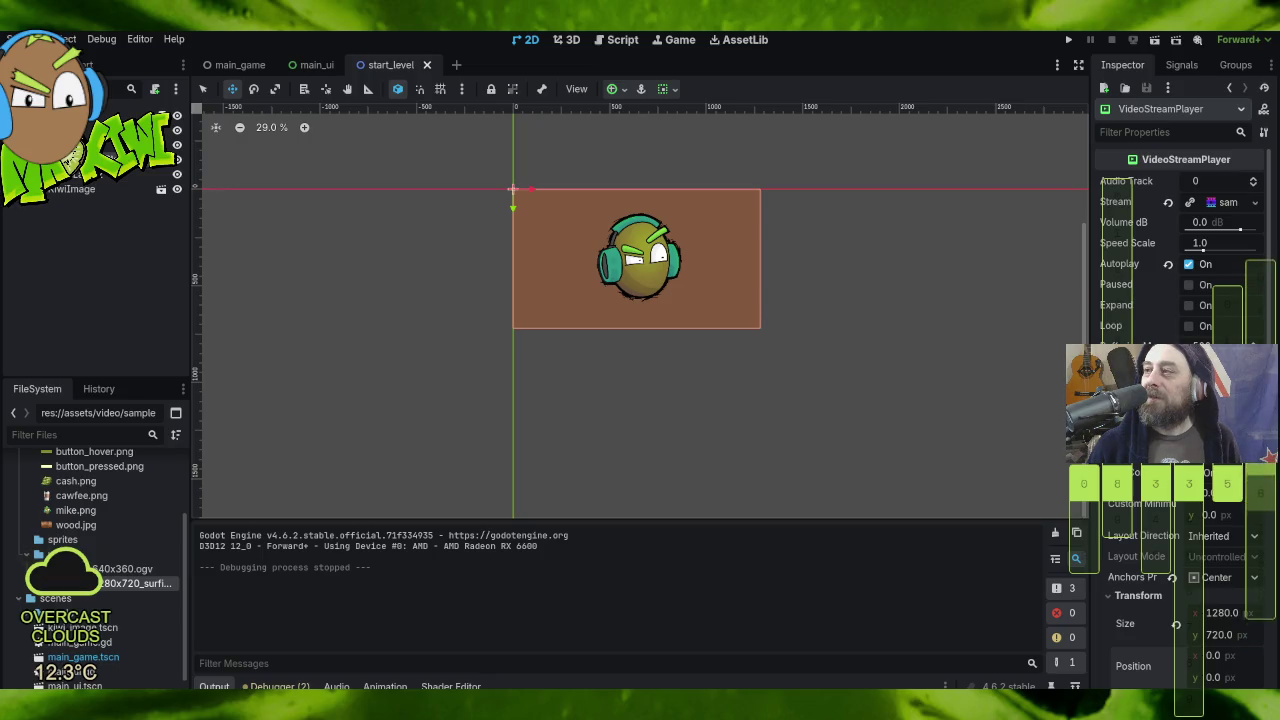
key(alt+Tab)
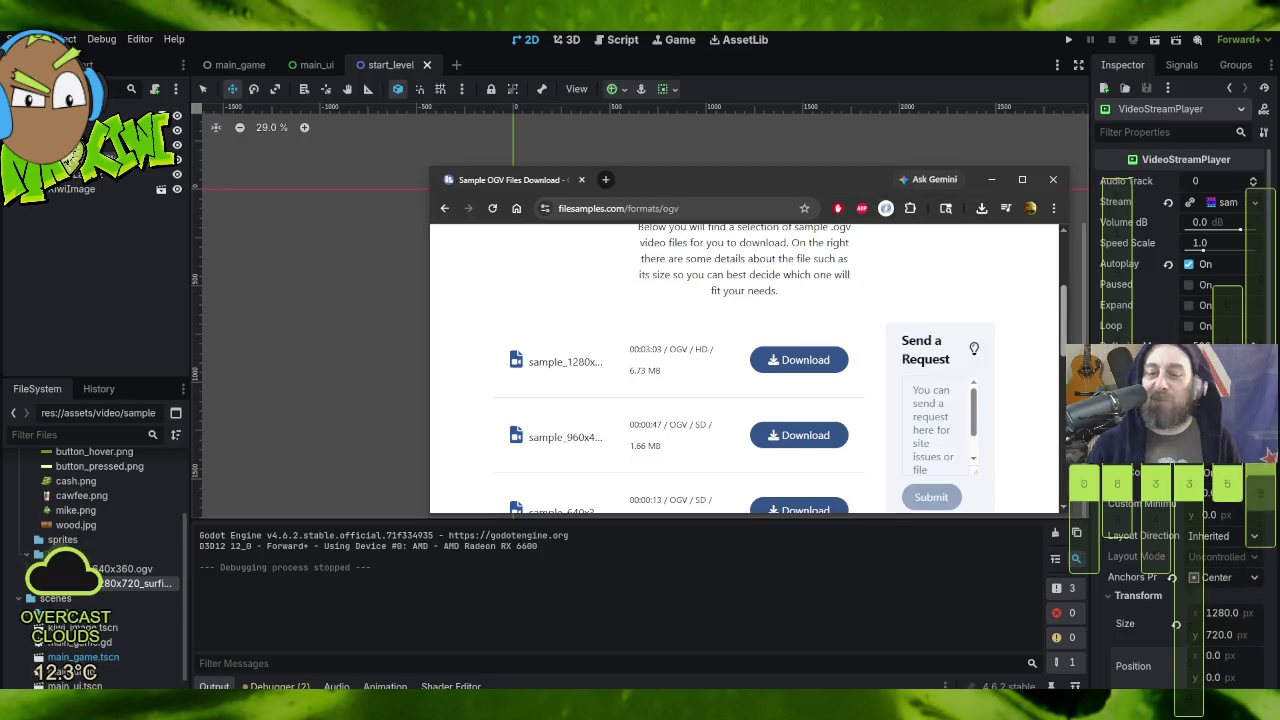
click(1053, 179)
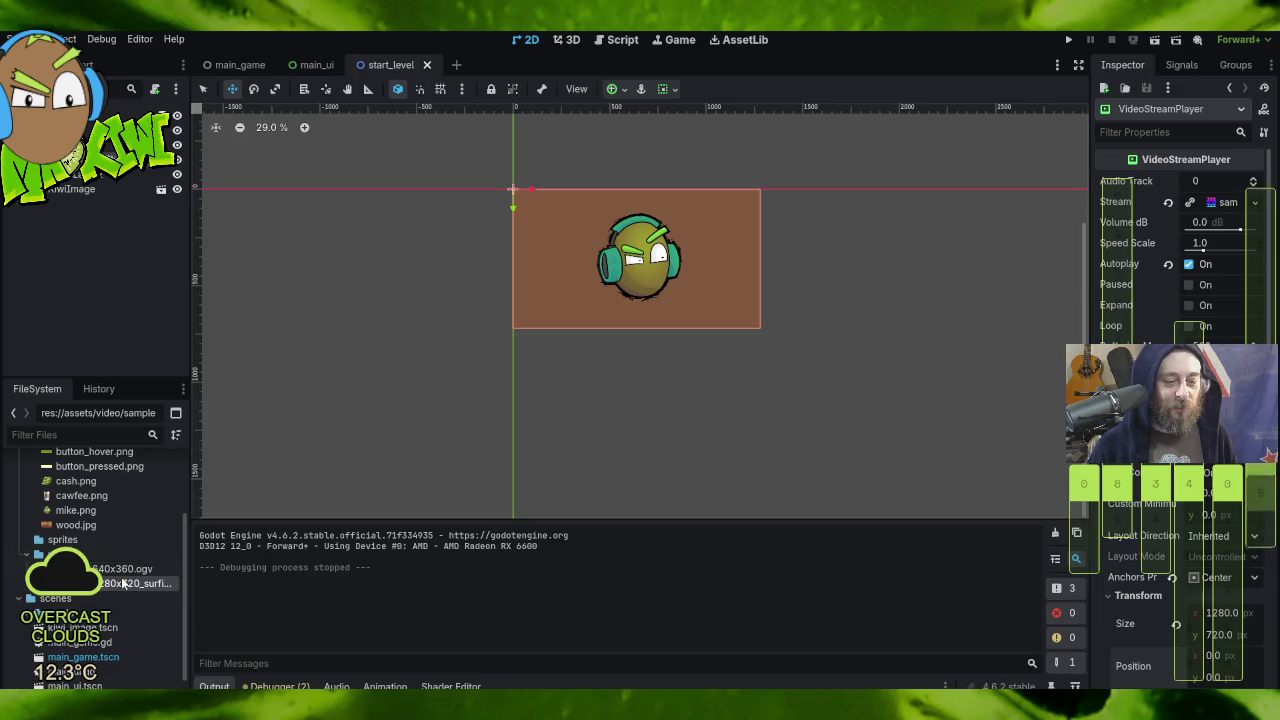
key(alt+Tab)
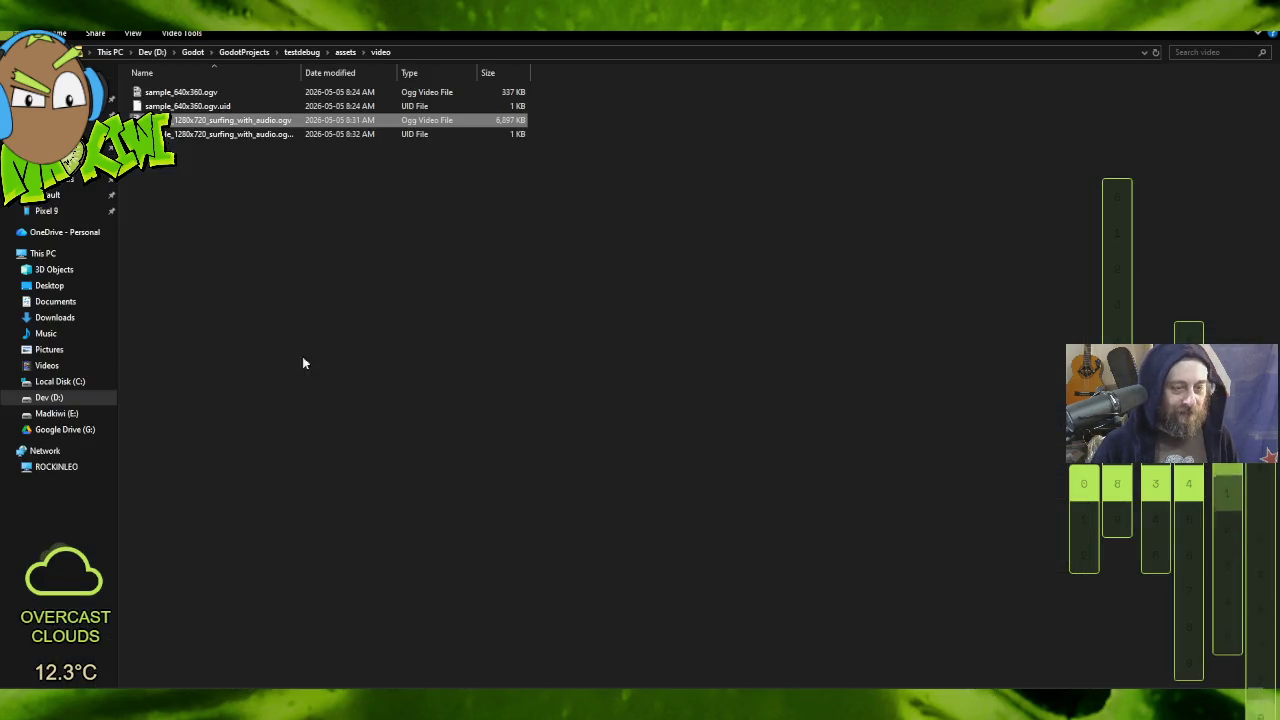
Step: Preview the surfing .ogv clip in MPC-HC, then close the player
right_click(199, 124)
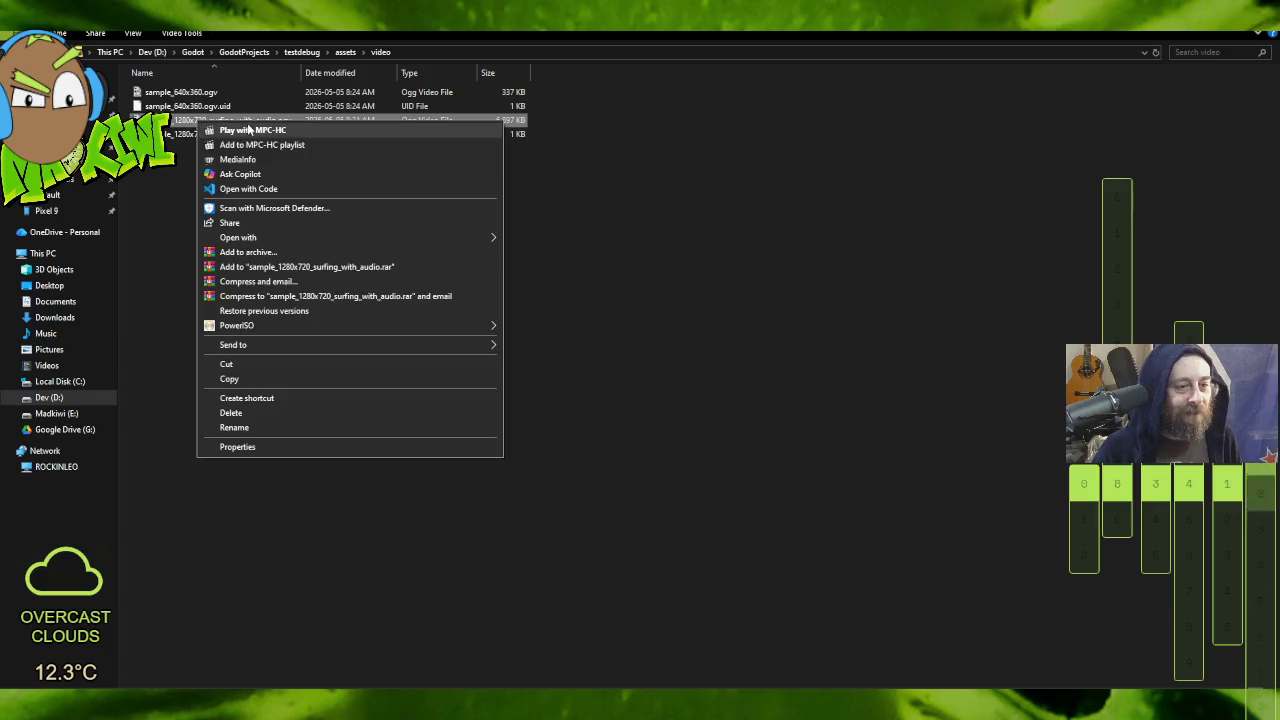
click(255, 131)
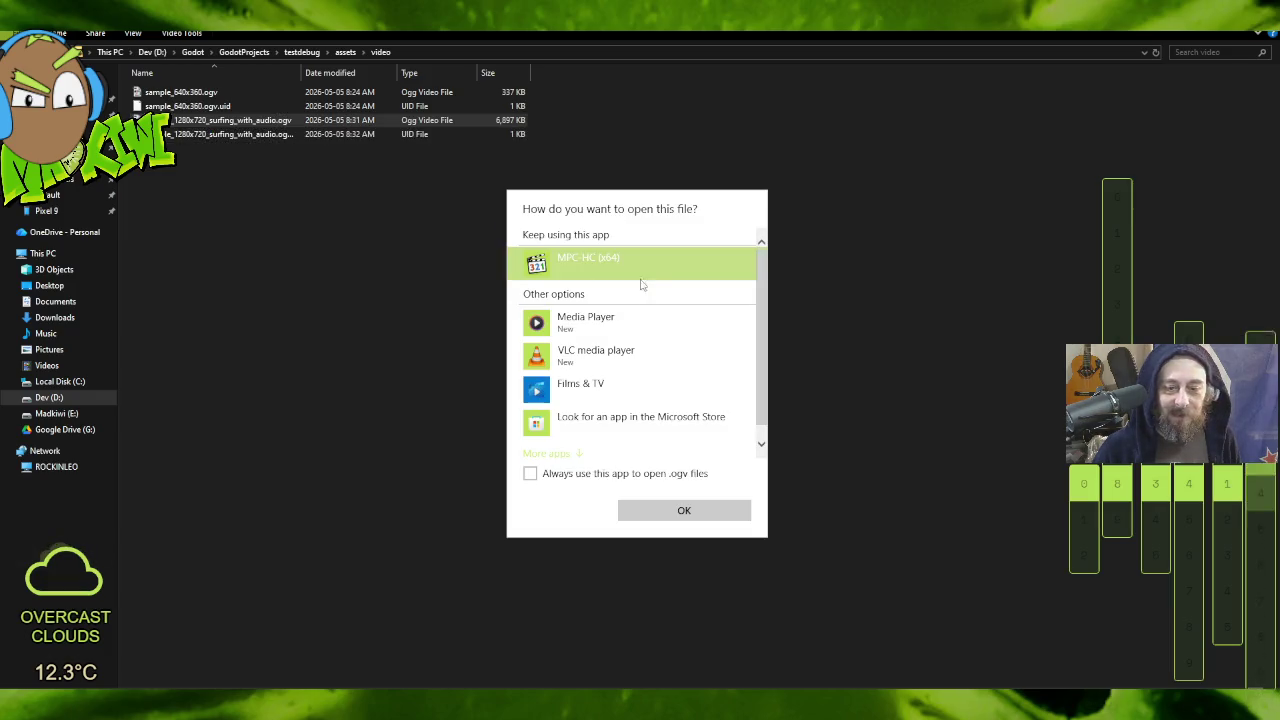
double_click(638, 264)
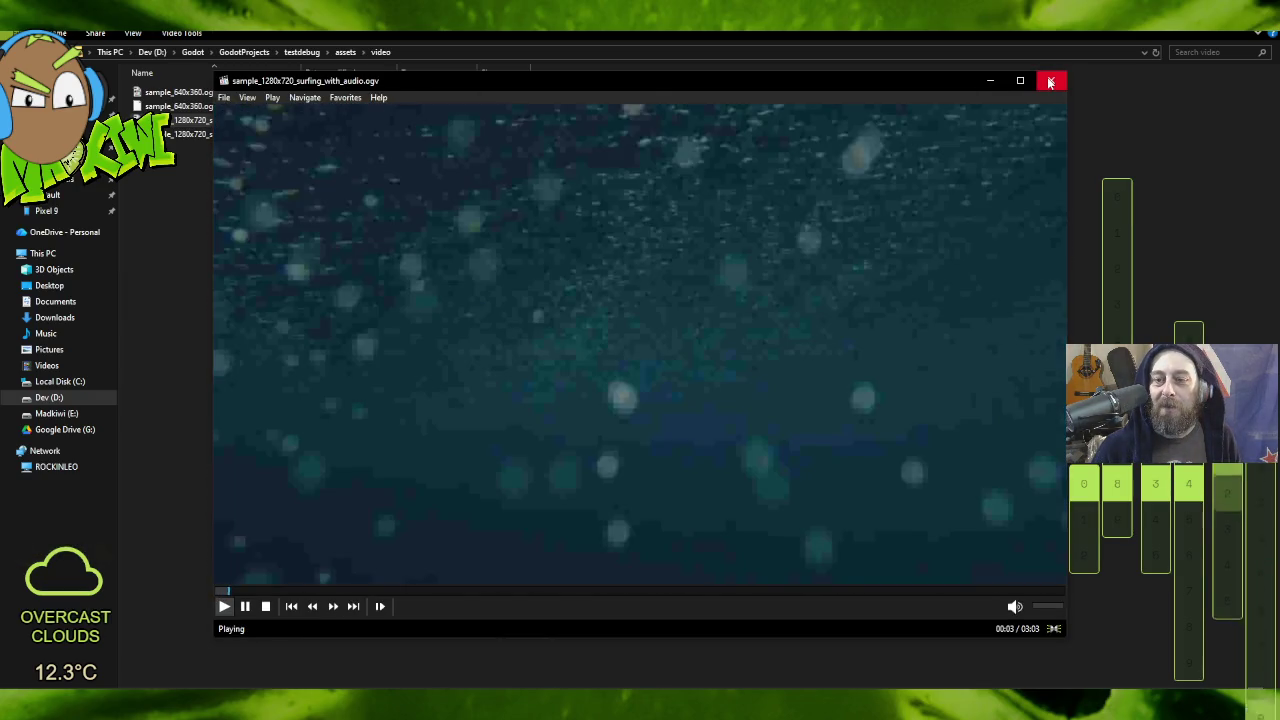
click(1048, 79)
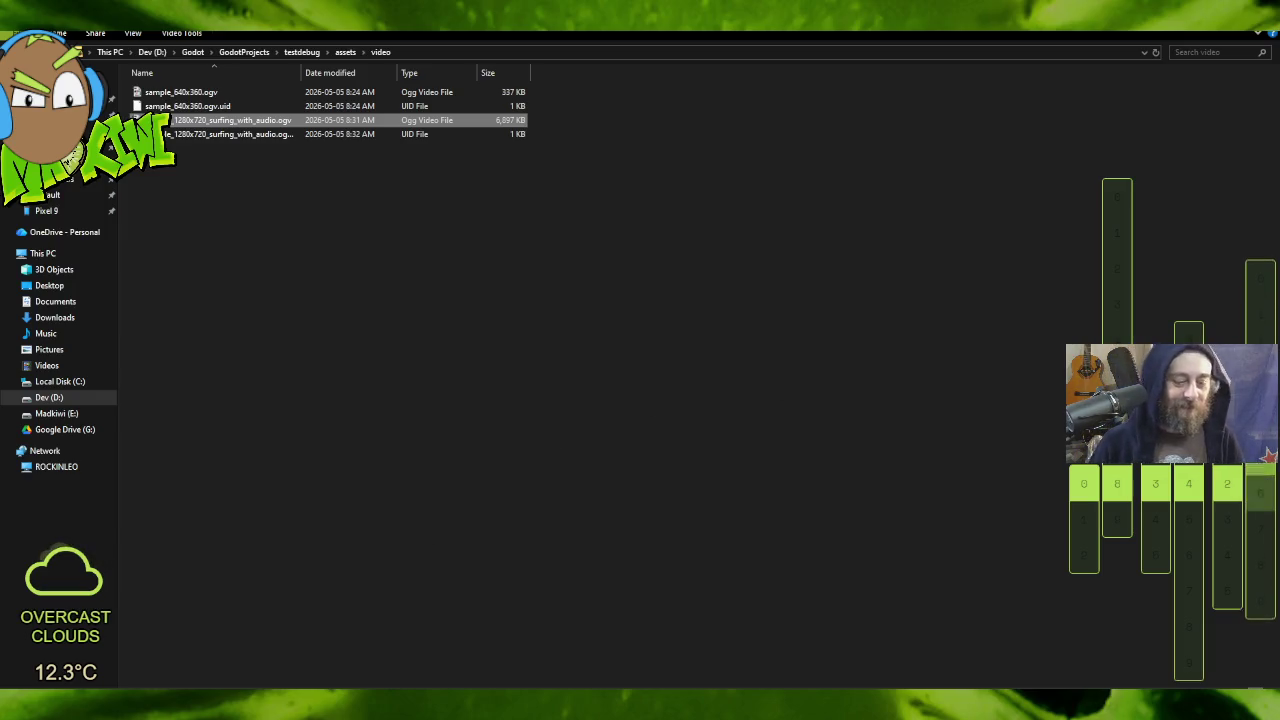
Step: Delete all files in the video folder except the in-use surfing .ogv, then return to Godot
mouse_move(190, 712)
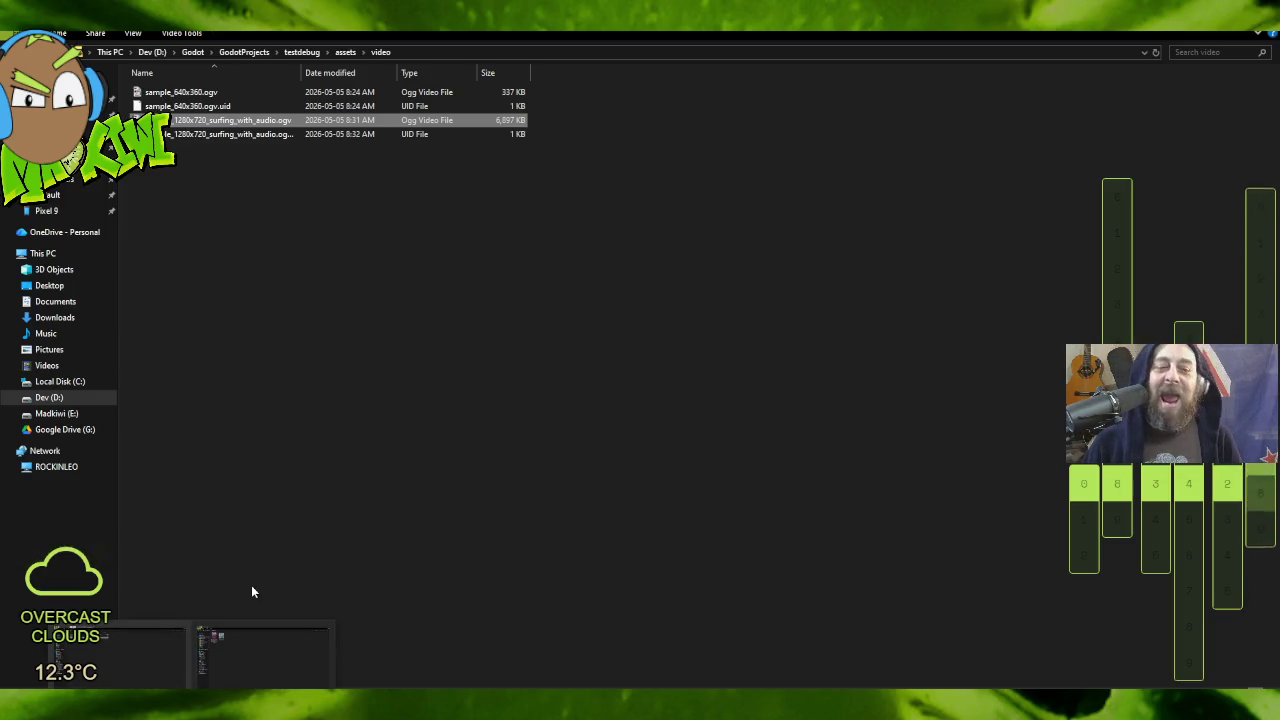
drag(198, 163, 170, 96)
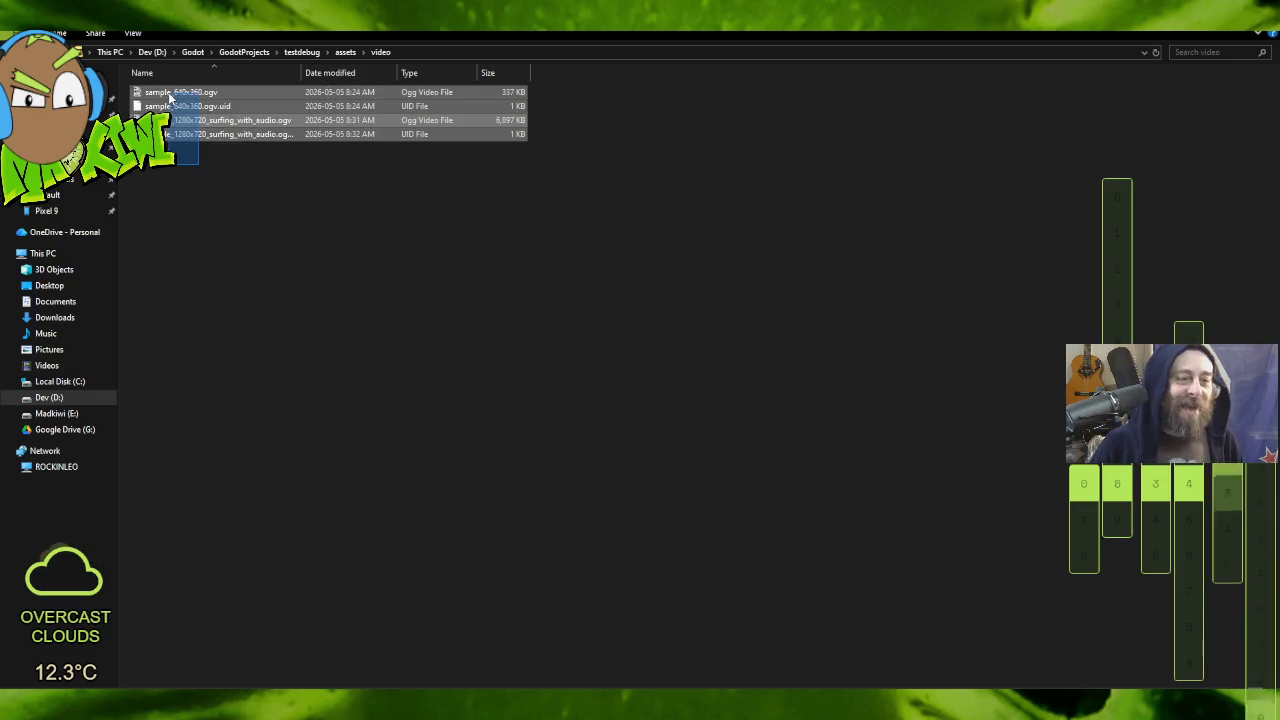
key(Delete)
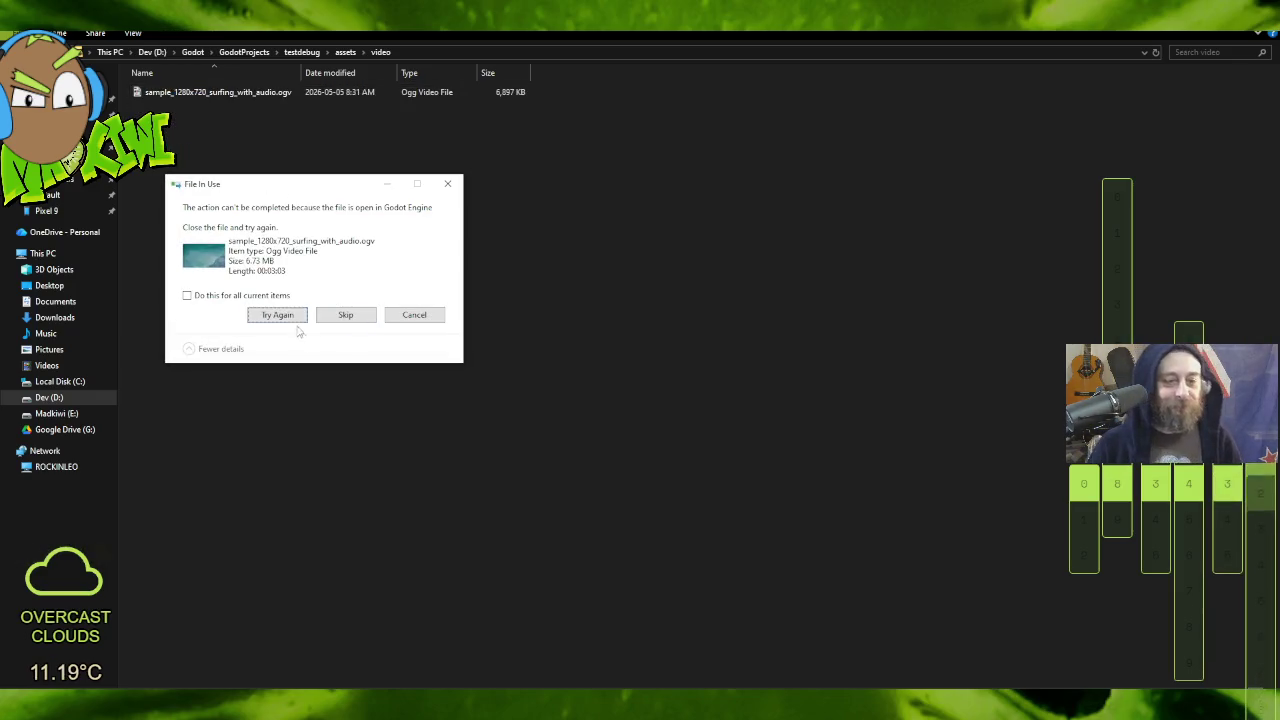
click(429, 317)
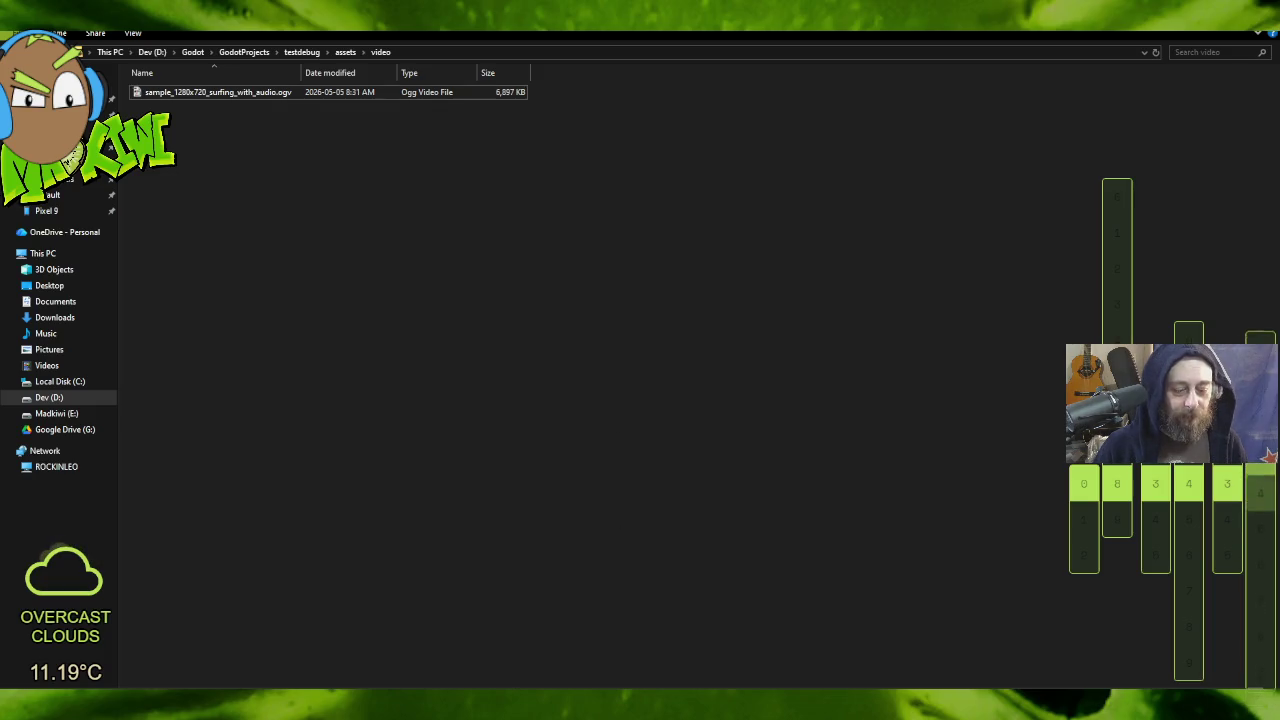
key(alt+Tab)
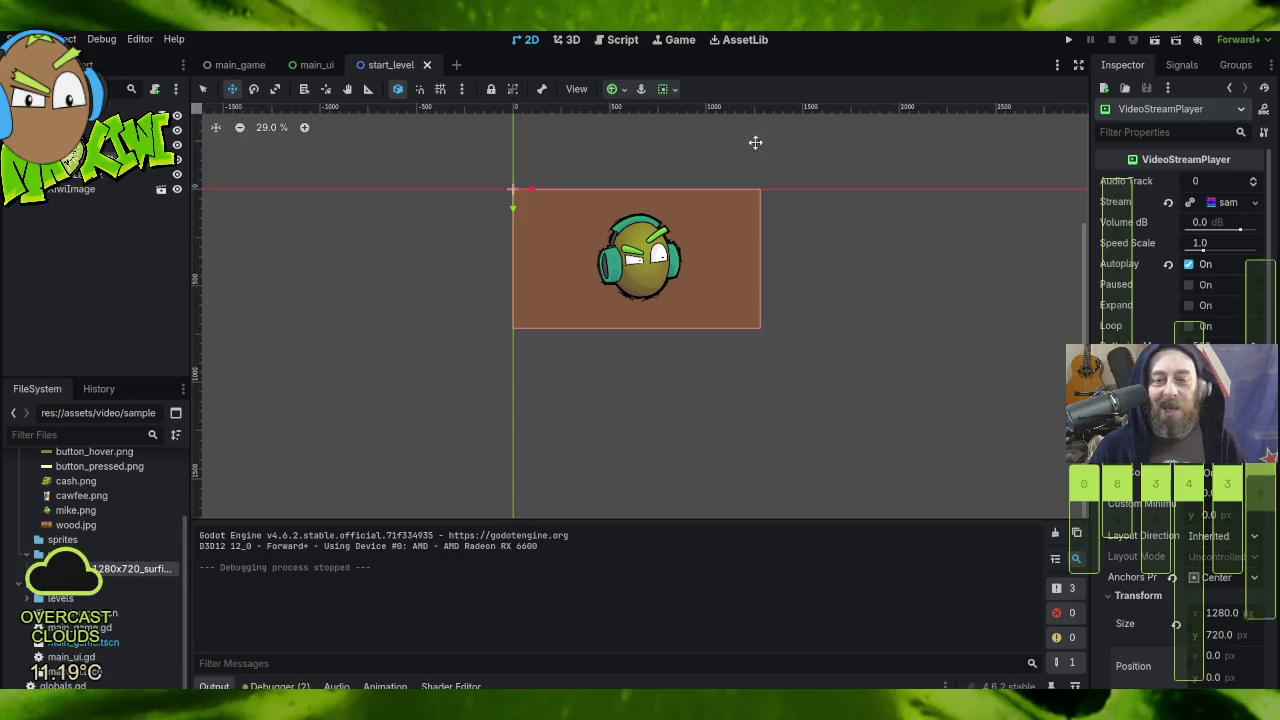
Step: Clear the VideoStreamPlayer's stream and remove the surfing .ogv from the project's FileSystem
click(1168, 202)
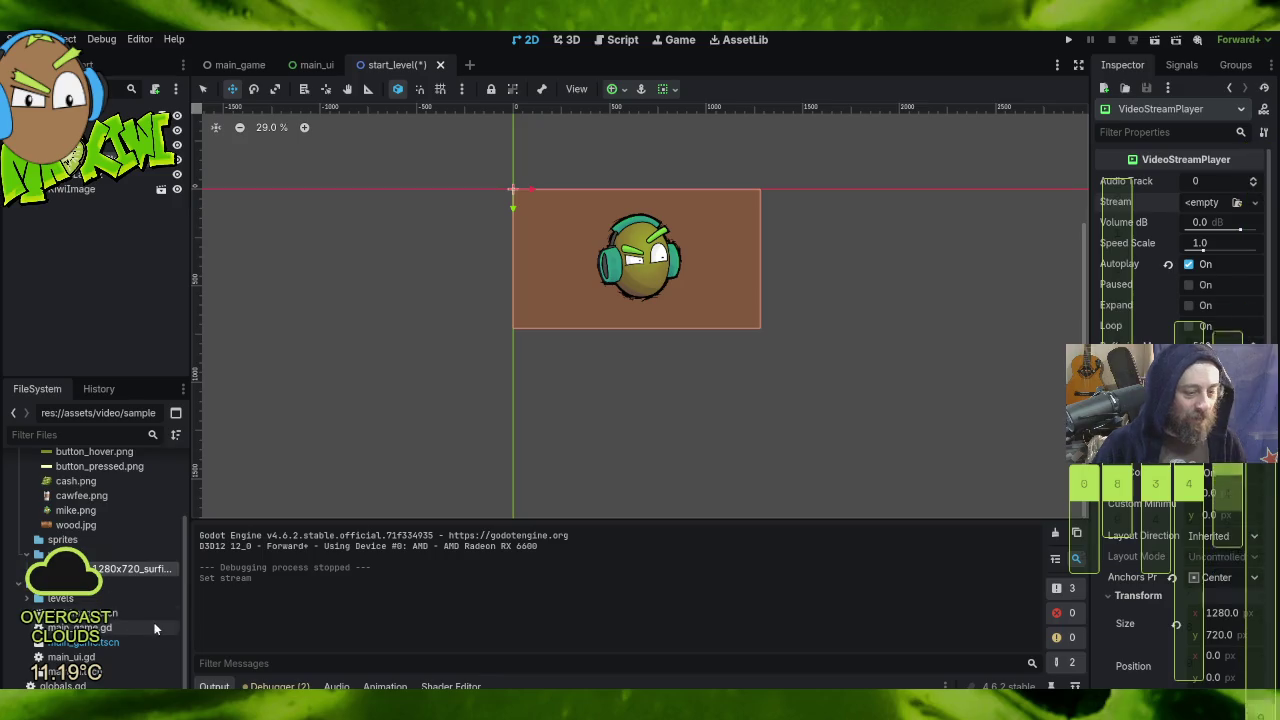
key(Delete)
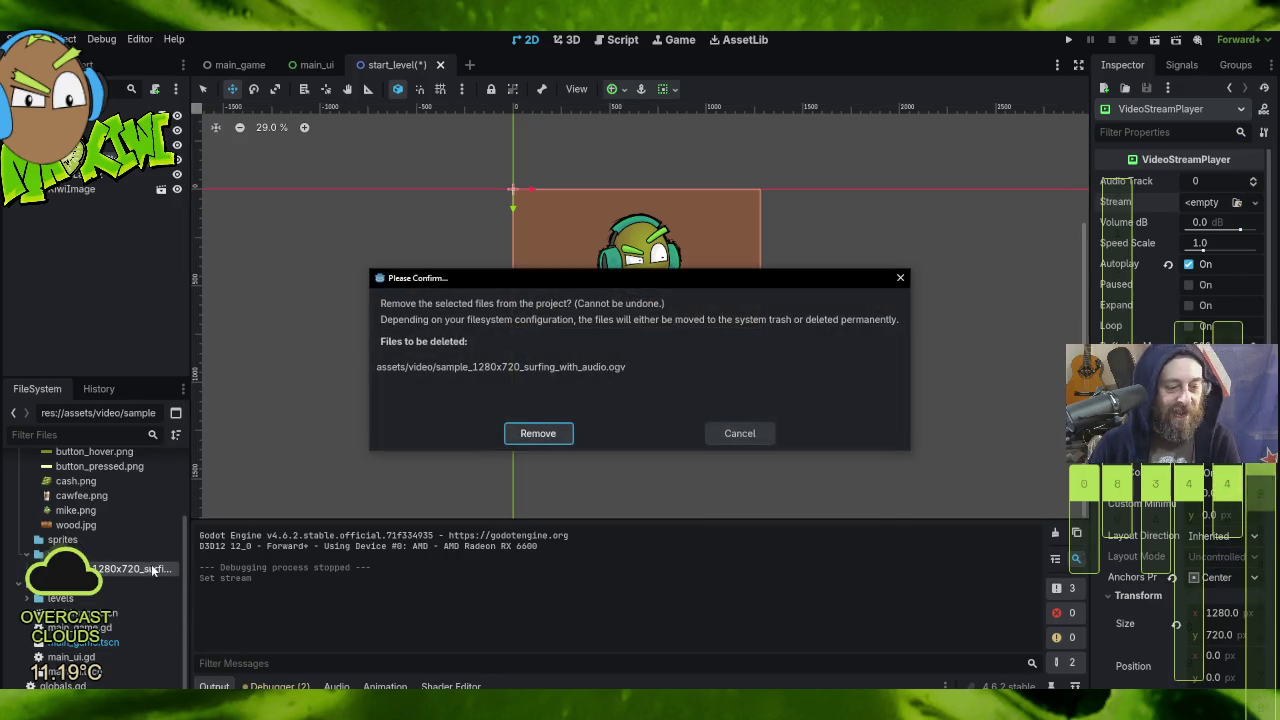
click(548, 434)
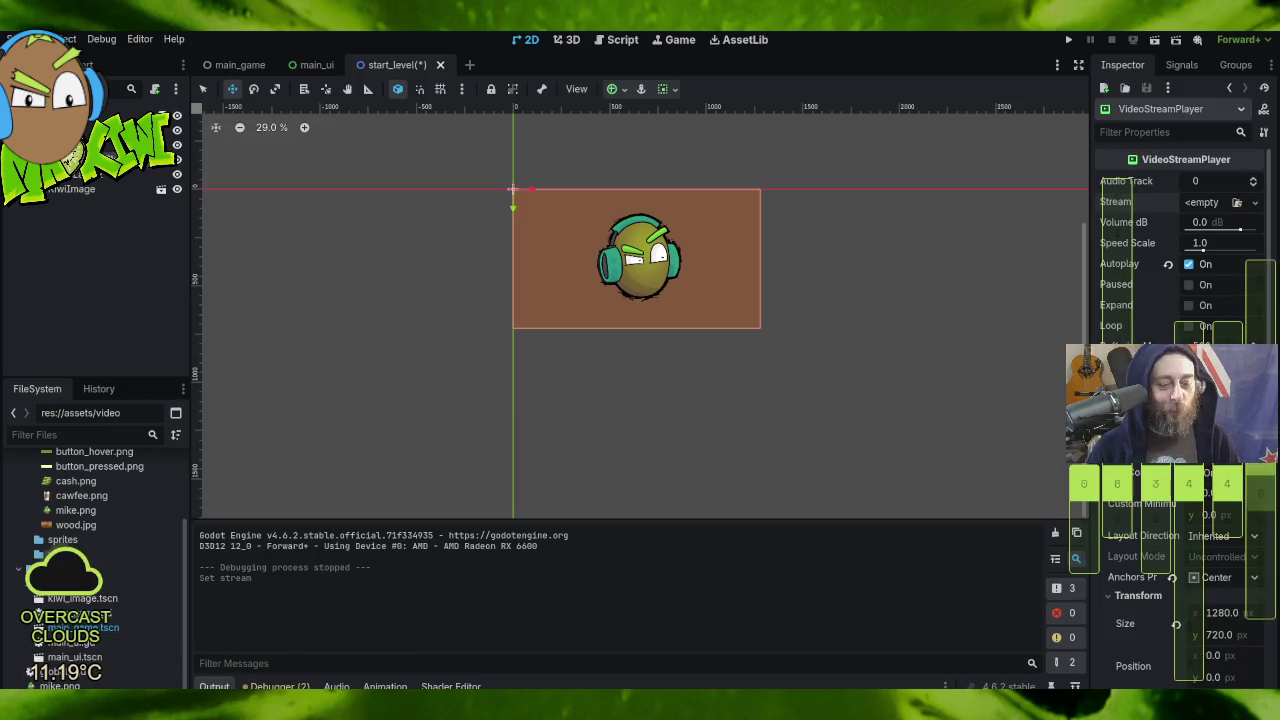
key(alt+Tab)
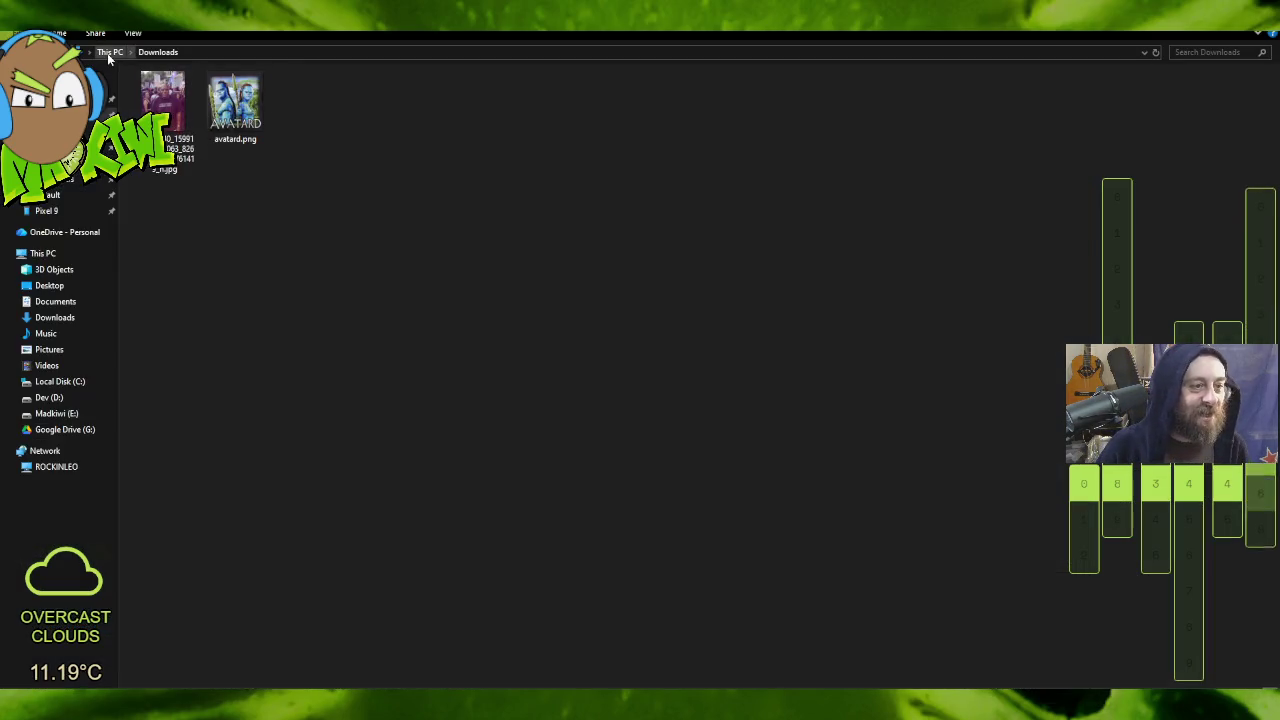
Step: Browse to D:\TWITCH\clips and select the F_ck_That_An_Honest_Meditation.mp4 clip
click(80, 401)
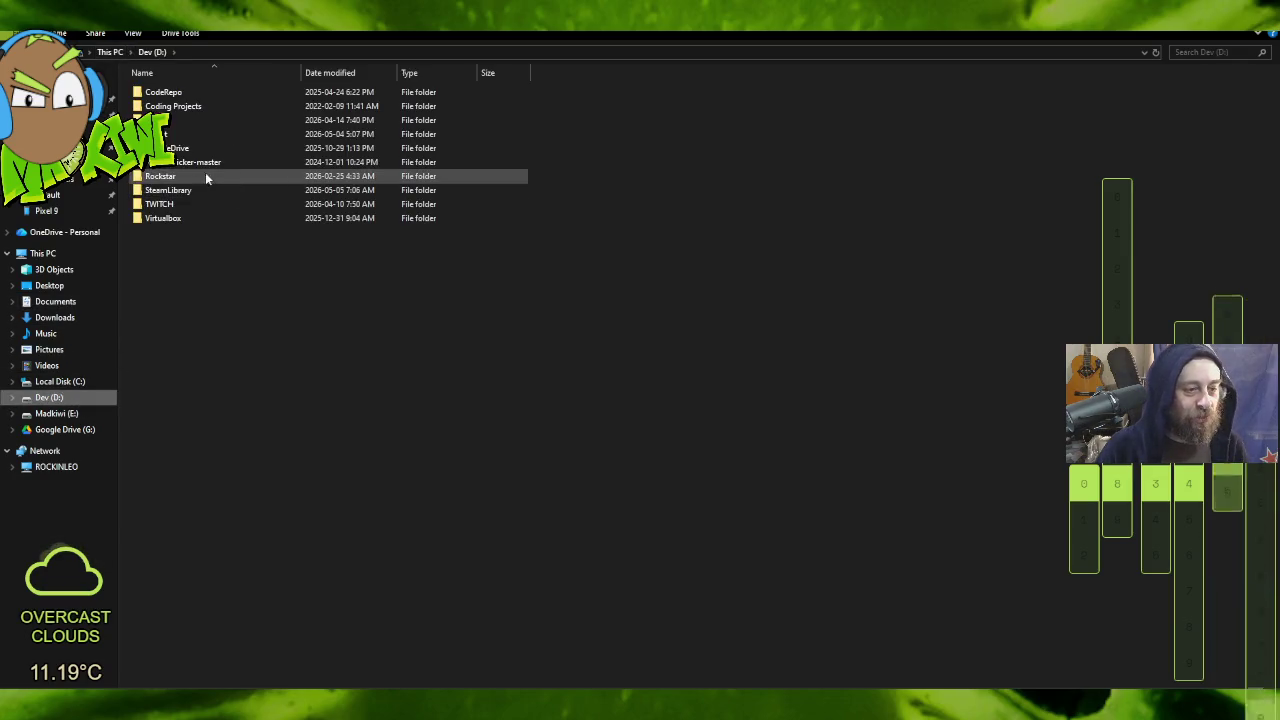
double_click(179, 206)
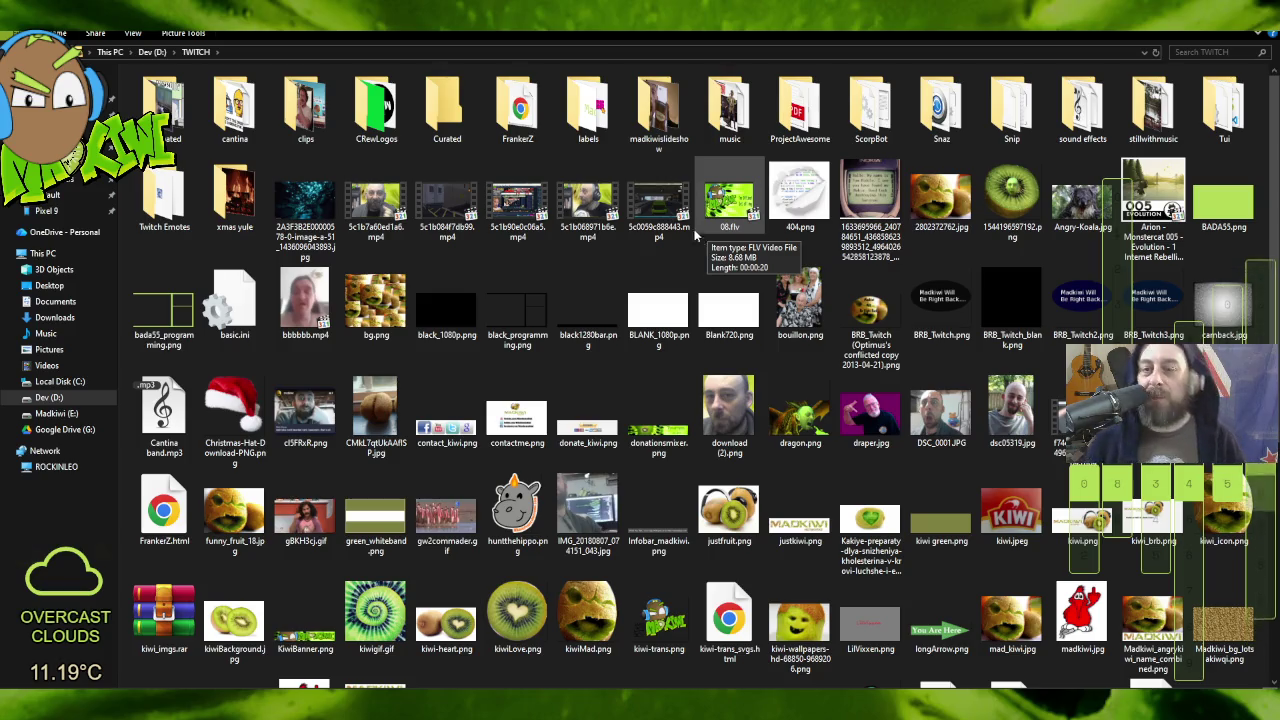
double_click(330, 140)
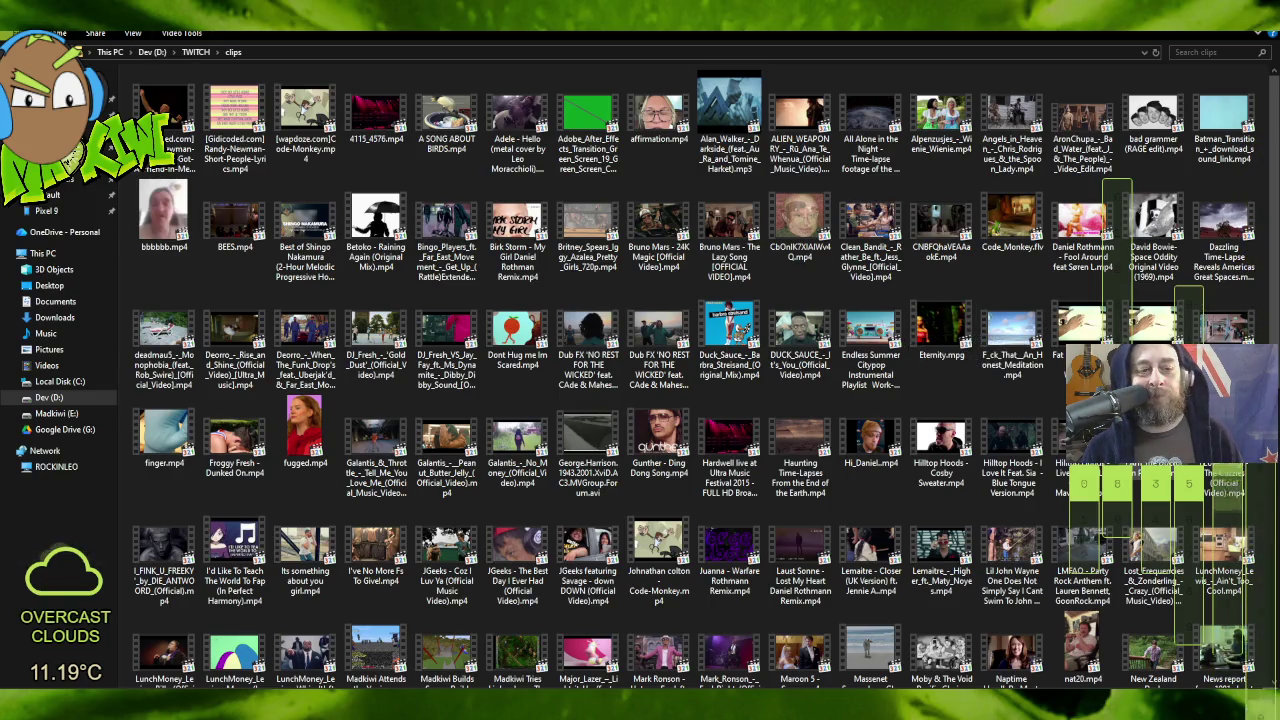
scroll(690, 380, down, 5)
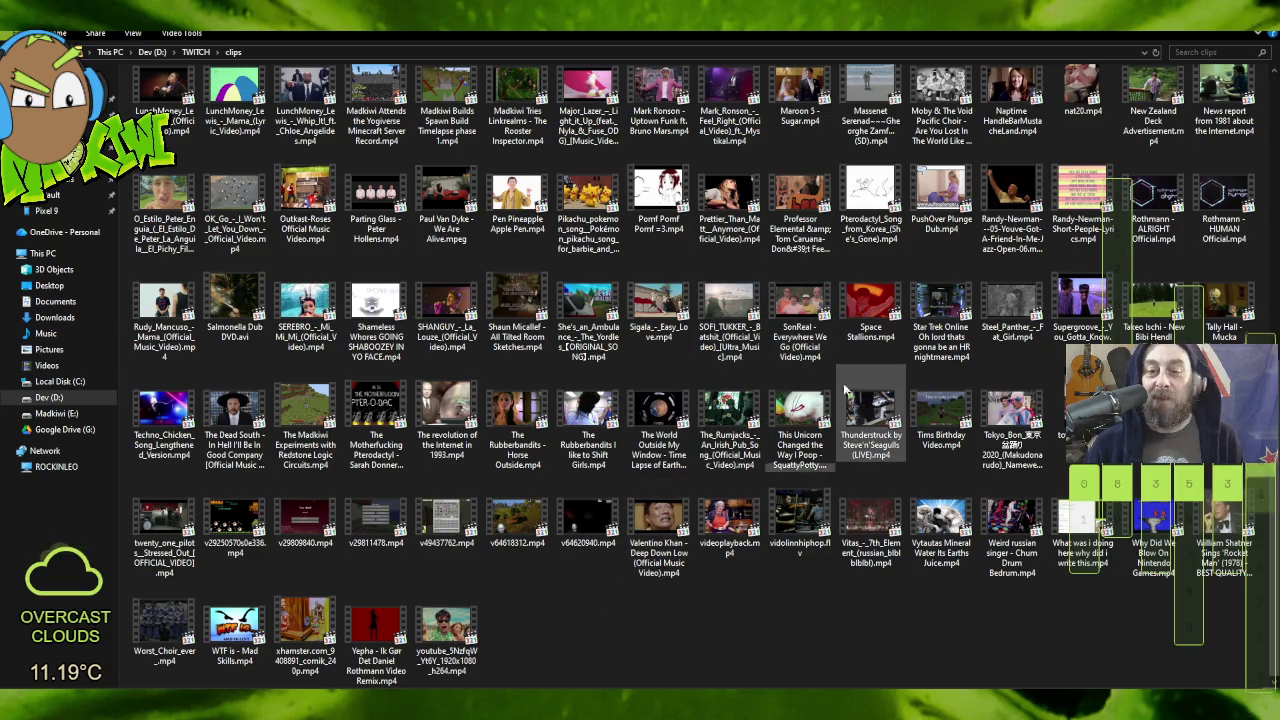
scroll(862, 413, up, 5)
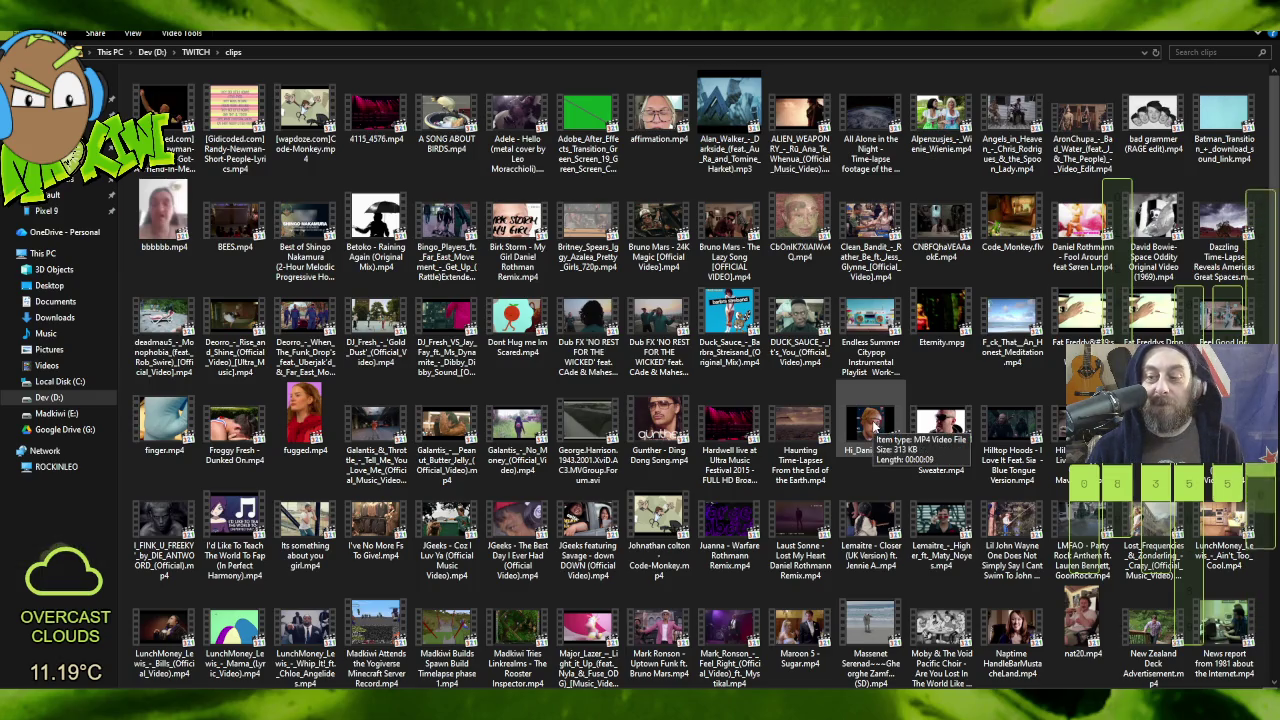
click(1022, 322)
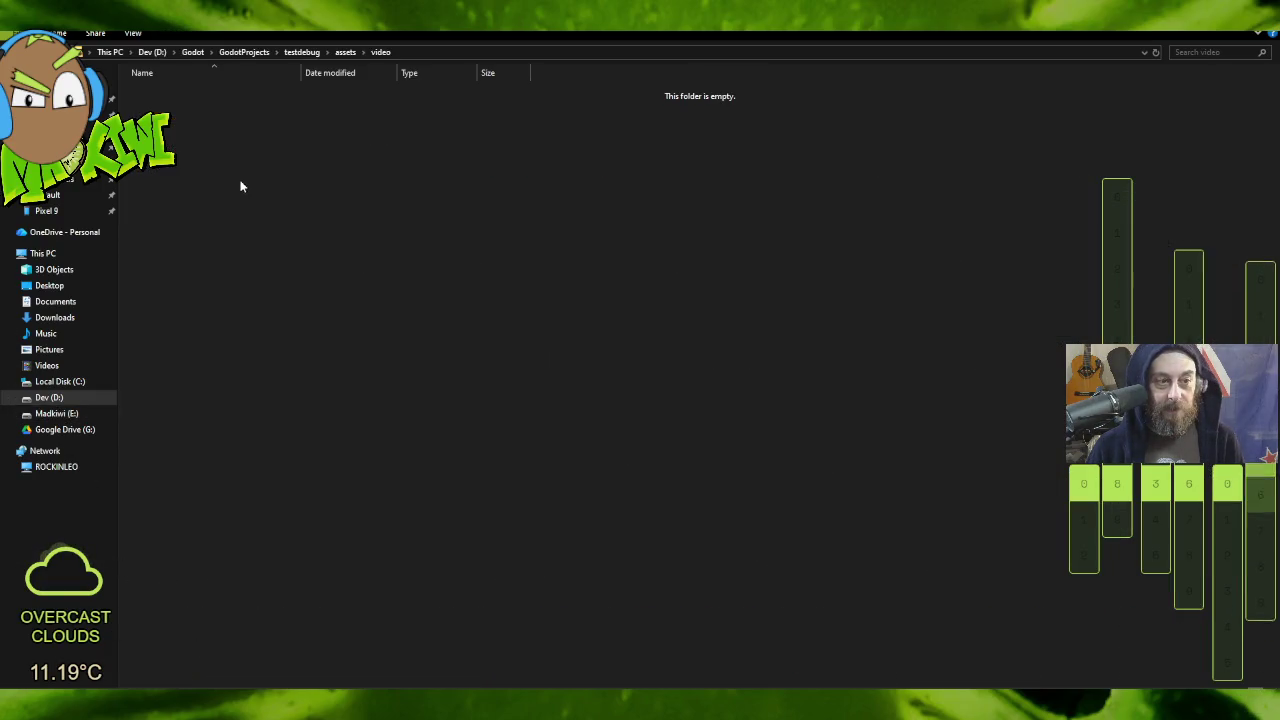
Step: Paste the clip into the project's video folder, rename it fugdat.mp4, and return to Godot
key(ctrl+v)
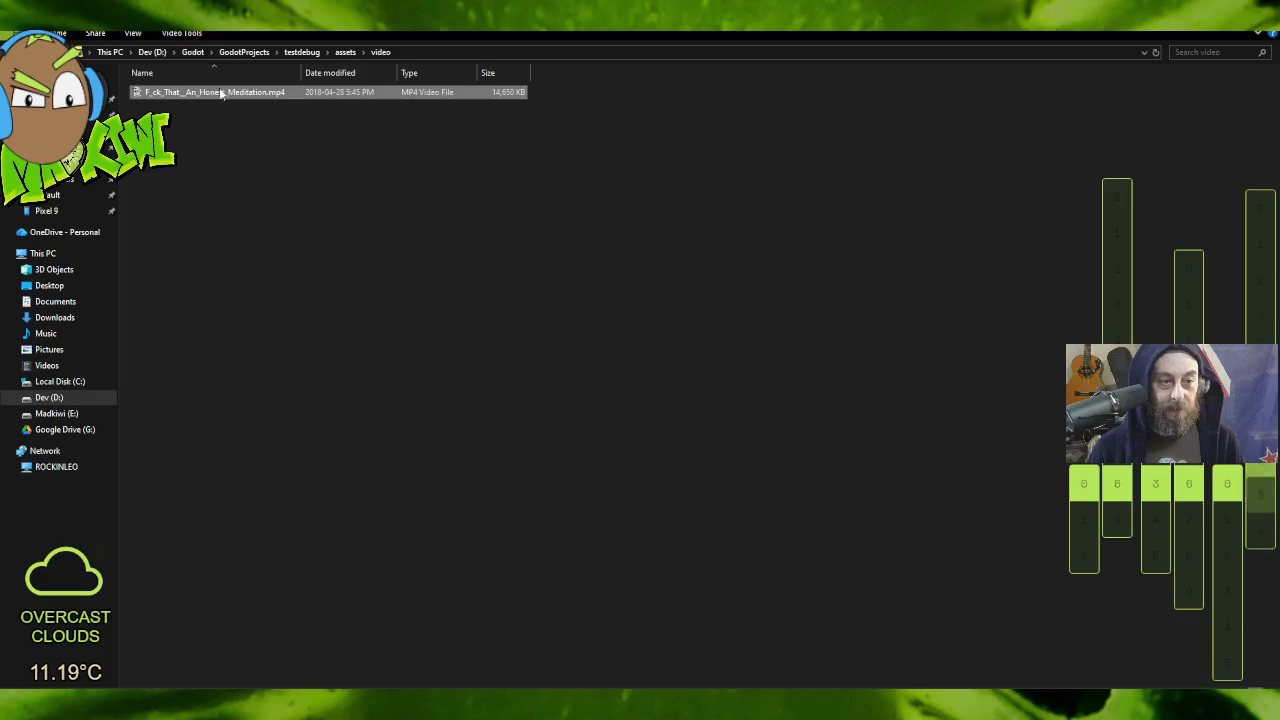
click(230, 92)
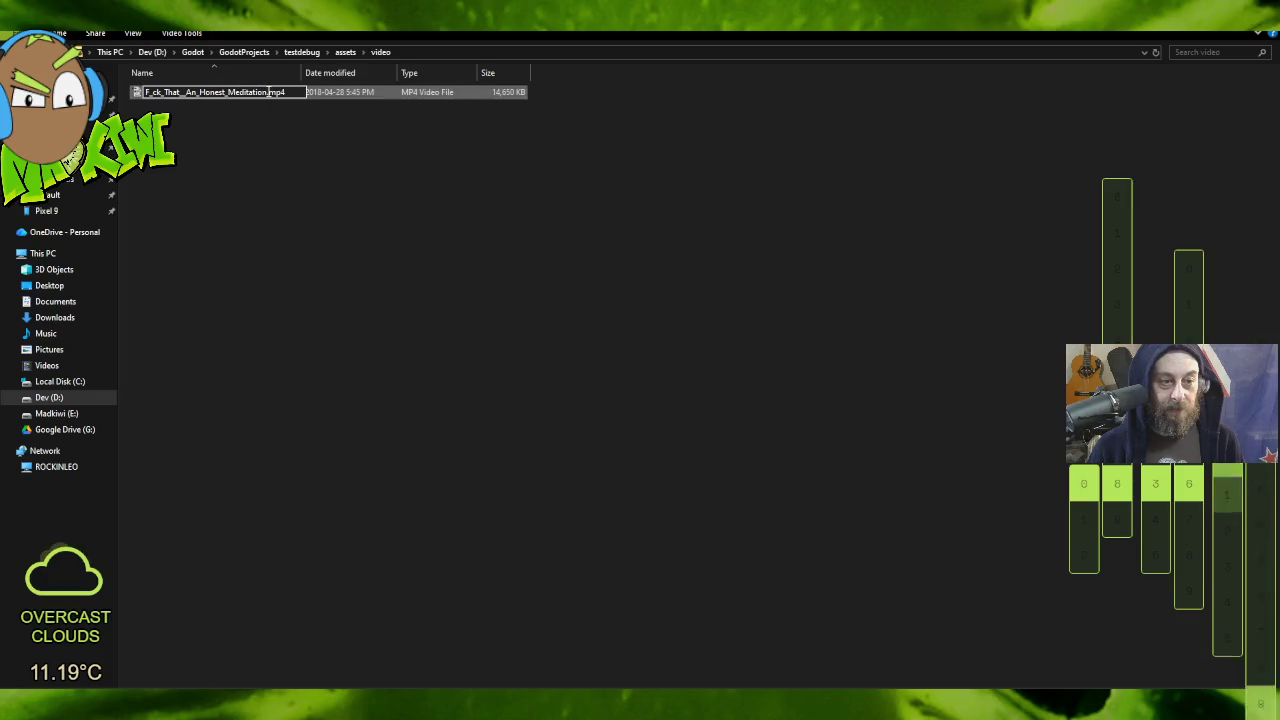
drag(263, 92, 145, 92)
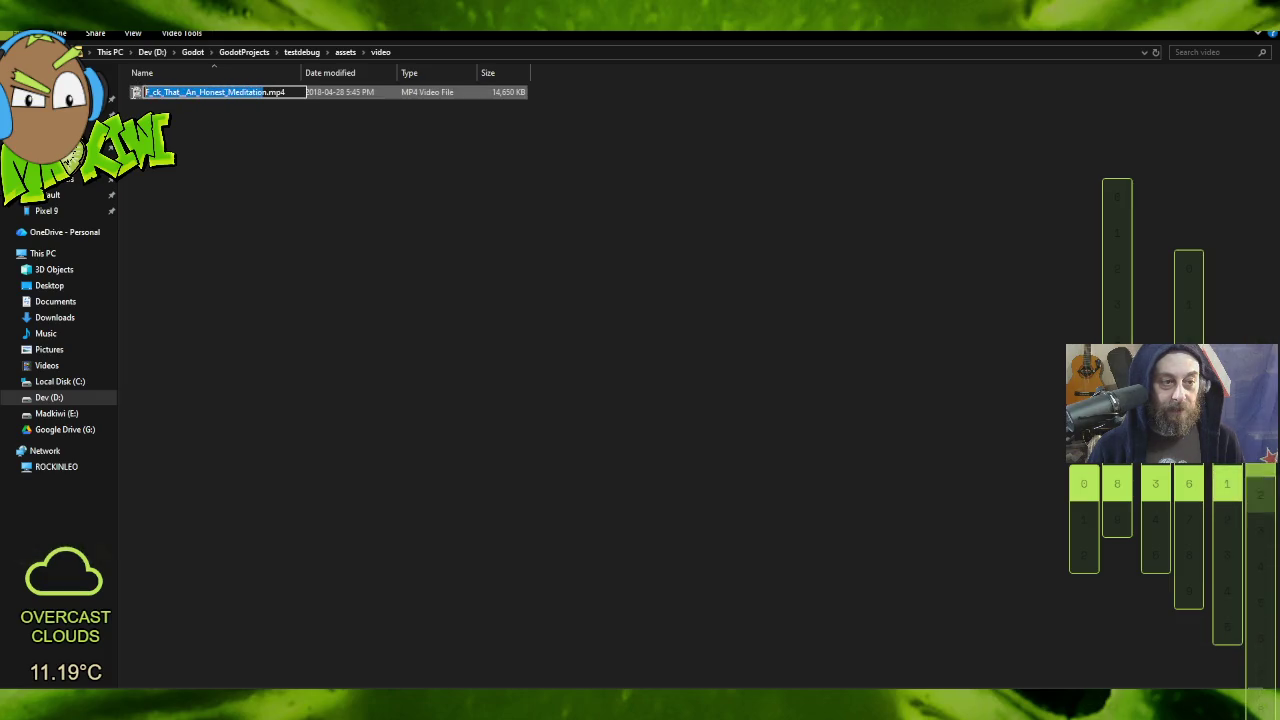
key(BackSpace)
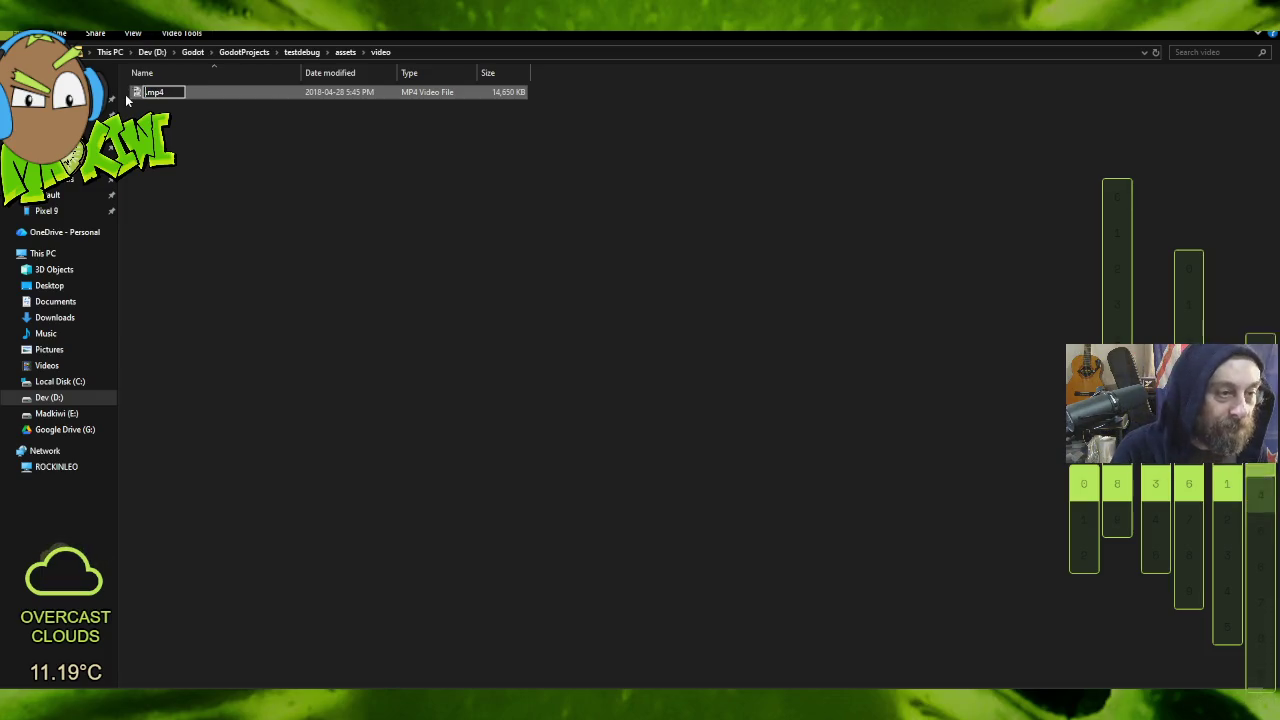
text(fugdat)
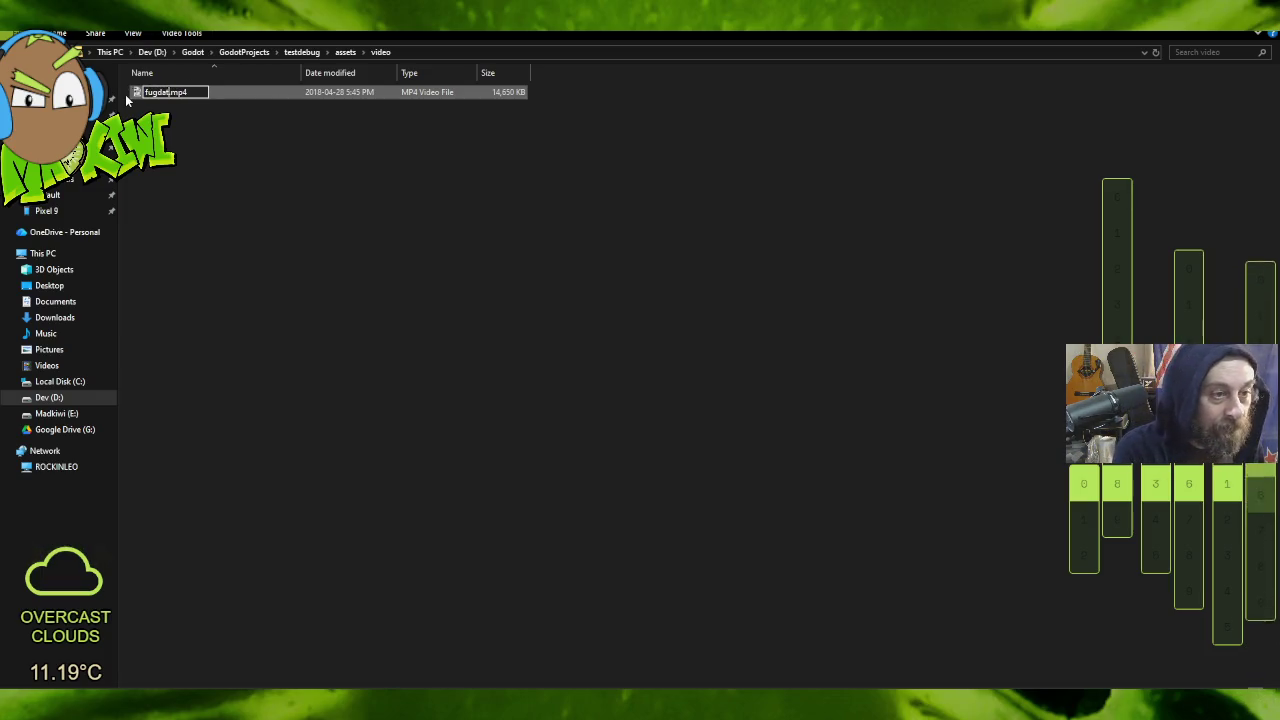
key(Return)
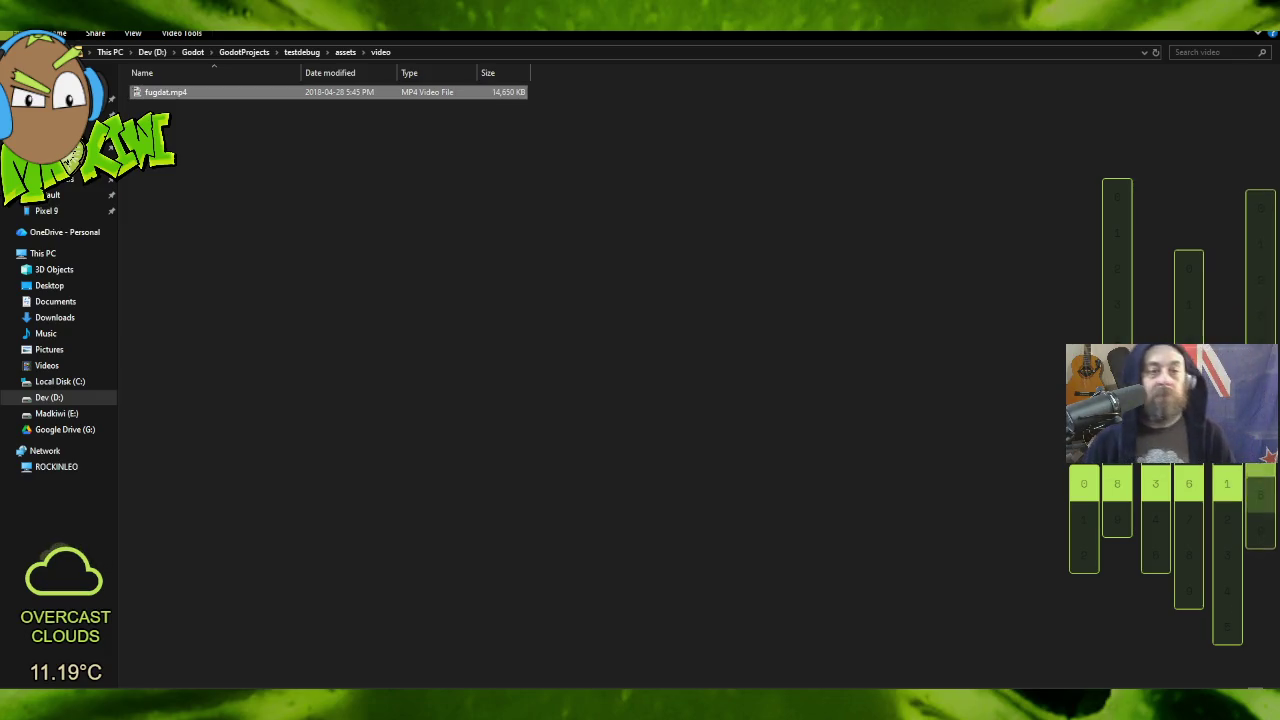
key(alt+Tab)
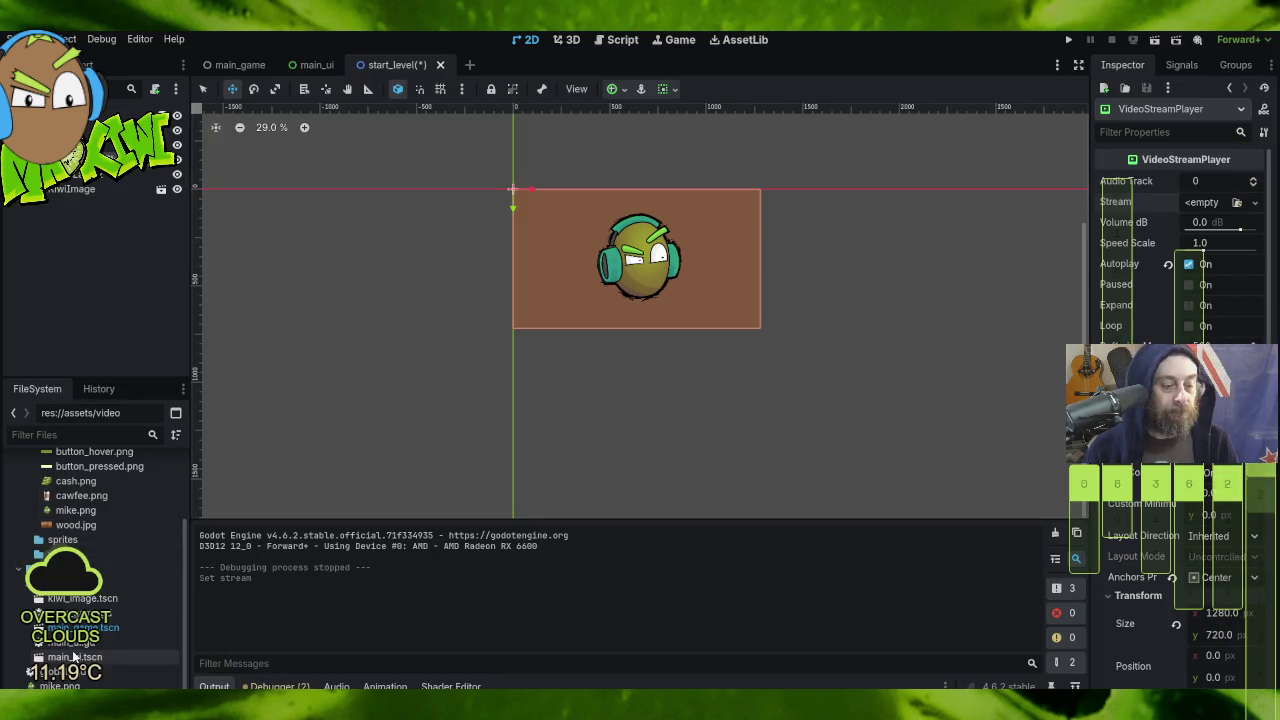
Step: Select the assets/video folder in the FileSystem dock
click(50, 554)
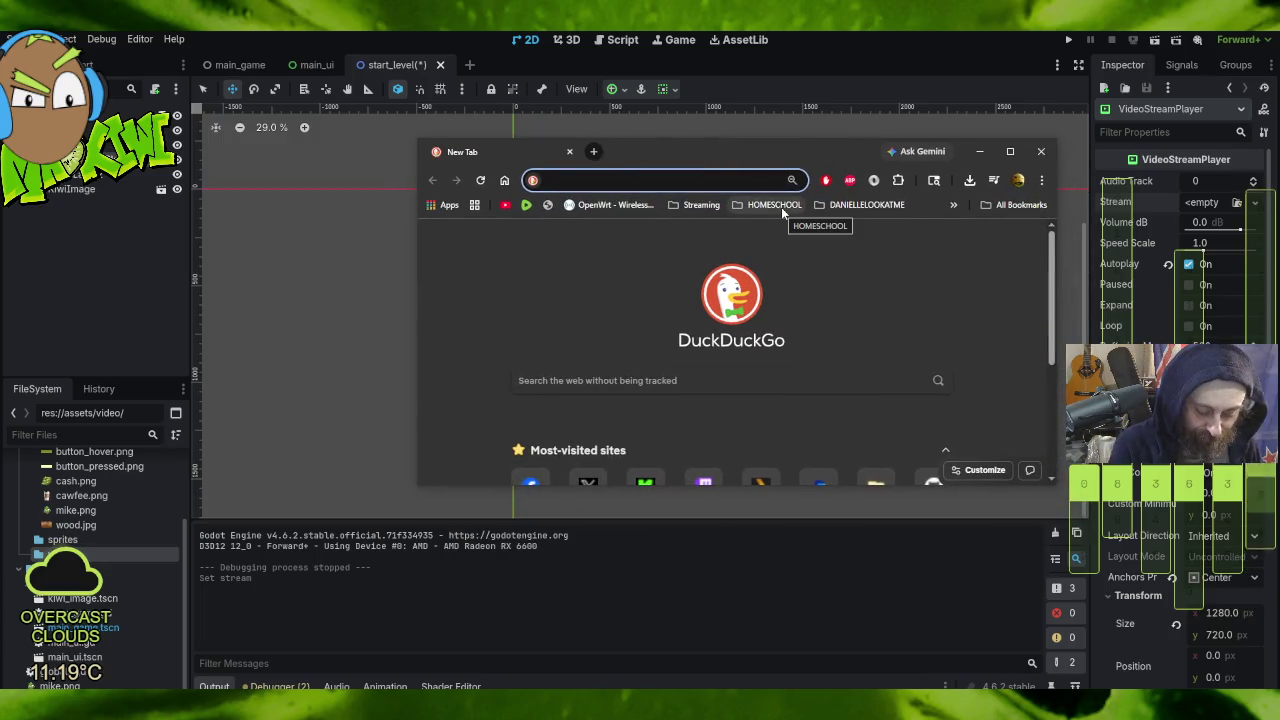
Step: Search 'convert to ogv' and check the FreeConvert MP4 to OGV converter page
text(convert)
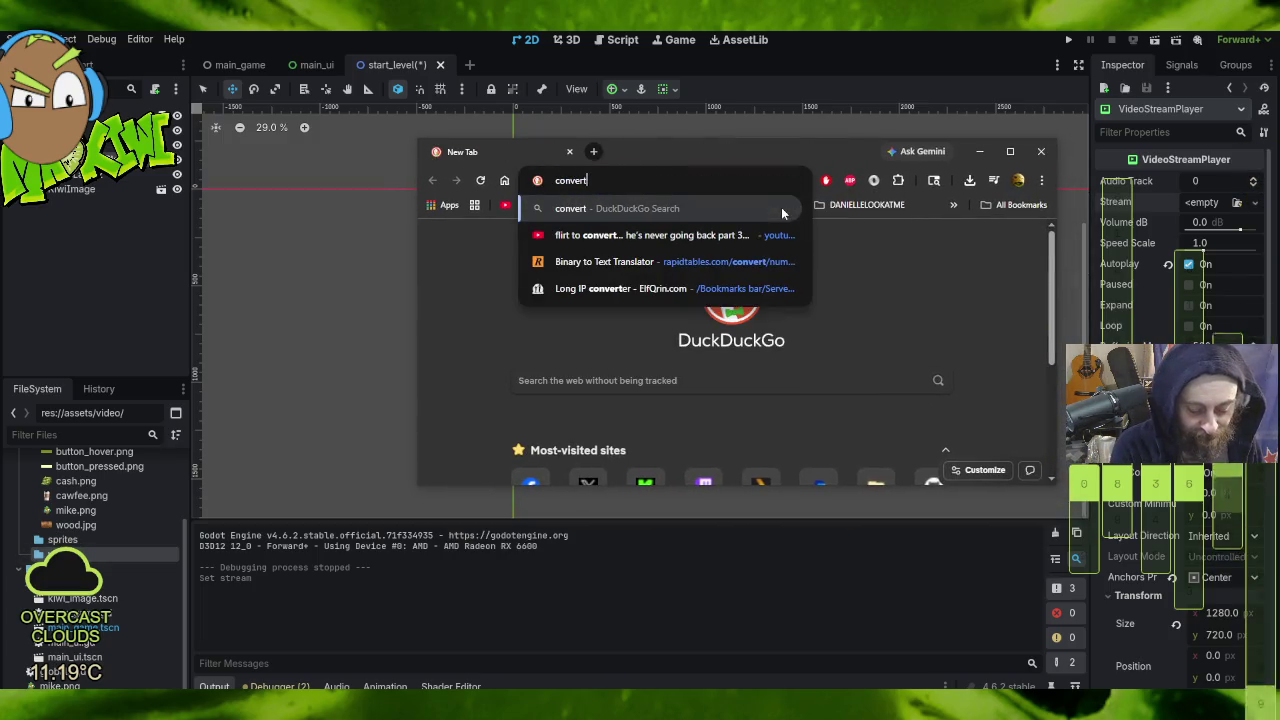
text( to ogv)
key(Return)
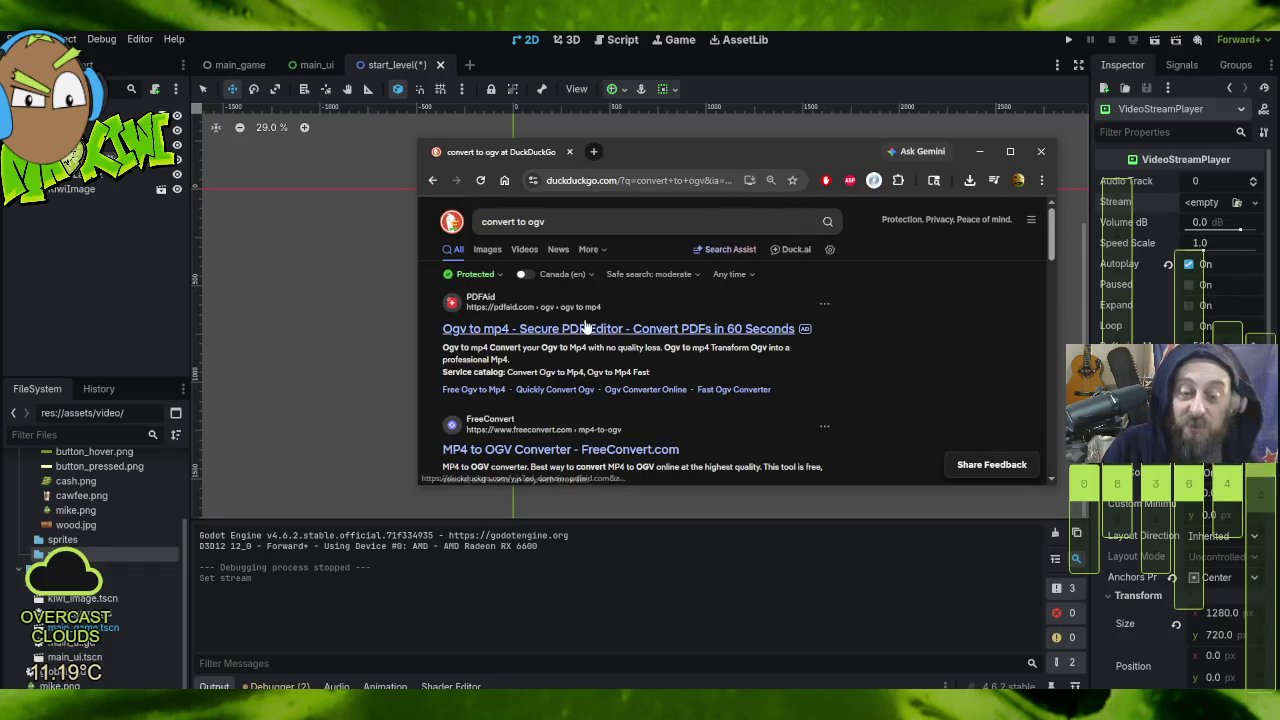
scroll(618, 340, down, 3)
click(578, 292)
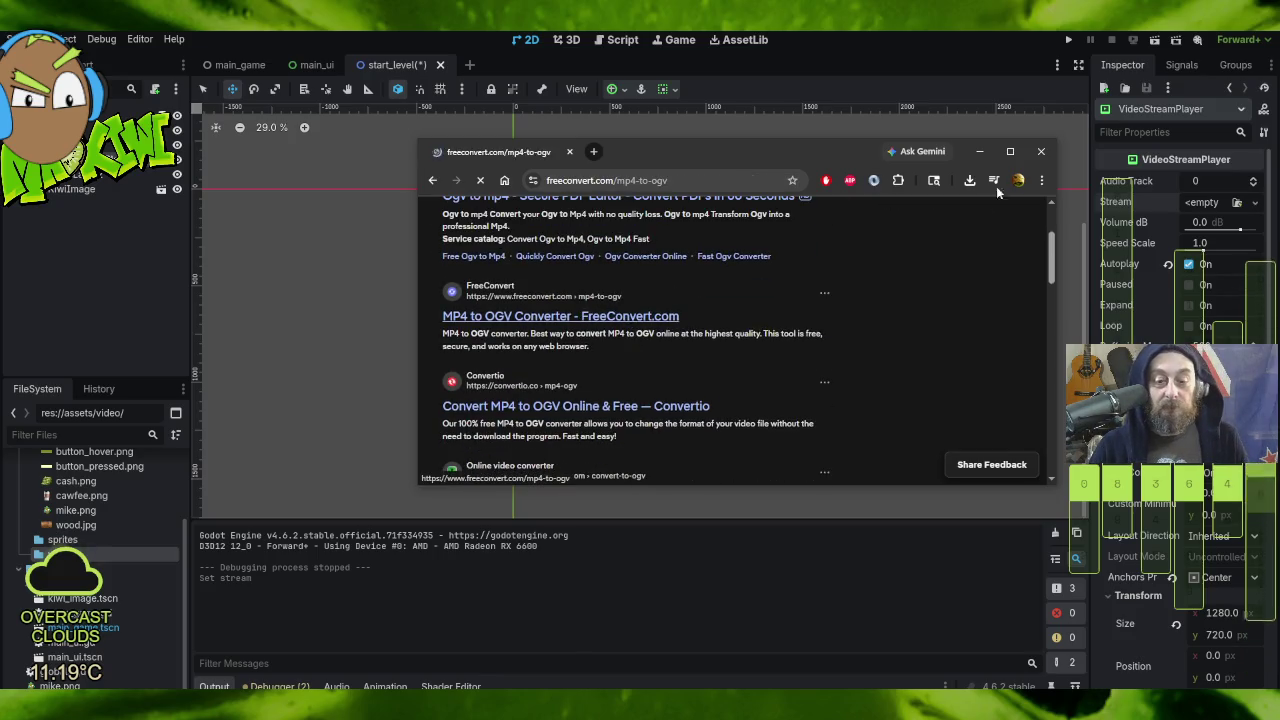
click(1010, 151)
scroll(760, 343, down, 1)
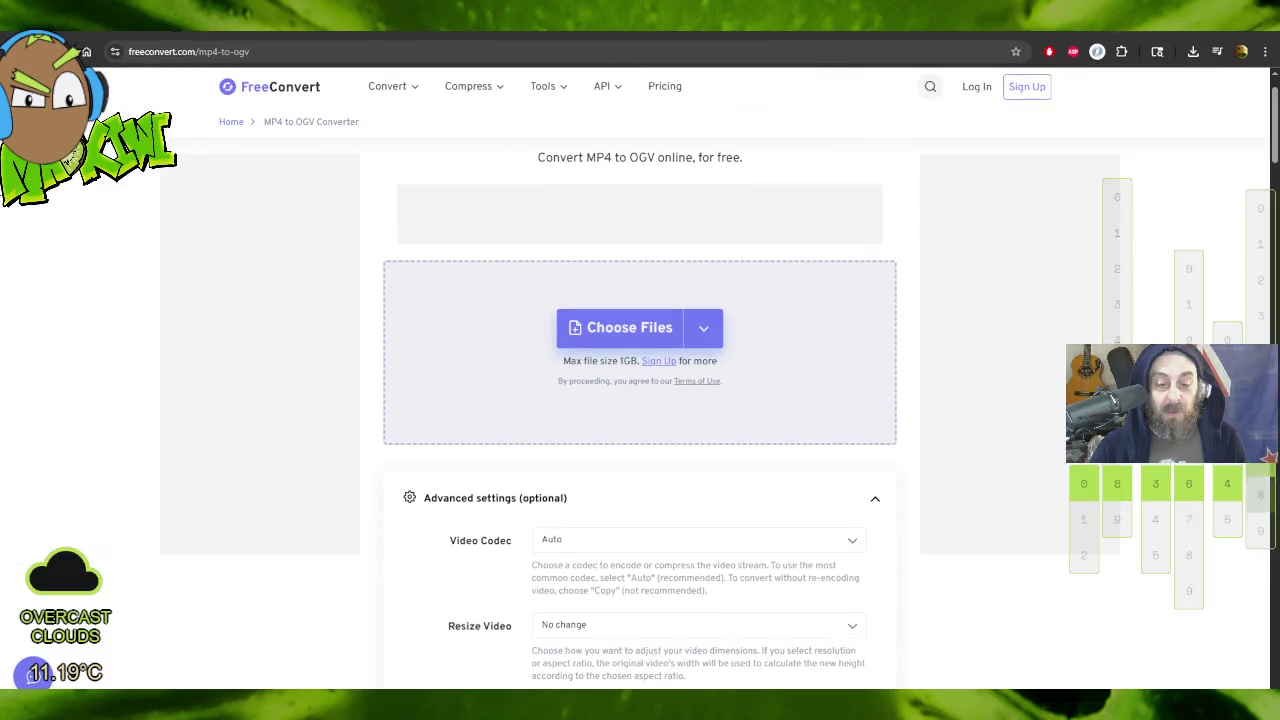
key(alt+Left)
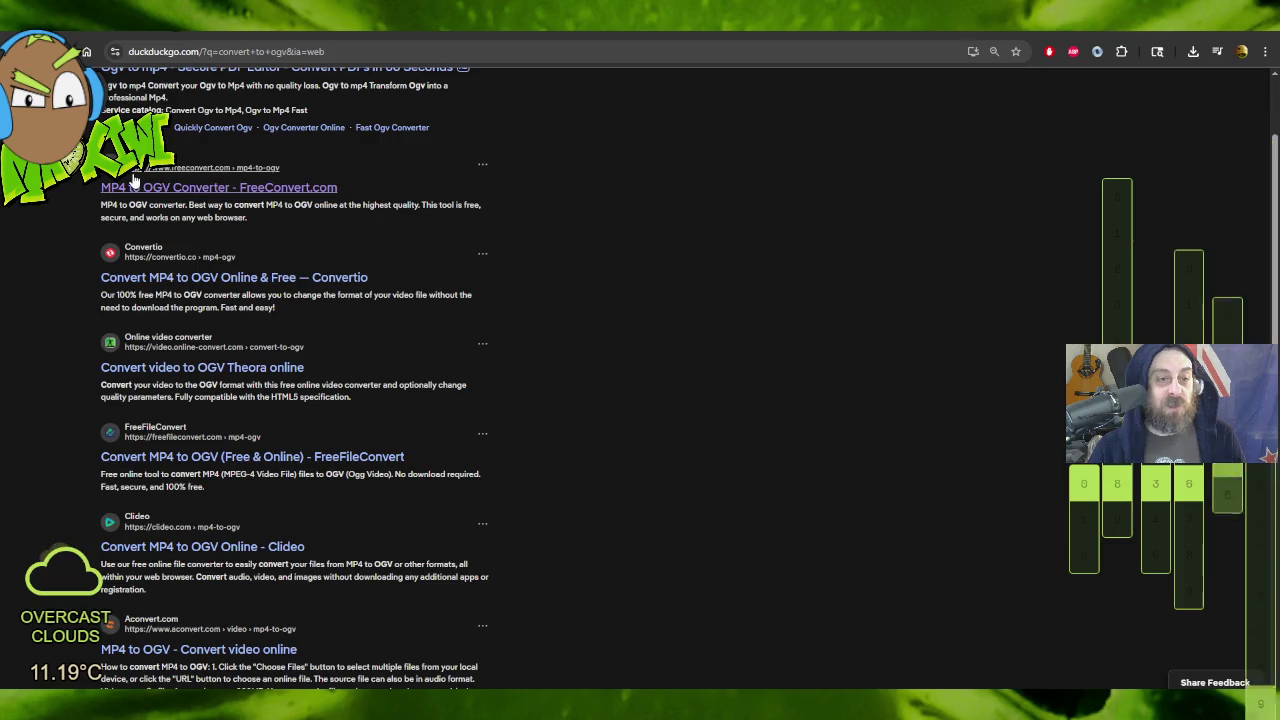
Step: Scroll the 'convert to ogv' results and load more converter listings
scroll(620, 380, down, 4)
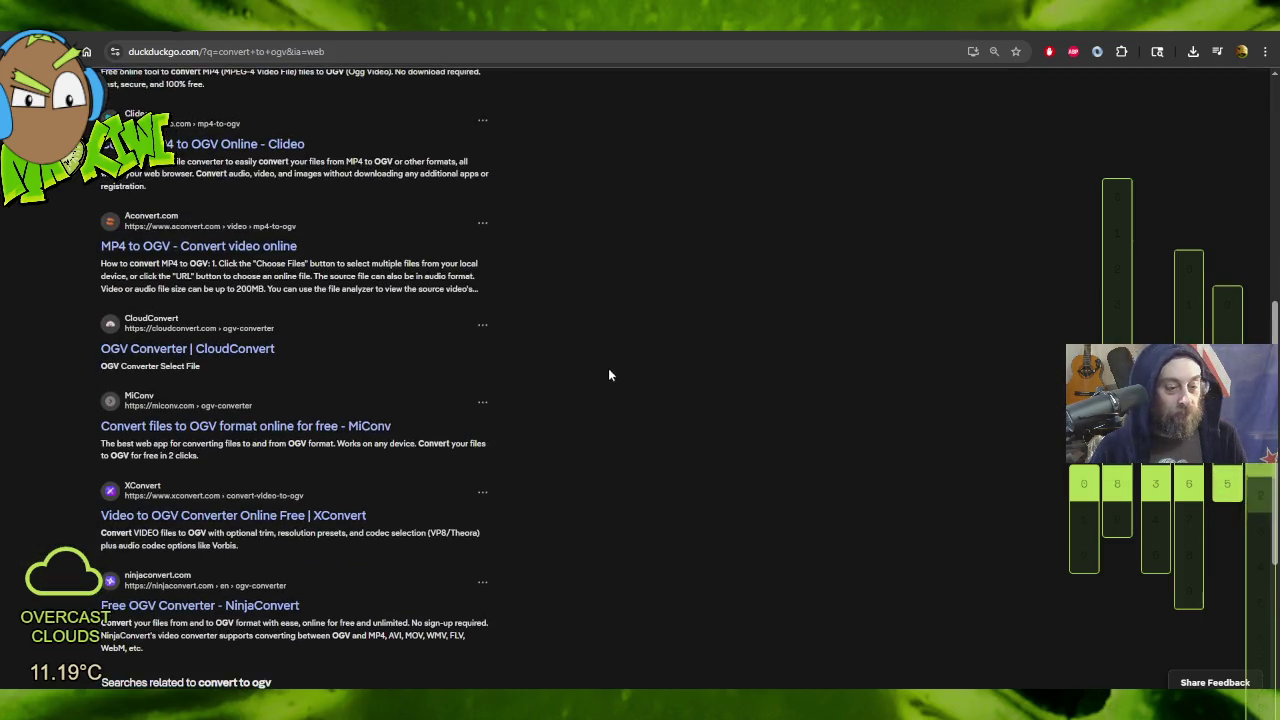
scroll(462, 400, down, 2)
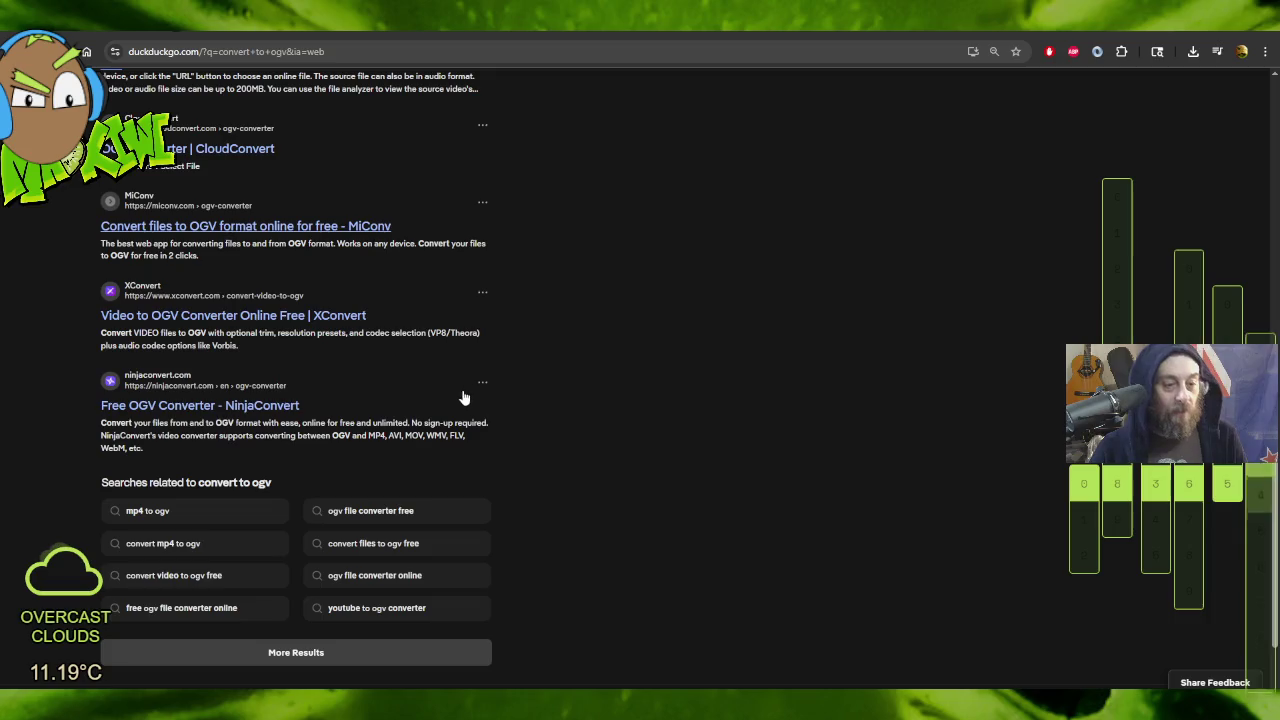
scroll(457, 410, down, 1)
scroll(457, 410, down, 1)
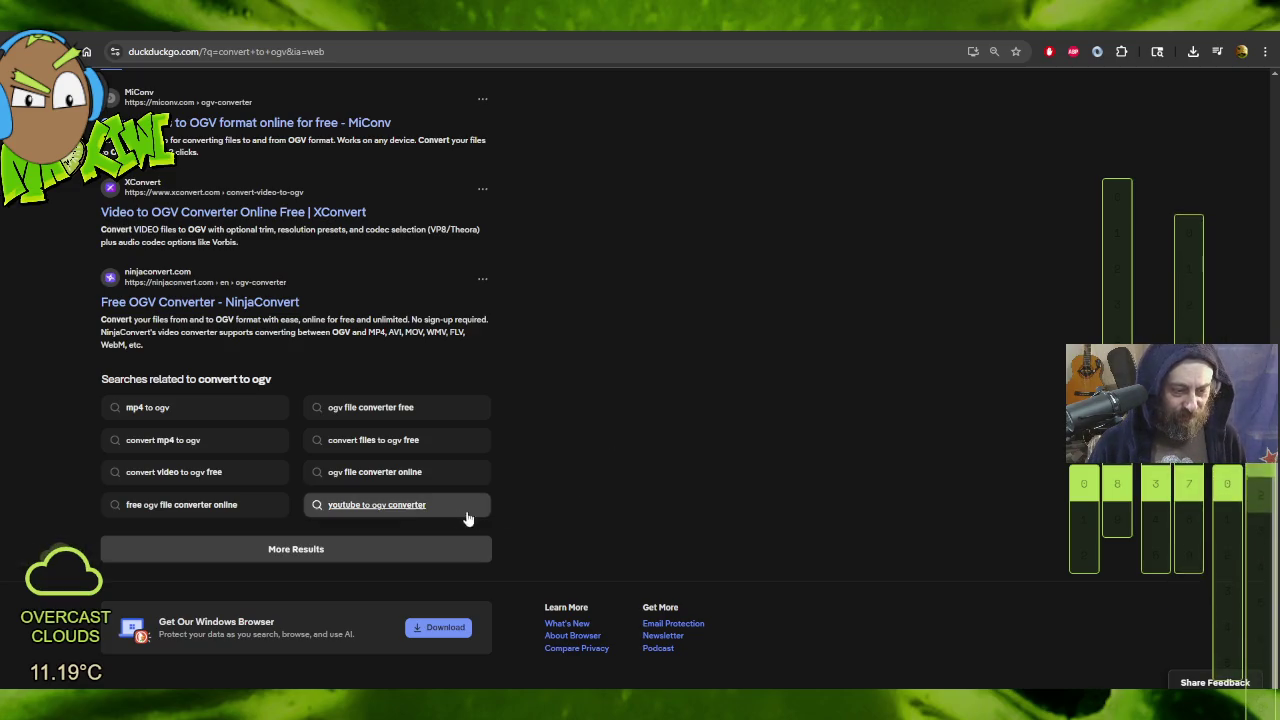
click(300, 549)
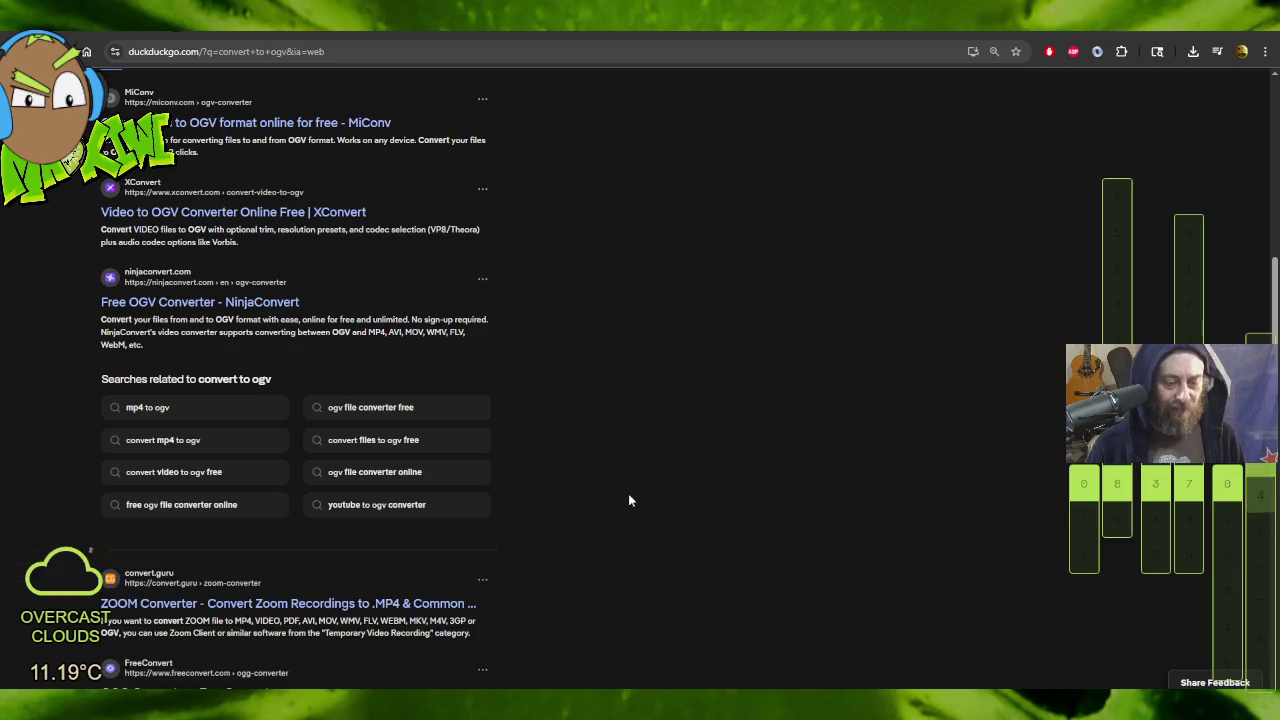
scroll(612, 511, down, 3)
scroll(610, 527, down, 7)
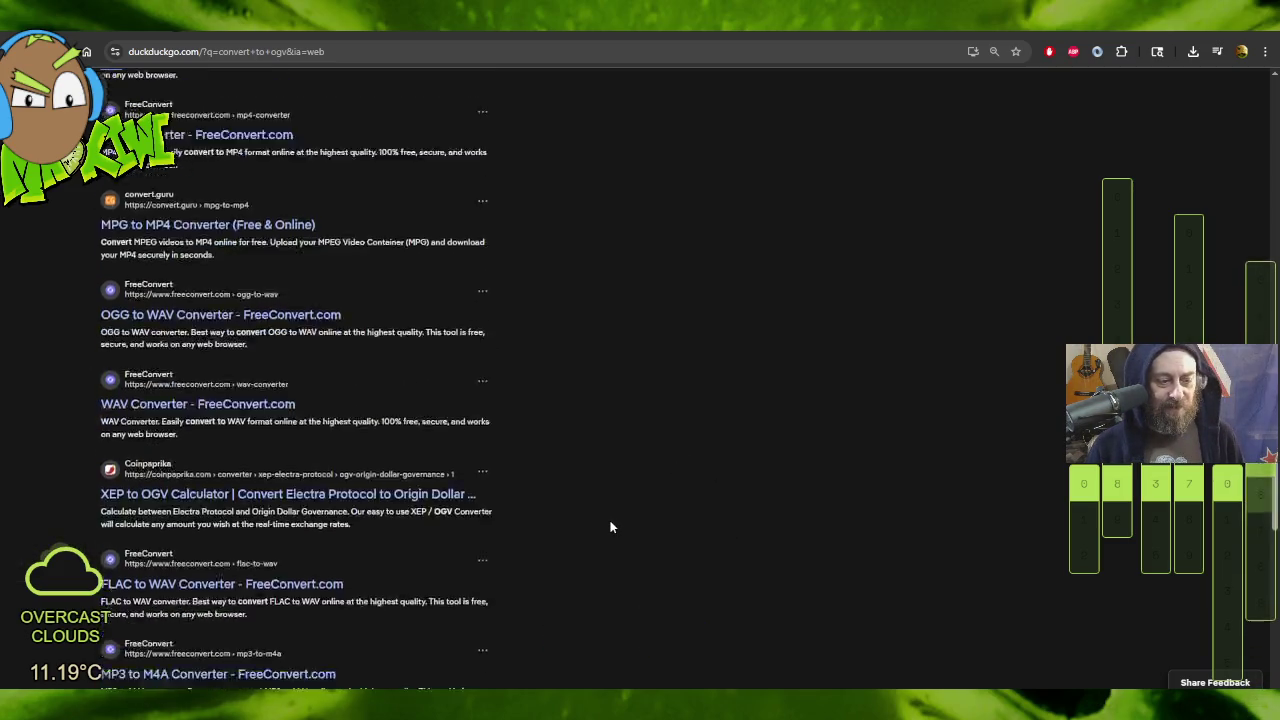
scroll(613, 530, down, 4)
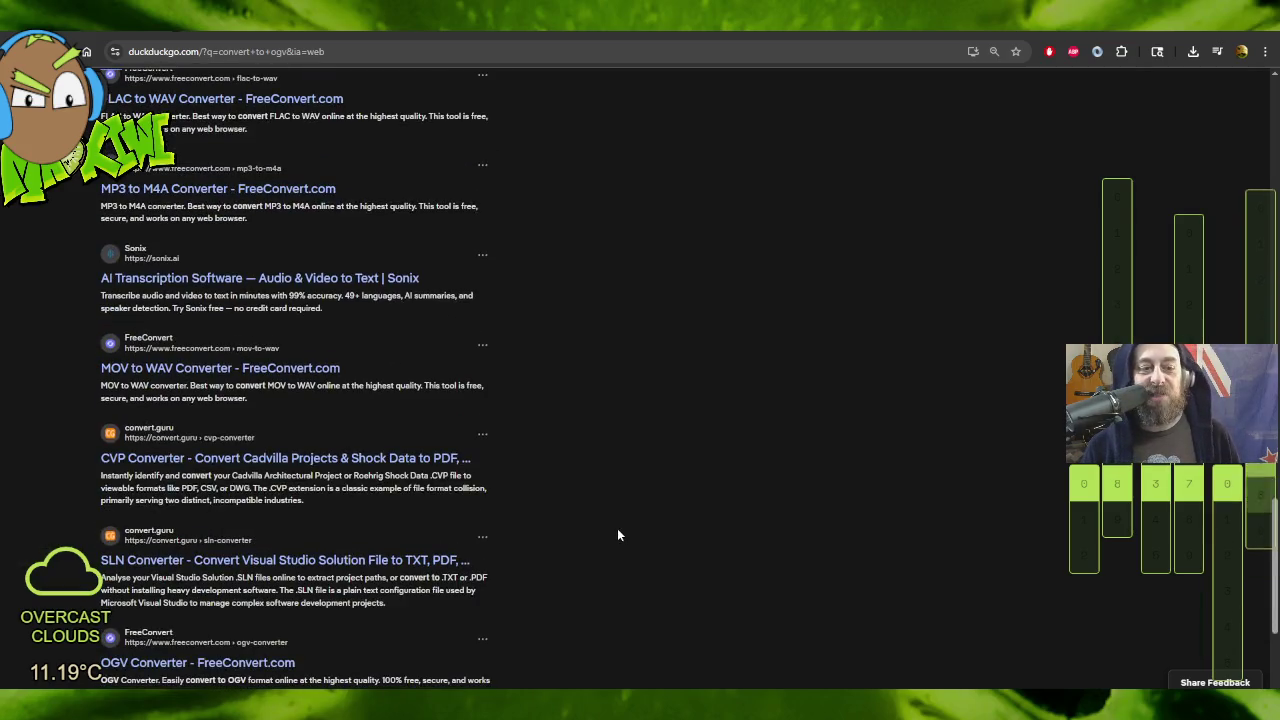
scroll(618, 538, down, 1)
scroll(618, 538, down, 2)
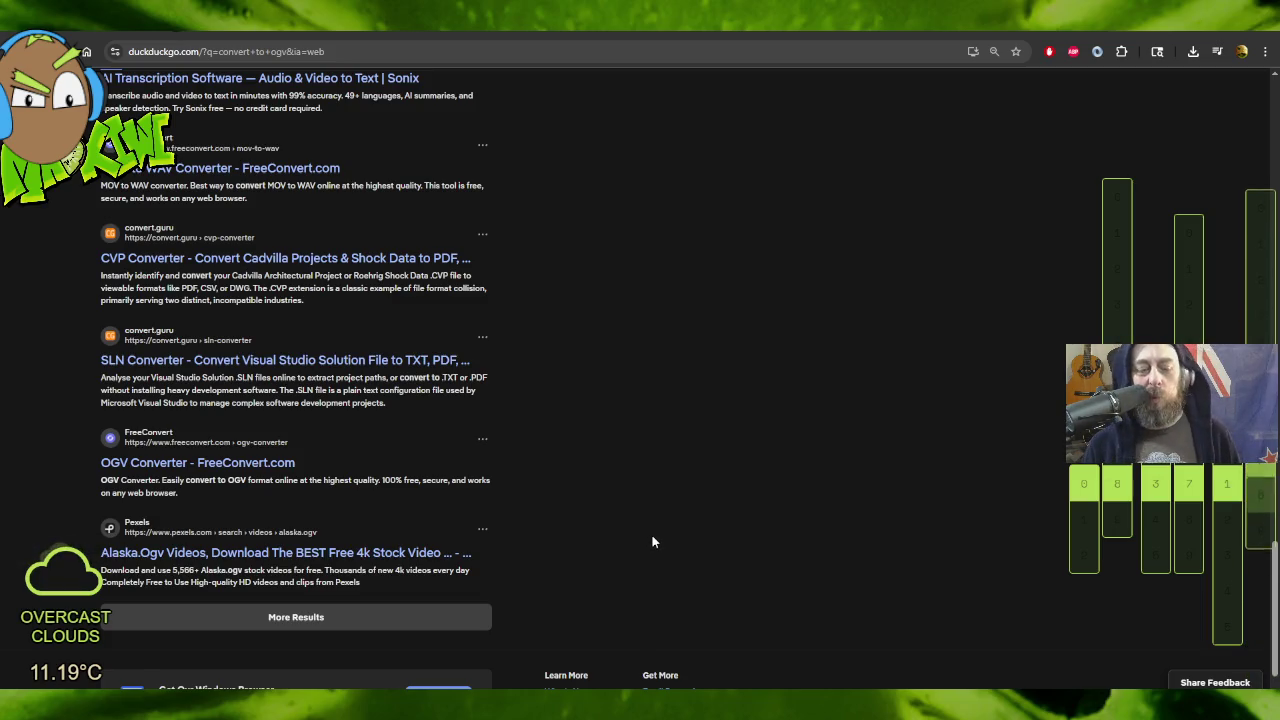
scroll(652, 537, down, 1)
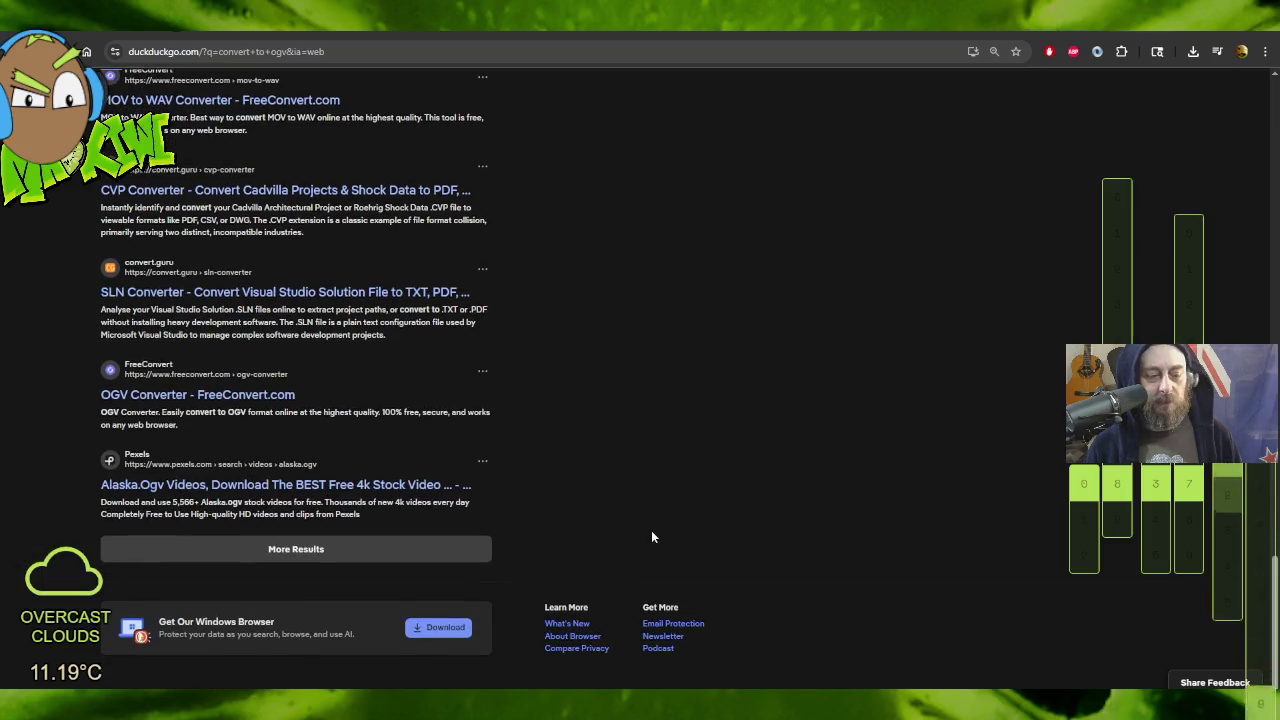
Step: Load another batch of results, then open a fresh DuckDuckGo start page
click(328, 548)
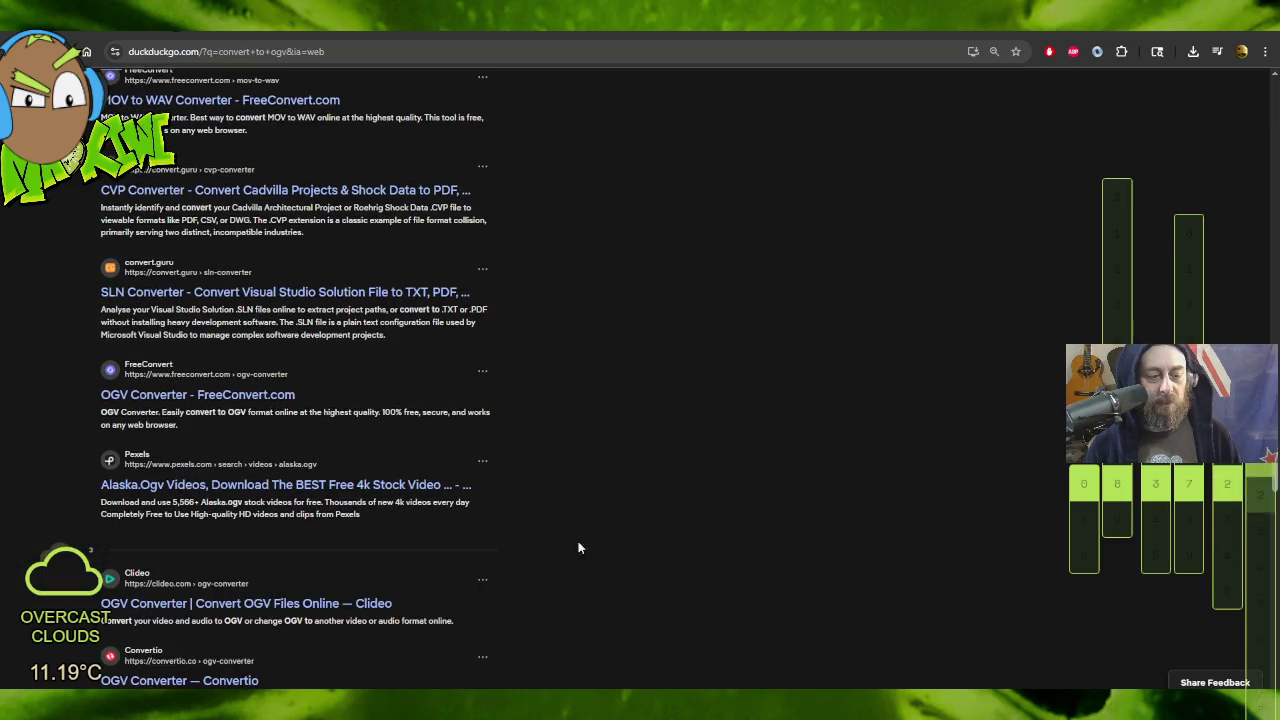
scroll(729, 549, down, 10)
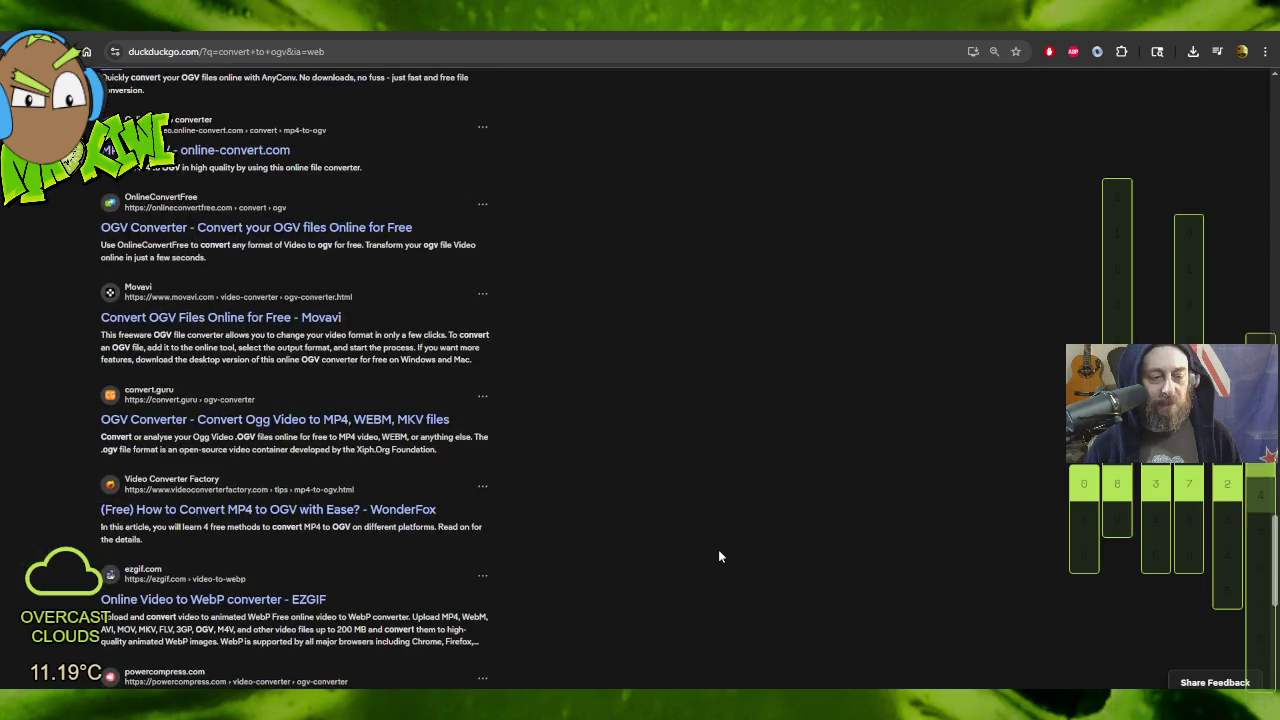
scroll(718, 556, down, 5)
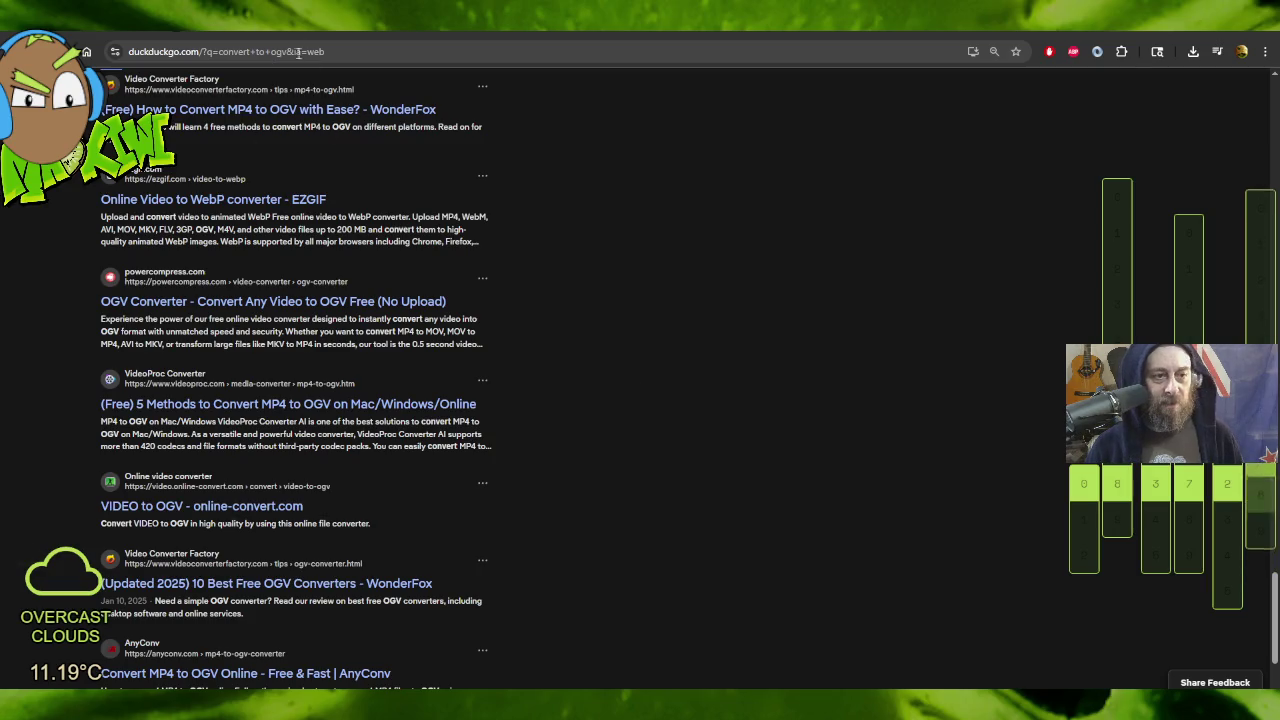
click(87, 51)
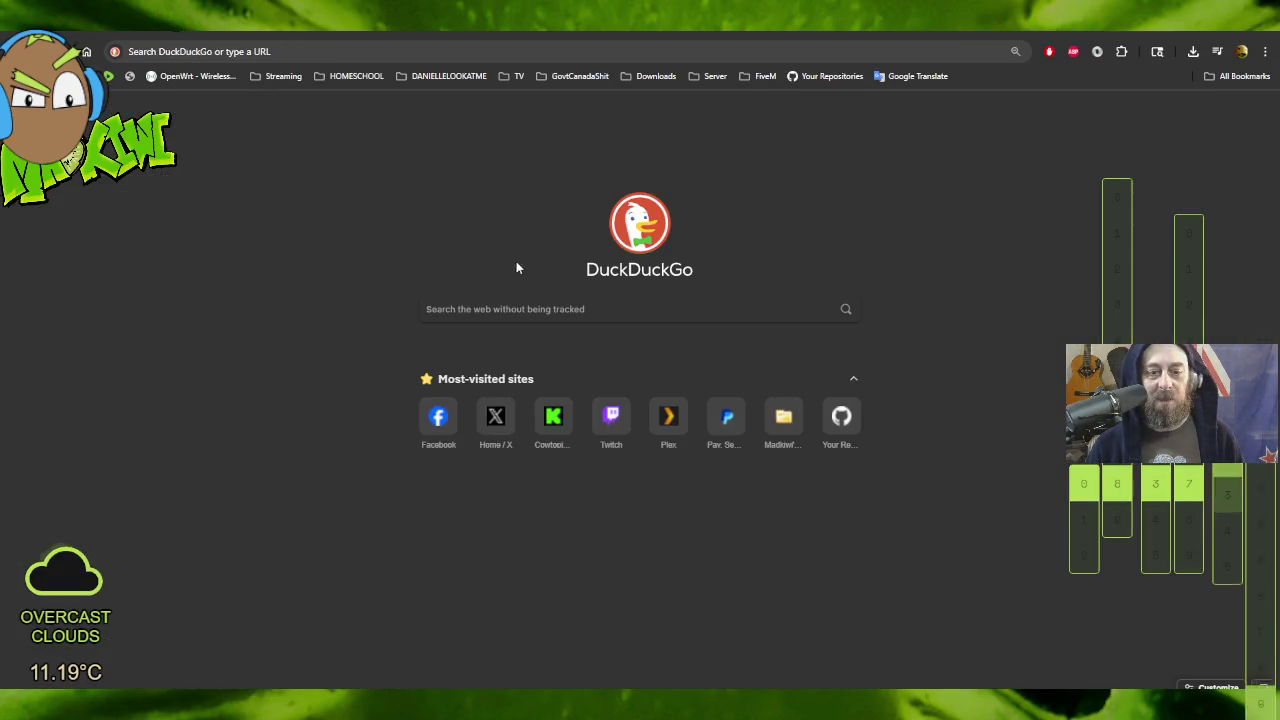
Step: Search 'handbrake ogv' and expand the AI answer about the MKV Theora/Vorbis workaround
text(hand)
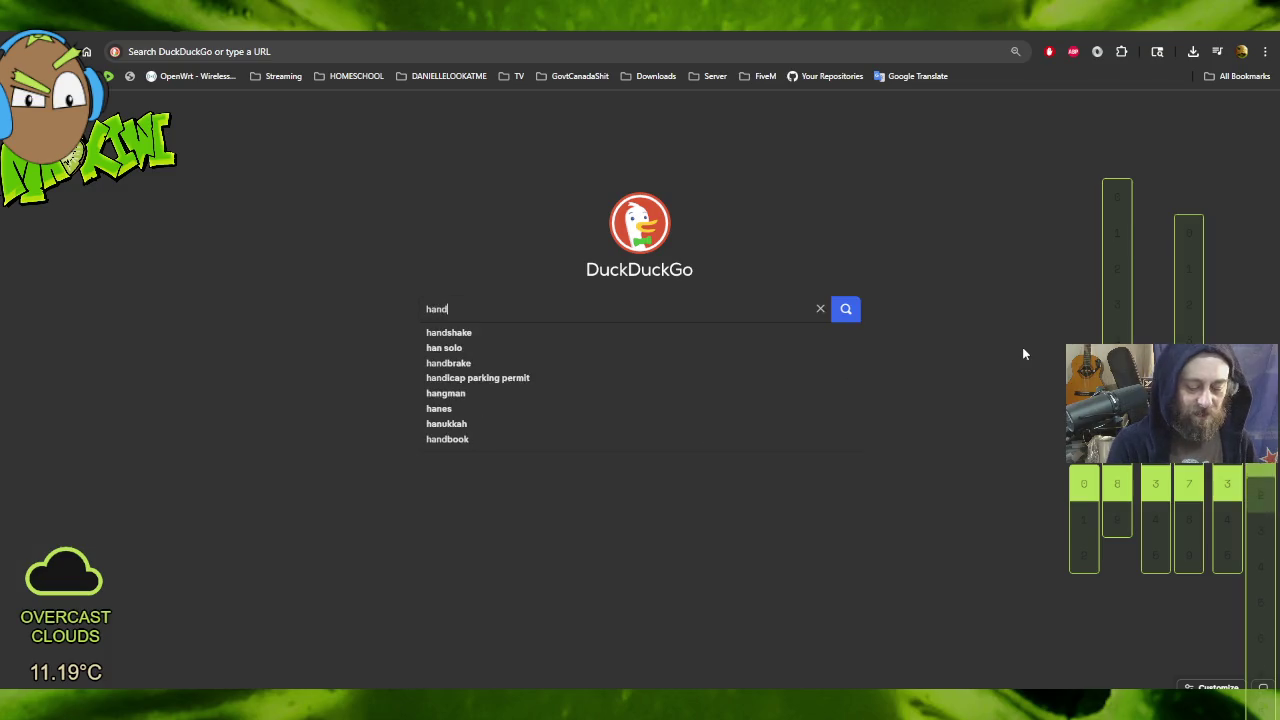
text(brake og)
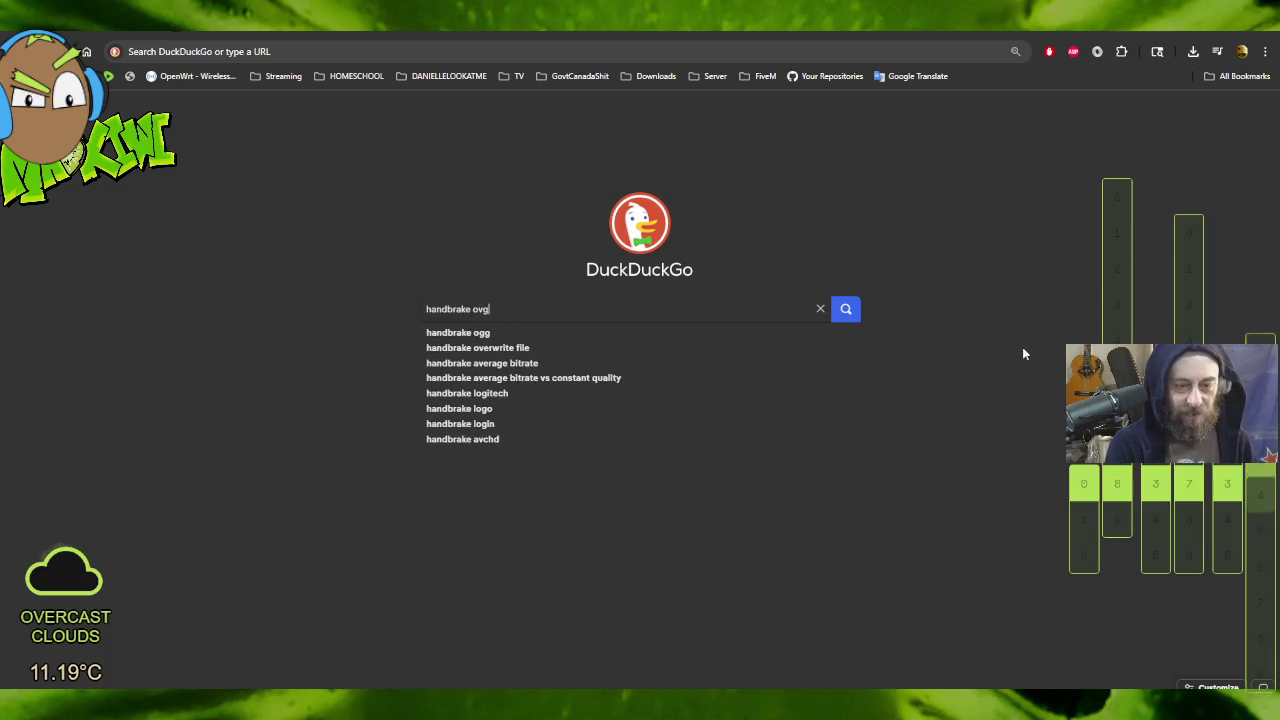
text(v)
key(Return)
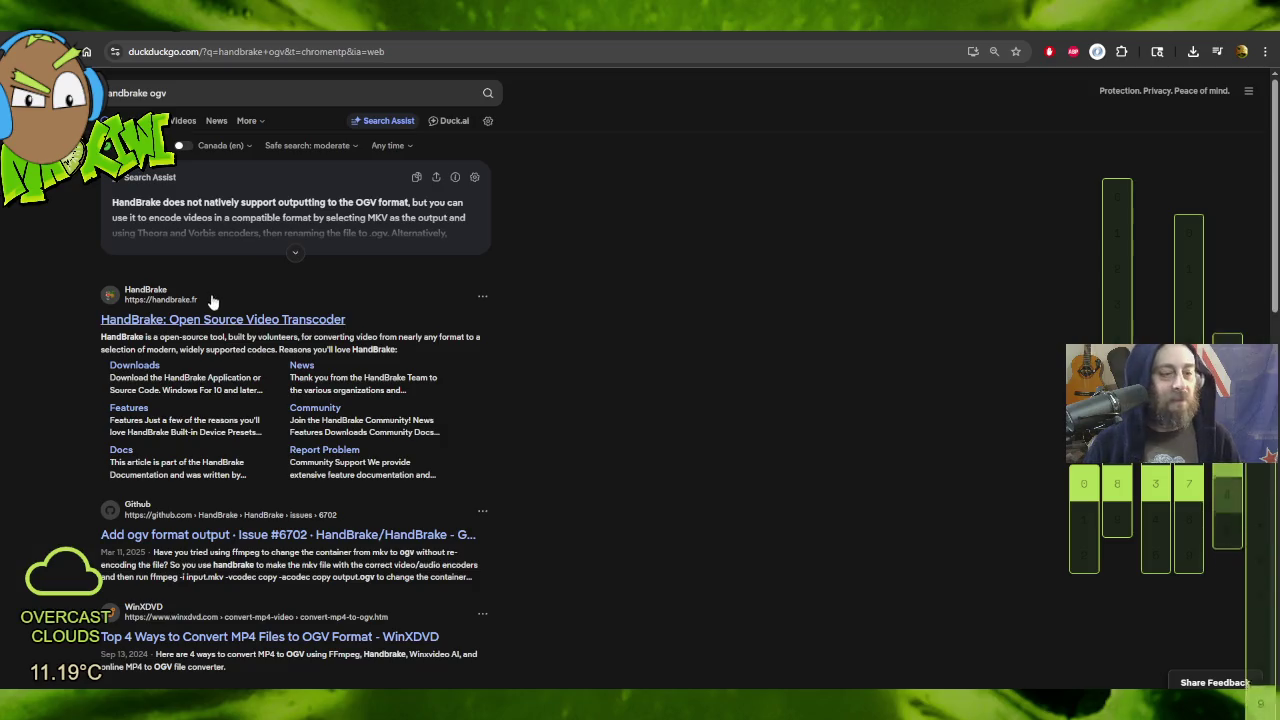
click(295, 257)
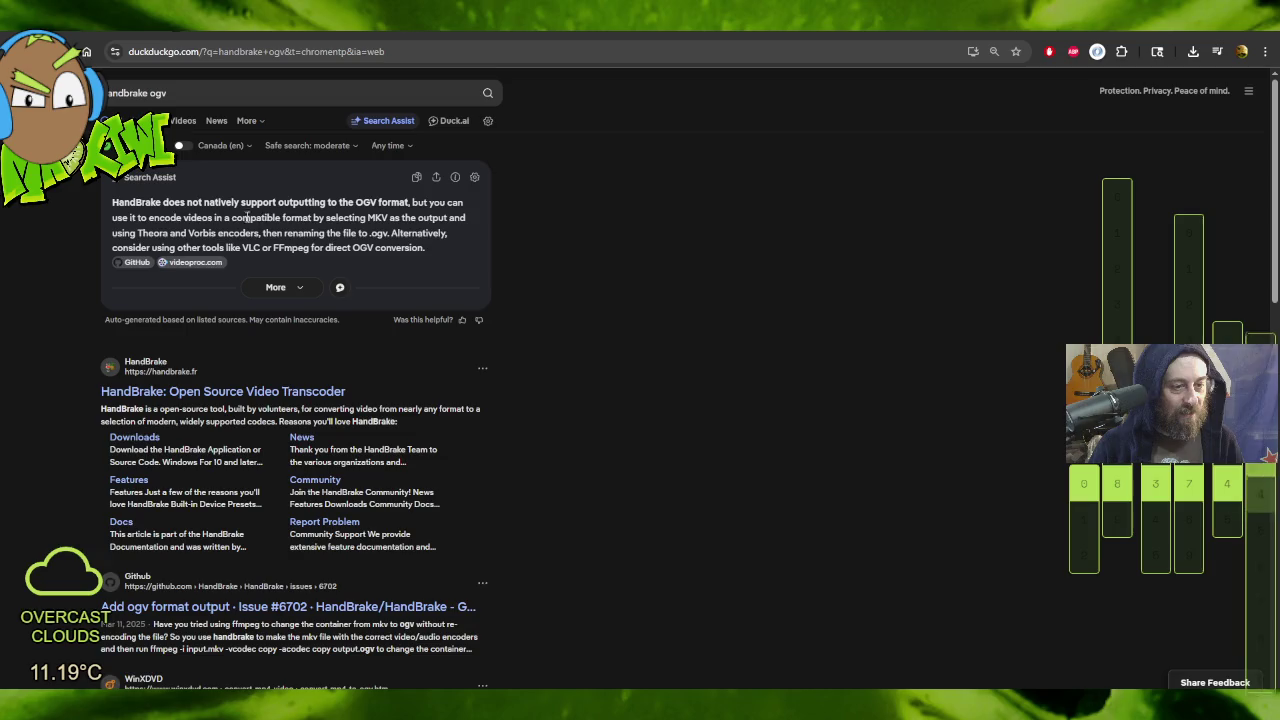
click(275, 287)
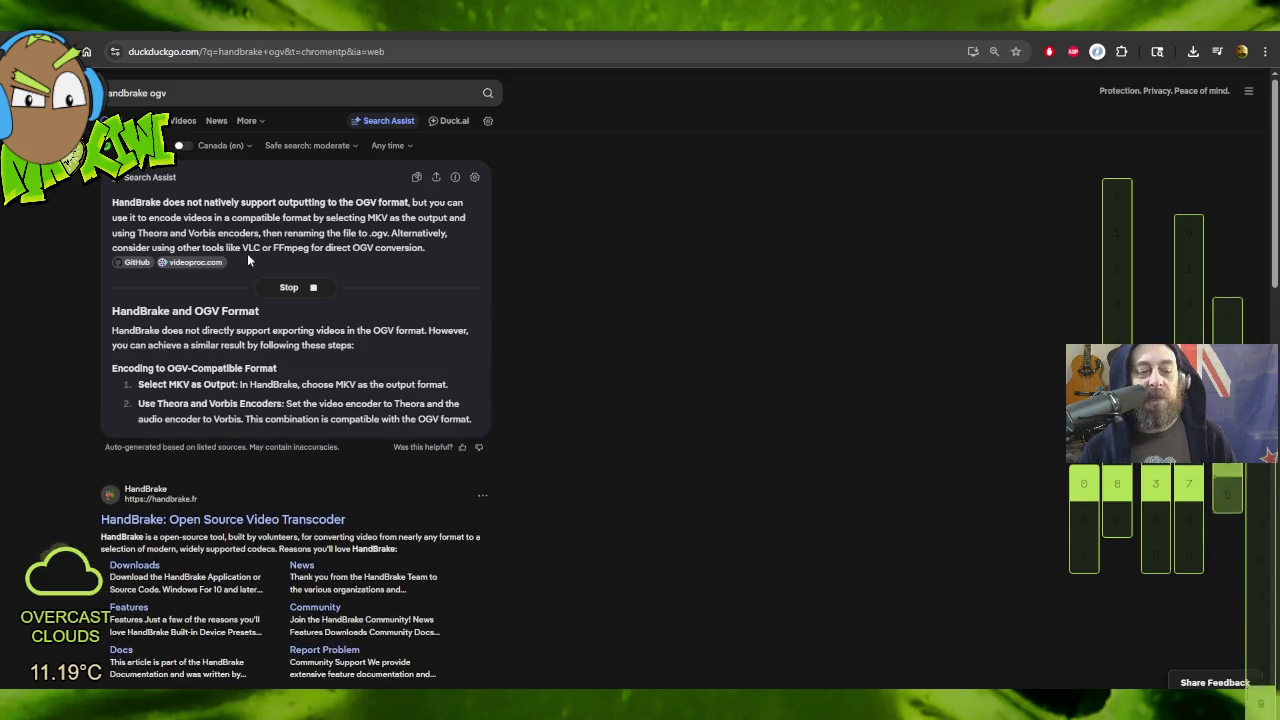
scroll(575, 342, down, 2)
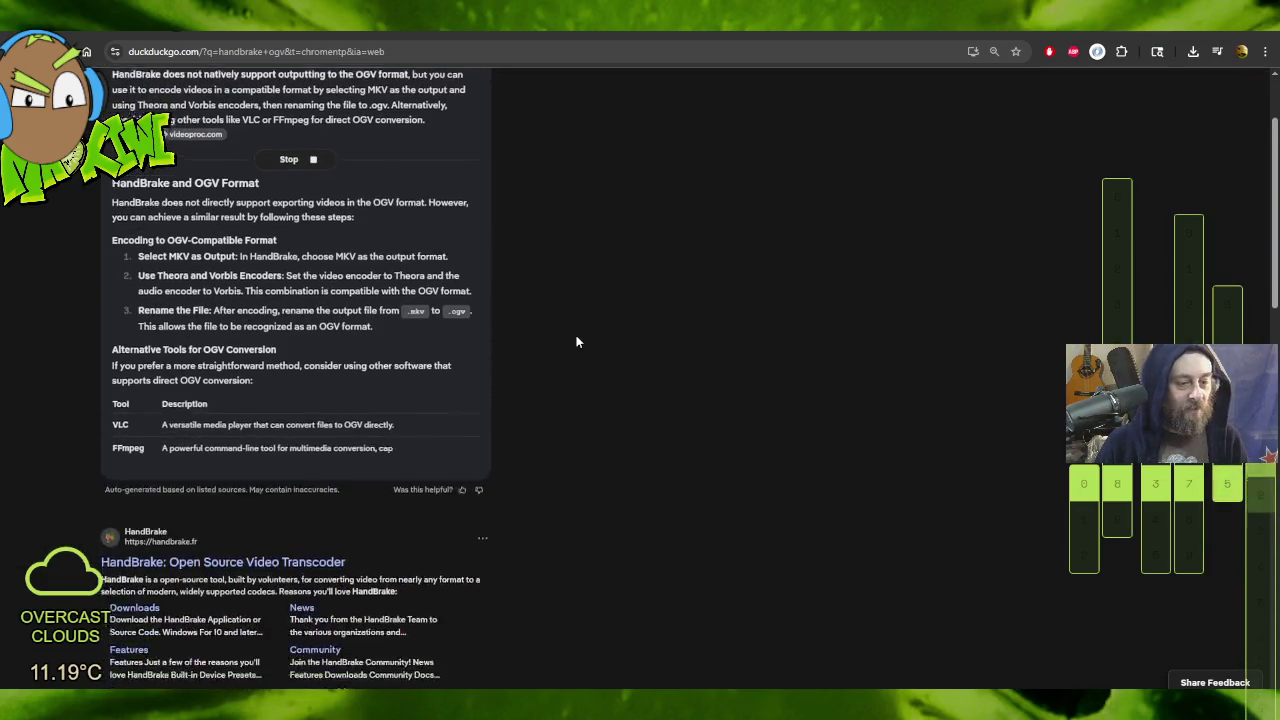
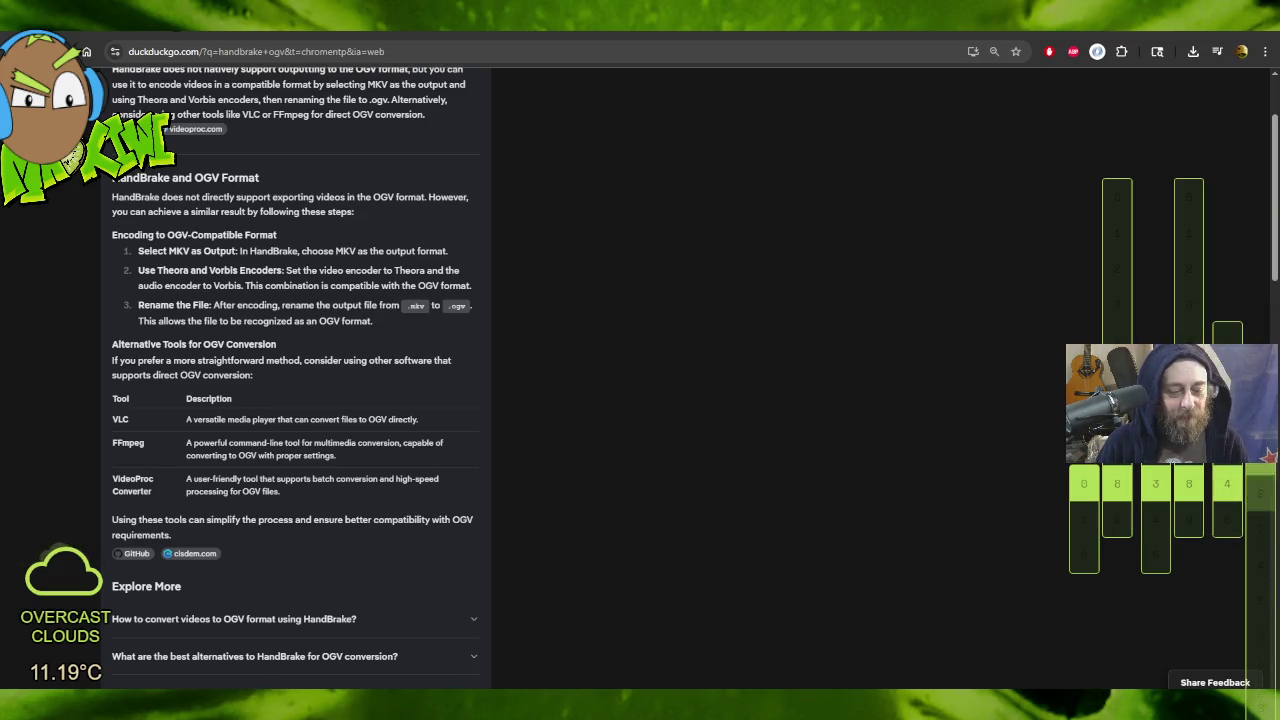
Step: Open handbrake.fr from the HandBrake OGV search results, then minimize Chrome to show D:\TWITCH\clips
key(alt+Tab)
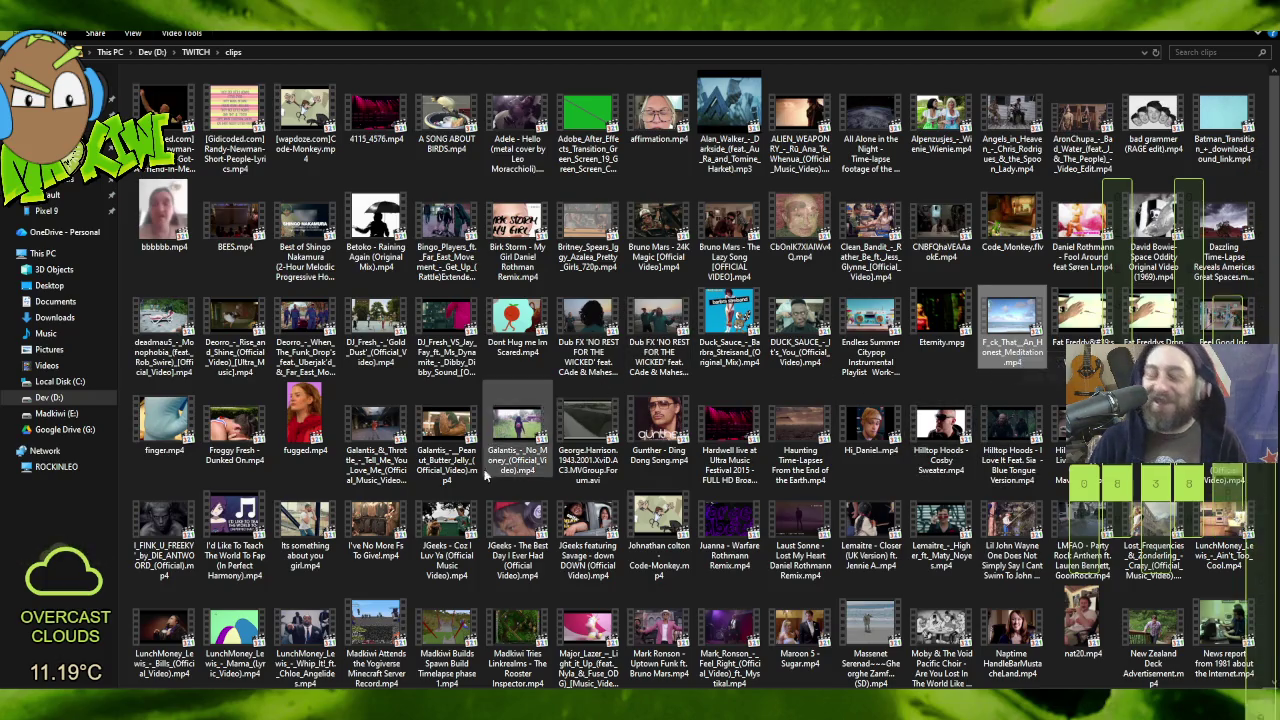
key(alt+Tab)
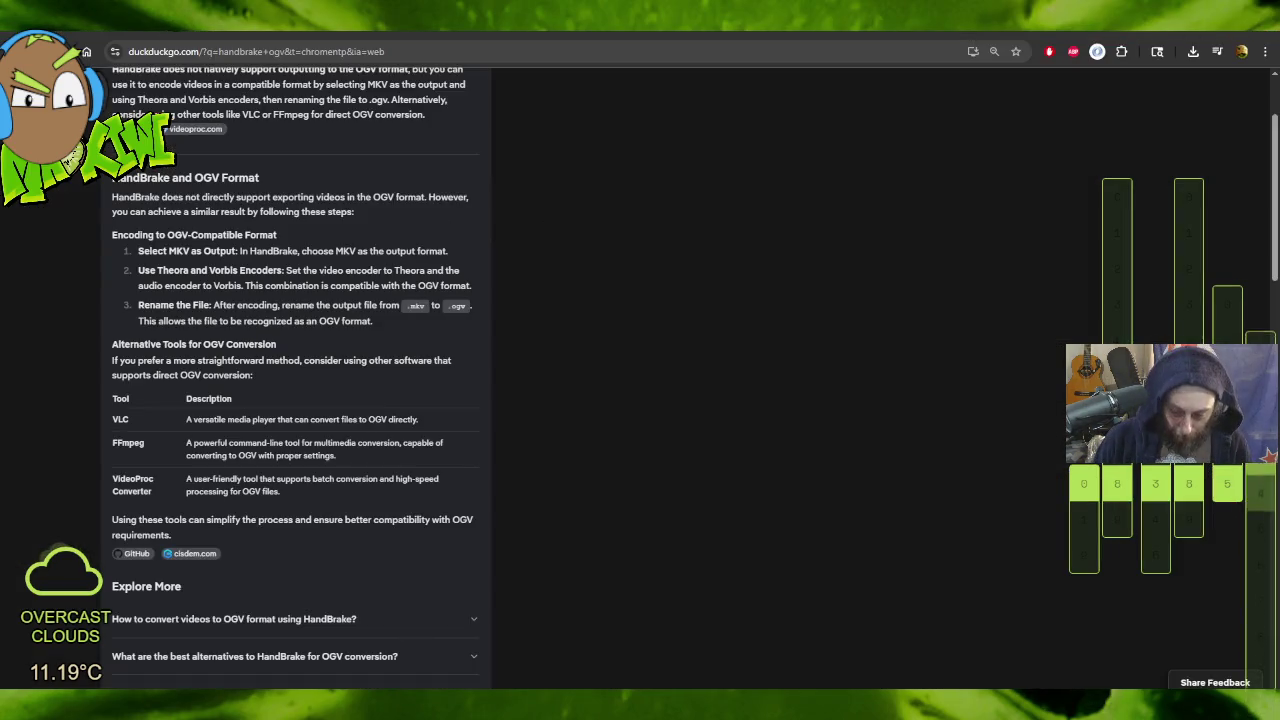
mouse_move(322, 712)
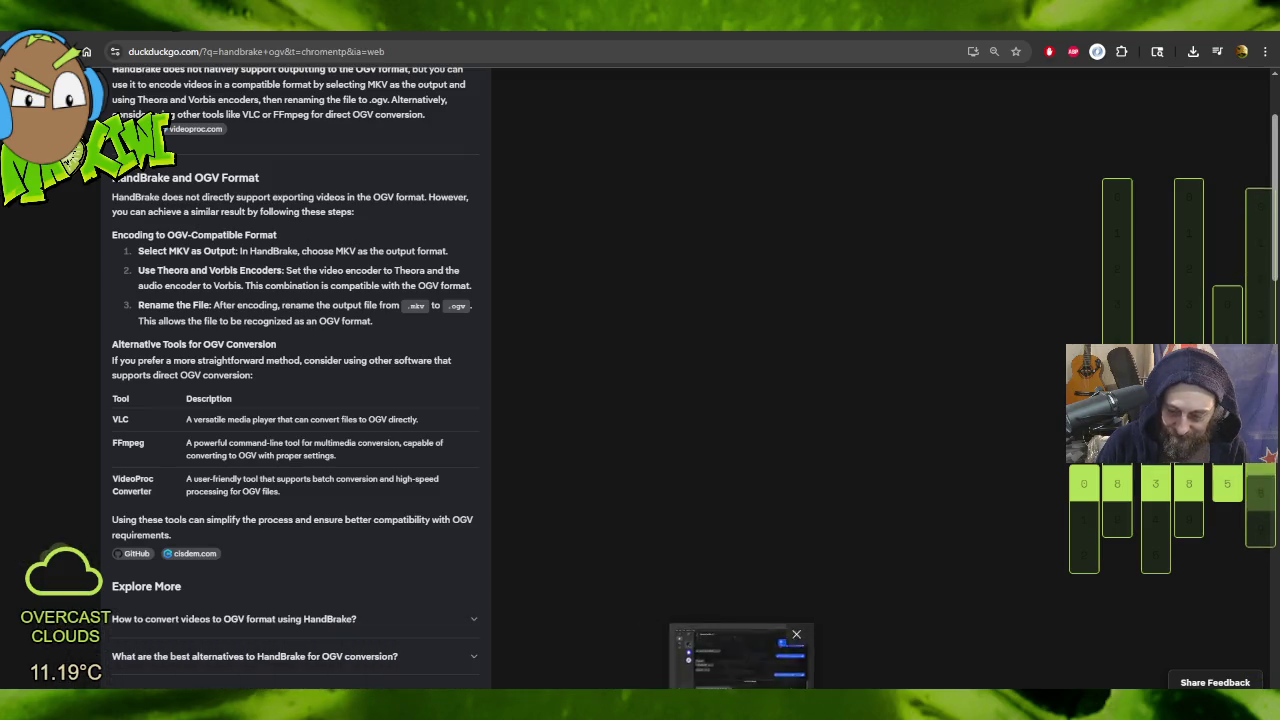
mouse_move(943, 712)
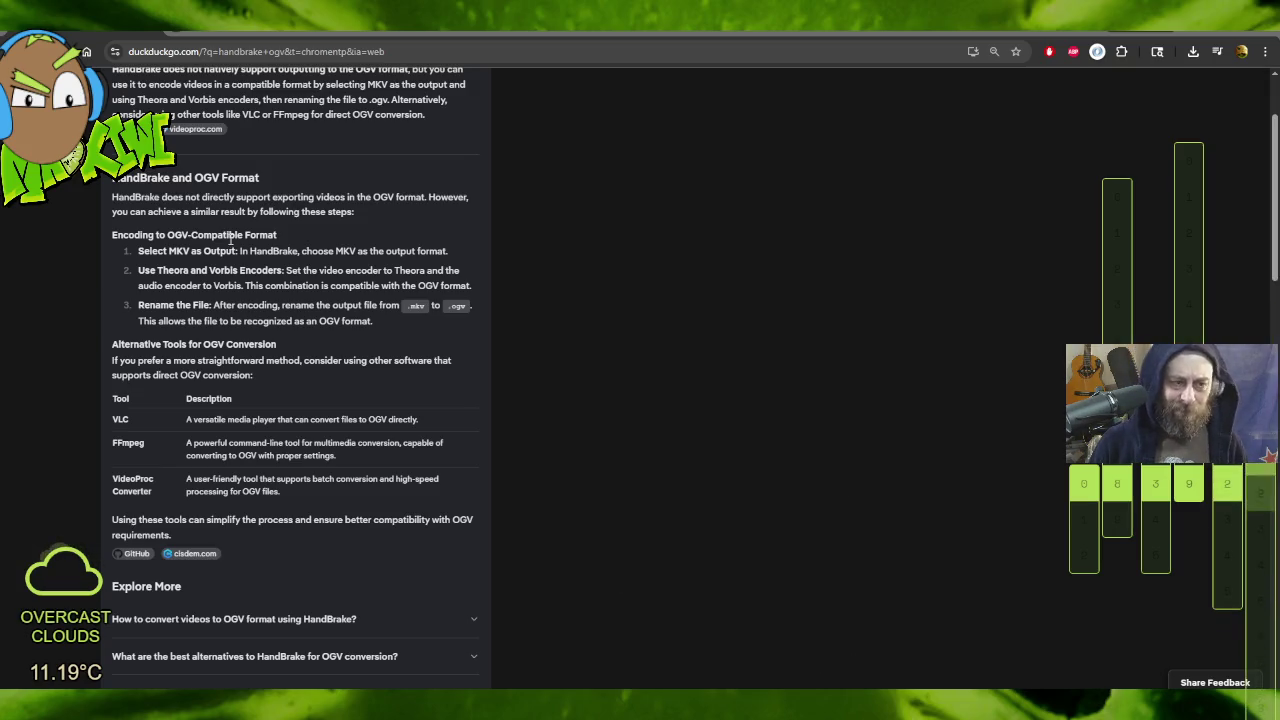
scroll(643, 320, down, 2)
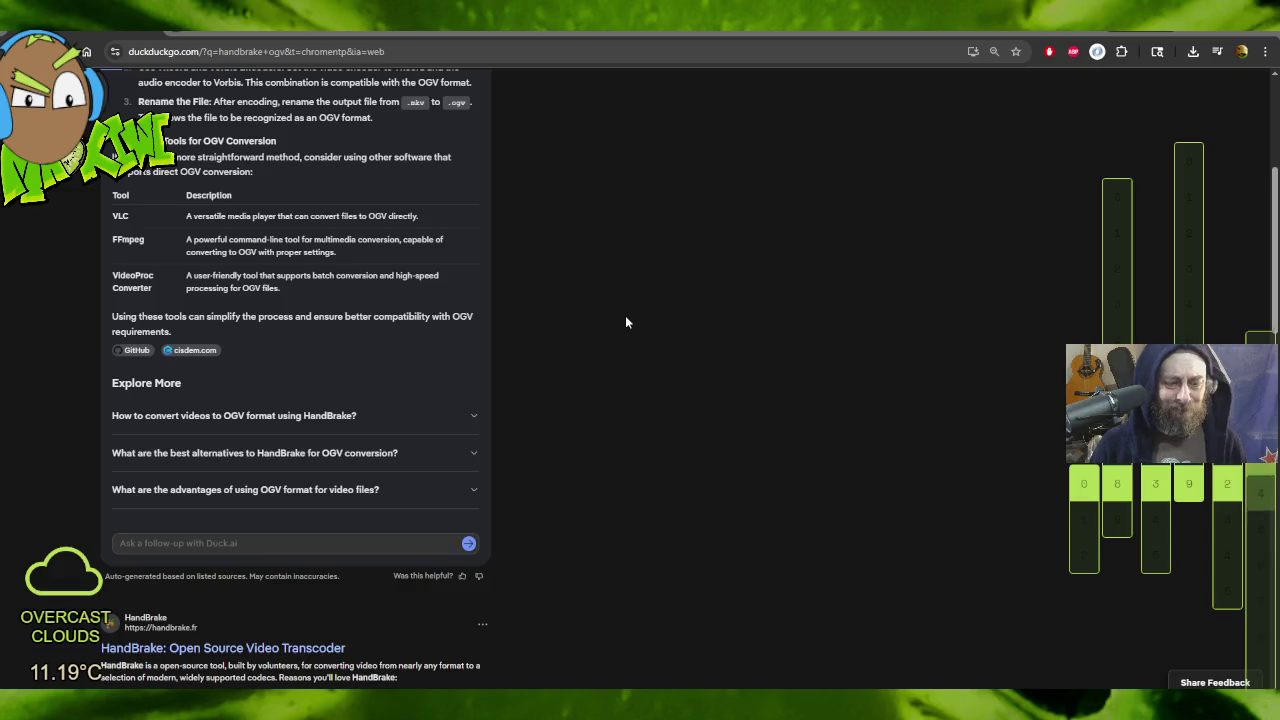
scroll(625, 322, down, 3)
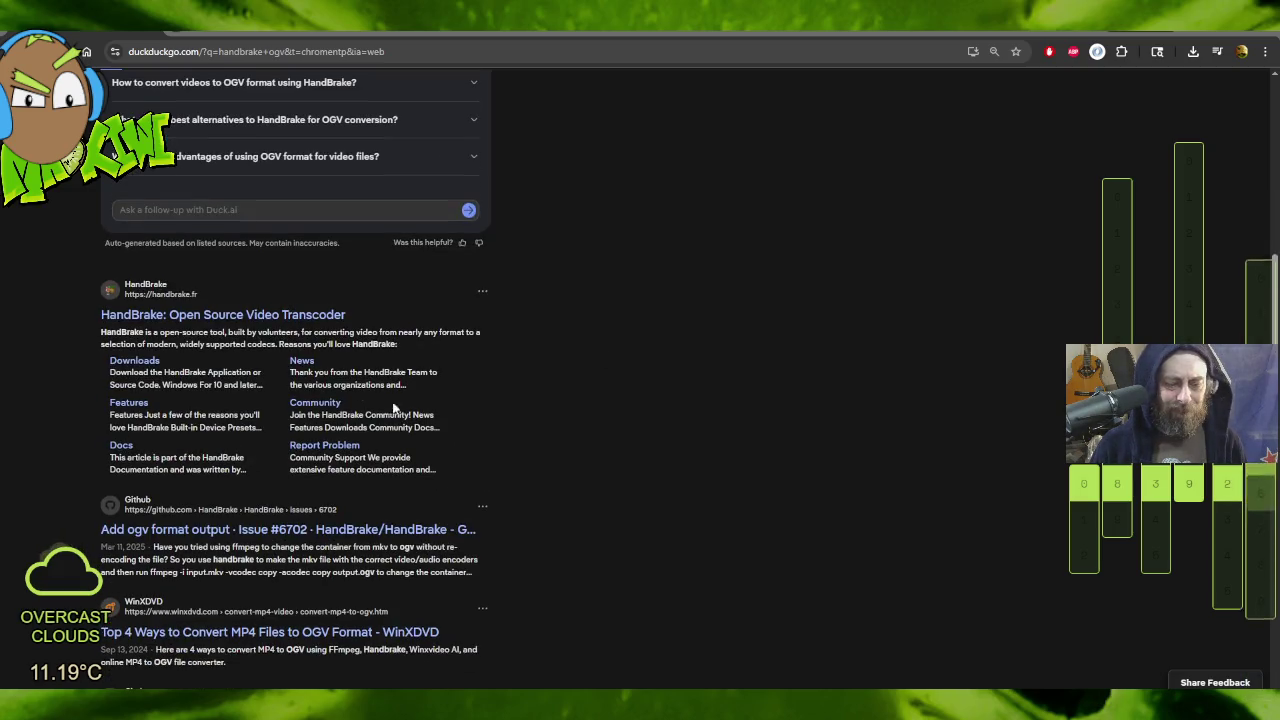
click(222, 314)
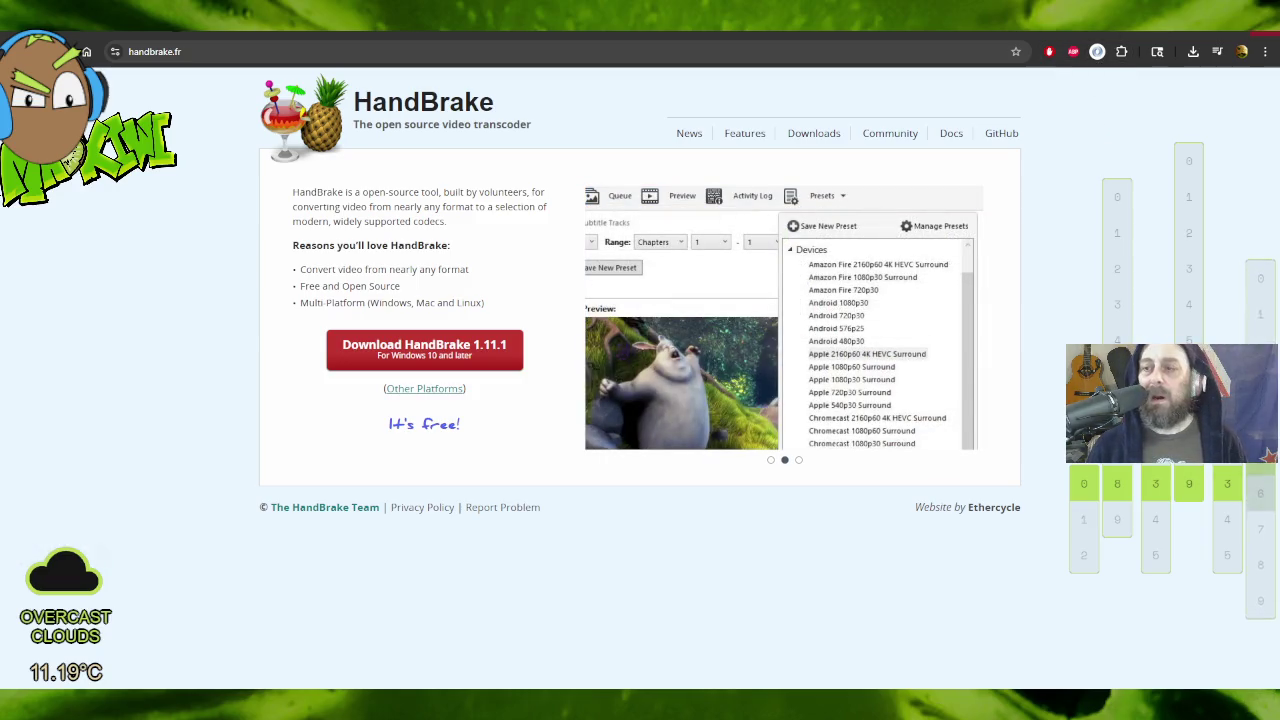
click(1200, 33)
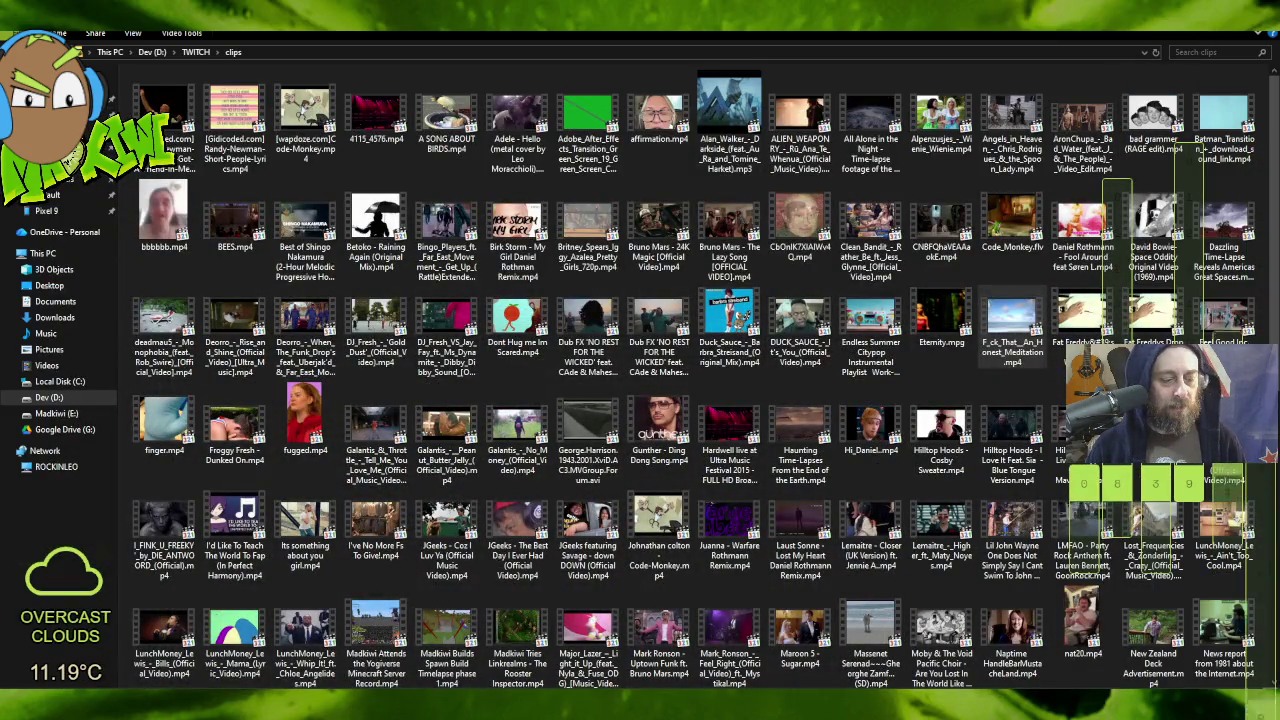
Step: Launch HandBrake and load the meditation video as the source
key(super)
text(hand)
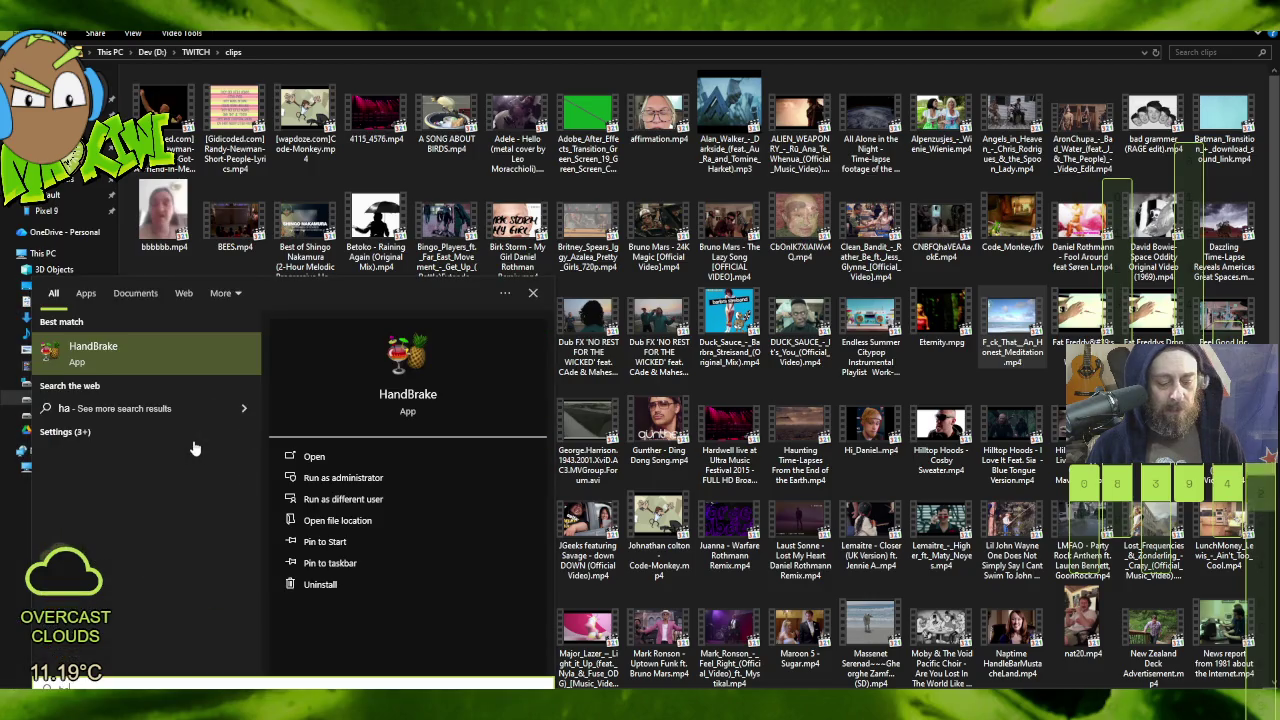
click(132, 371)
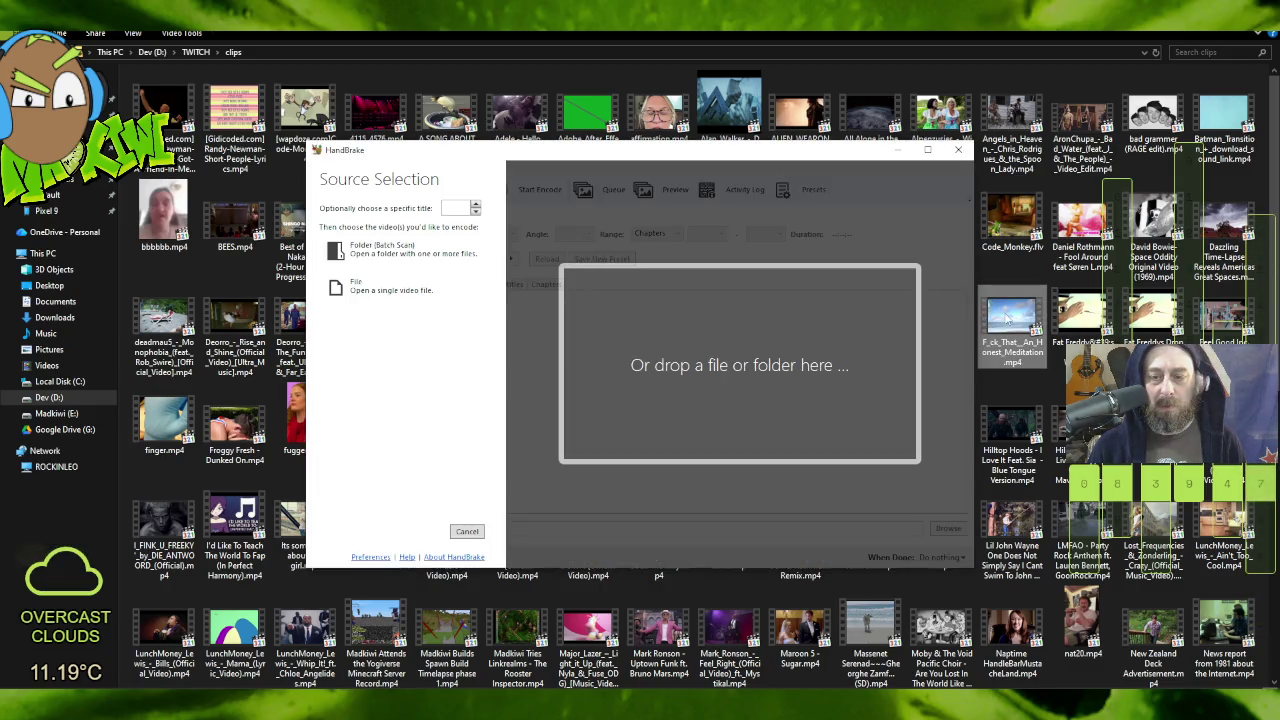
drag(990, 316, 826, 363)
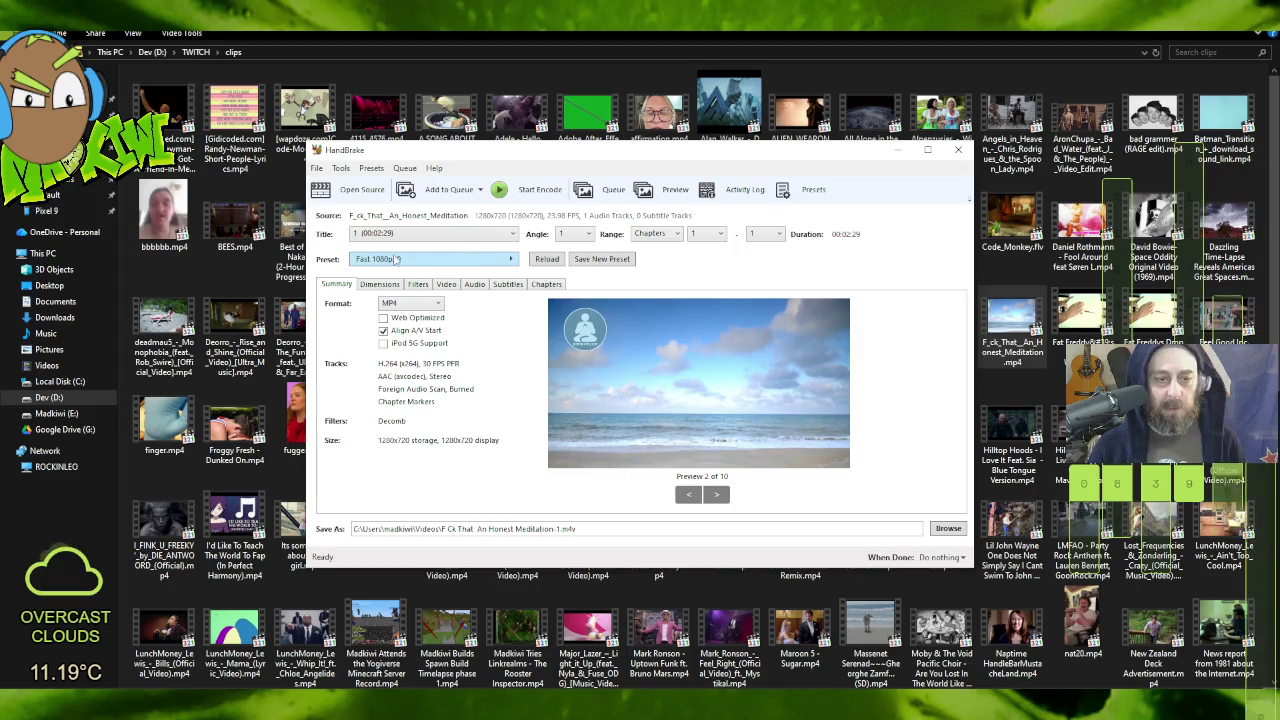
Step: Choose the Matroska H.265 MKV 720p30 preset
click(425, 262)
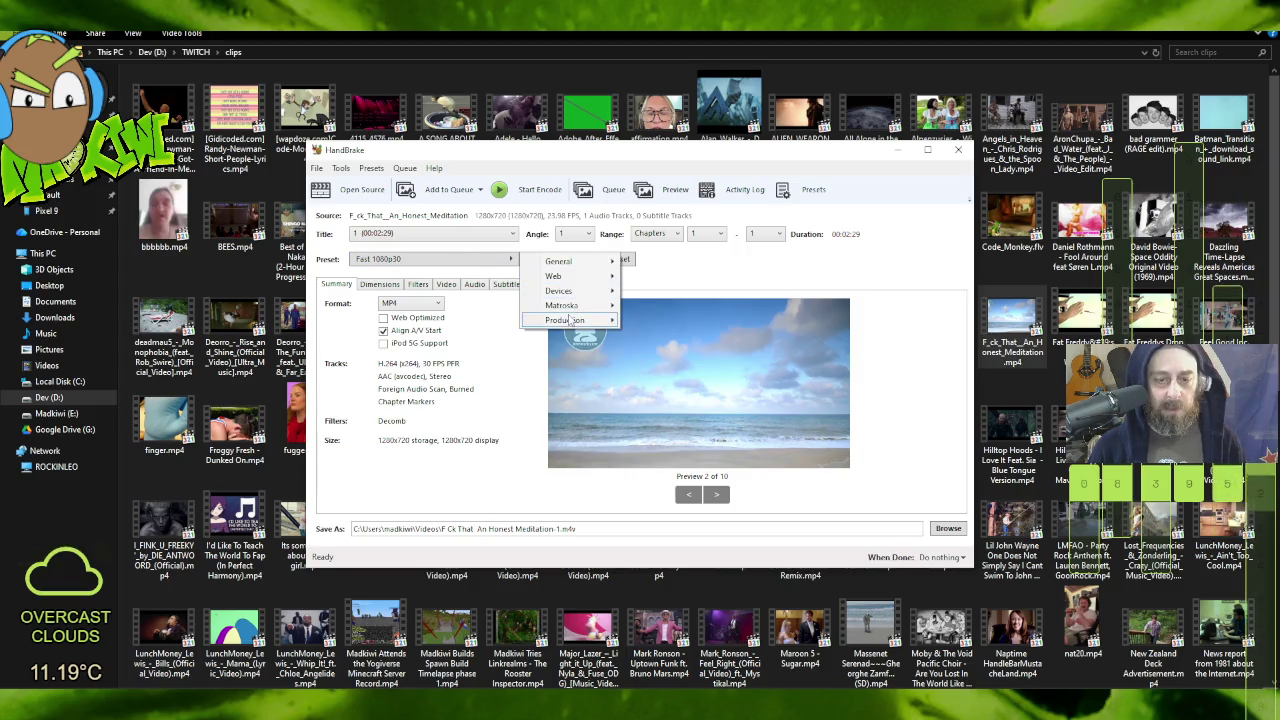
mouse_move(588, 308)
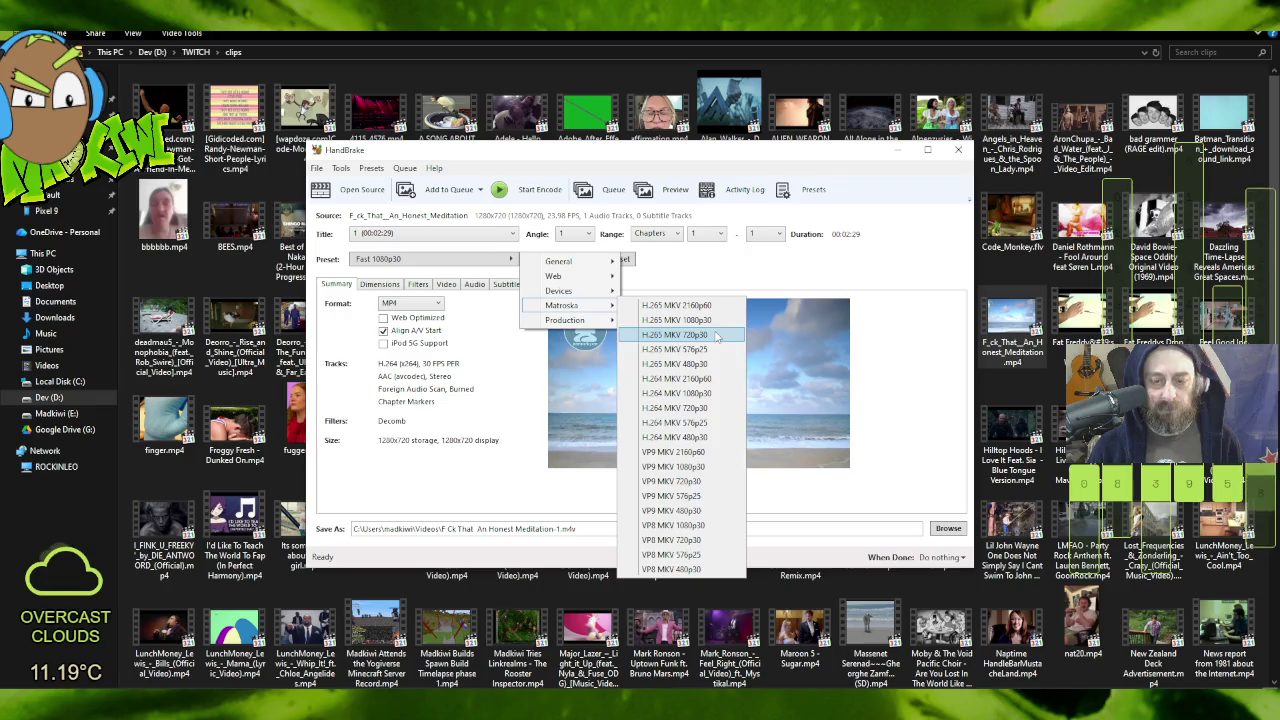
key(Escape)
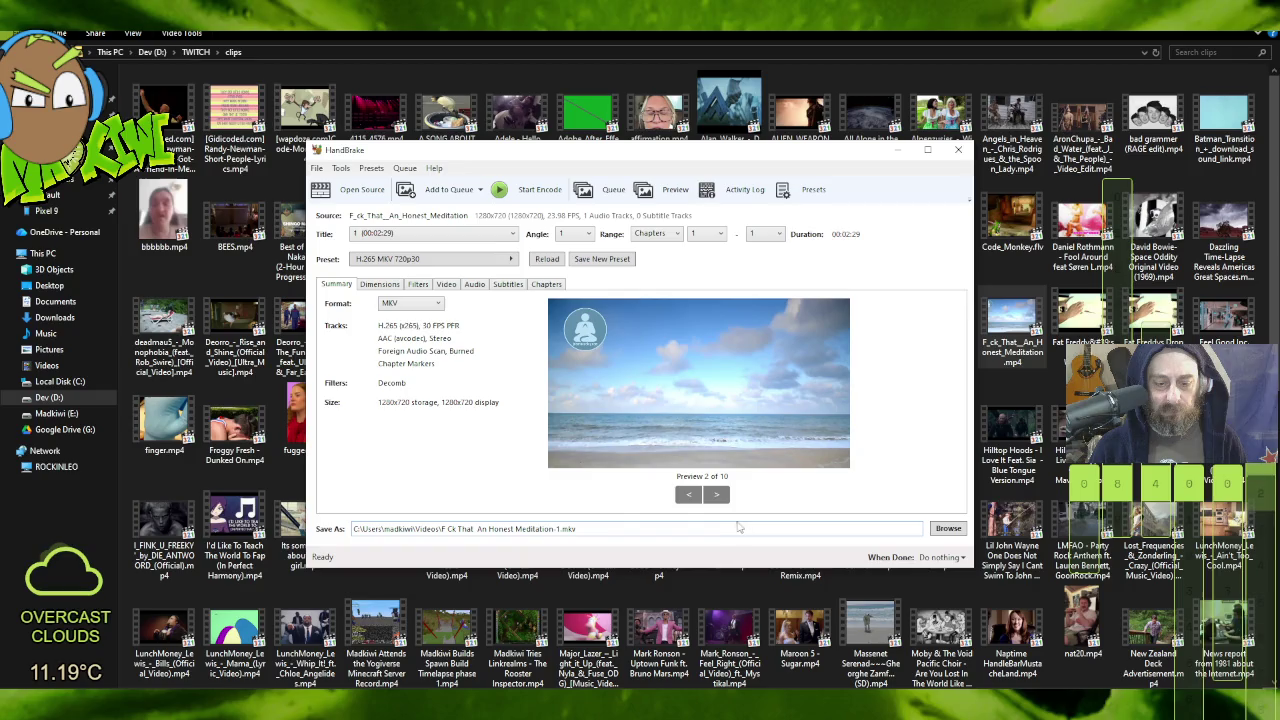
Step: Rename the output file to Fuggdal and start the encode
mouse_move(562, 528)
mouse_down()
mouse_move(424, 528)
mouse_move(442, 528)
mouse_up()
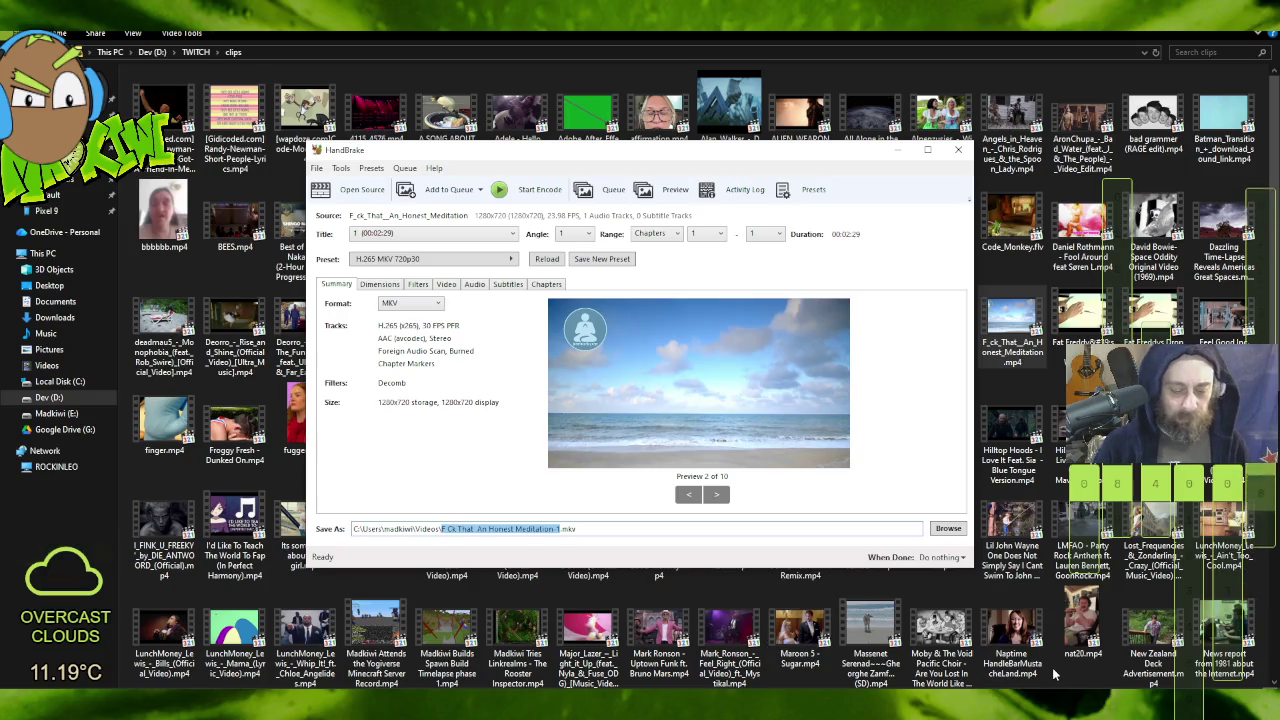
text(Fuggdal)
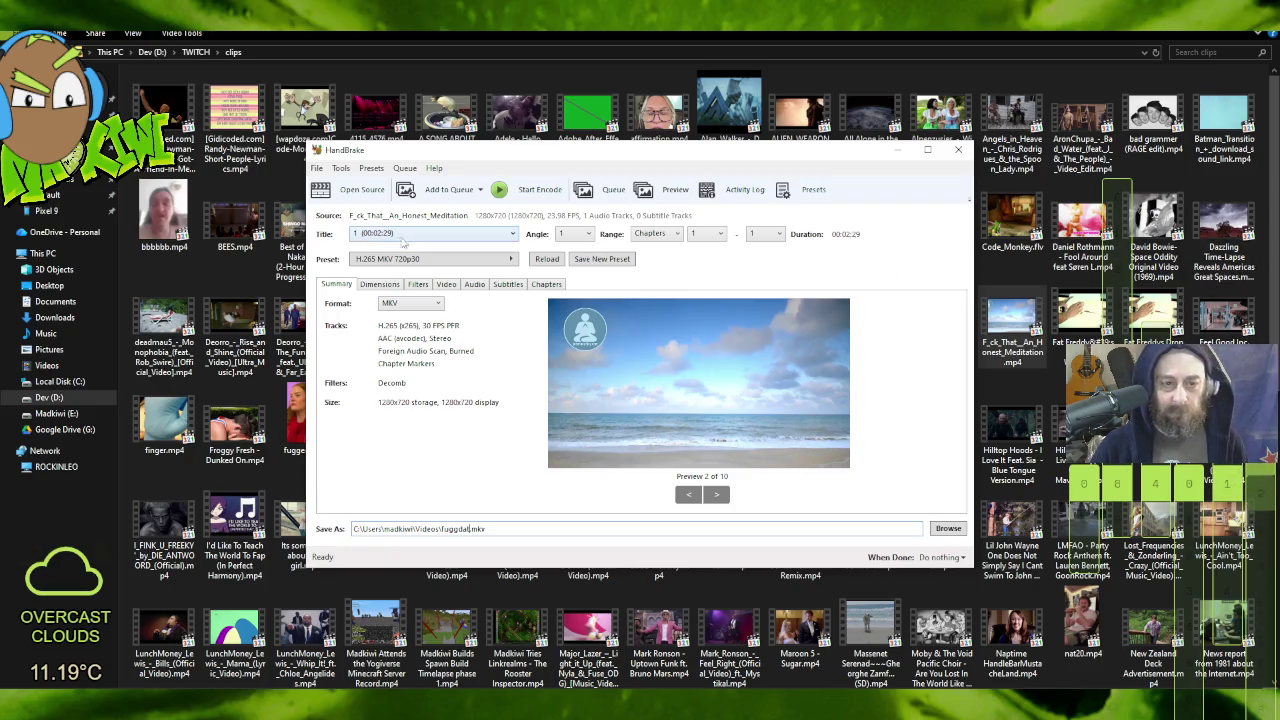
click(517, 194)
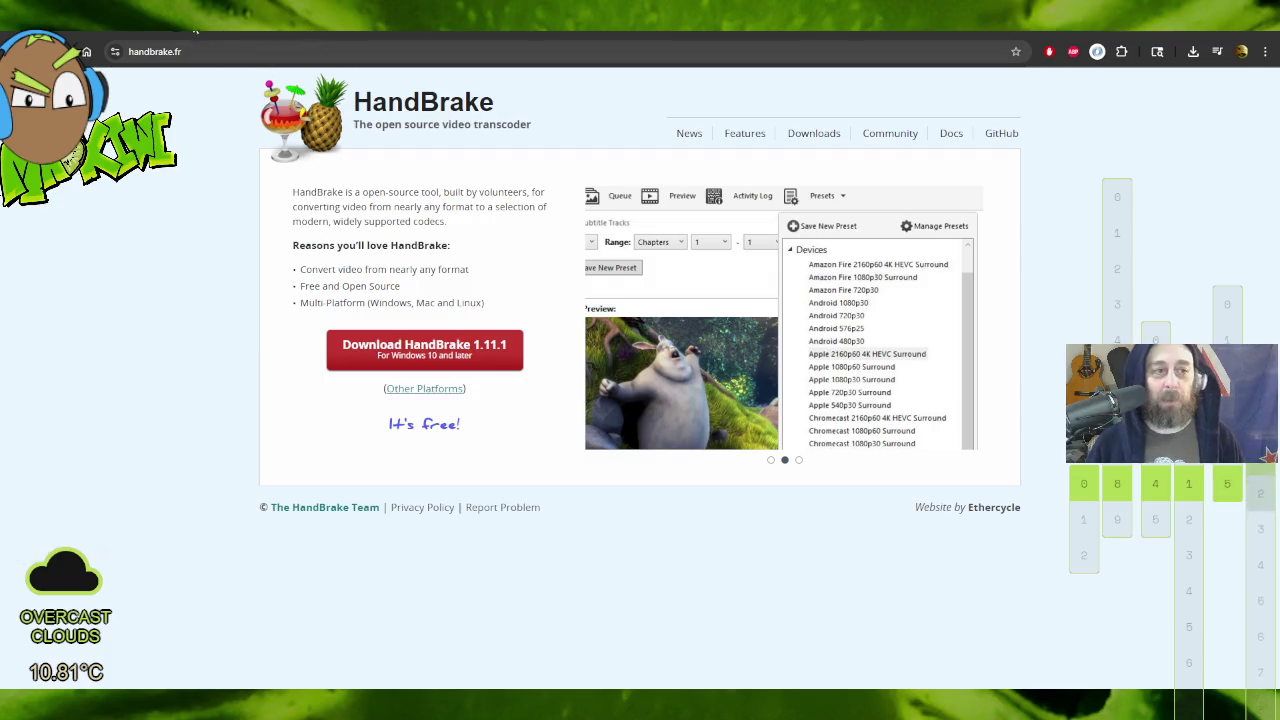
Step: Search for 'sample ogv file' in a new browser tab
key(ctrl+t)
text(sample opvg)
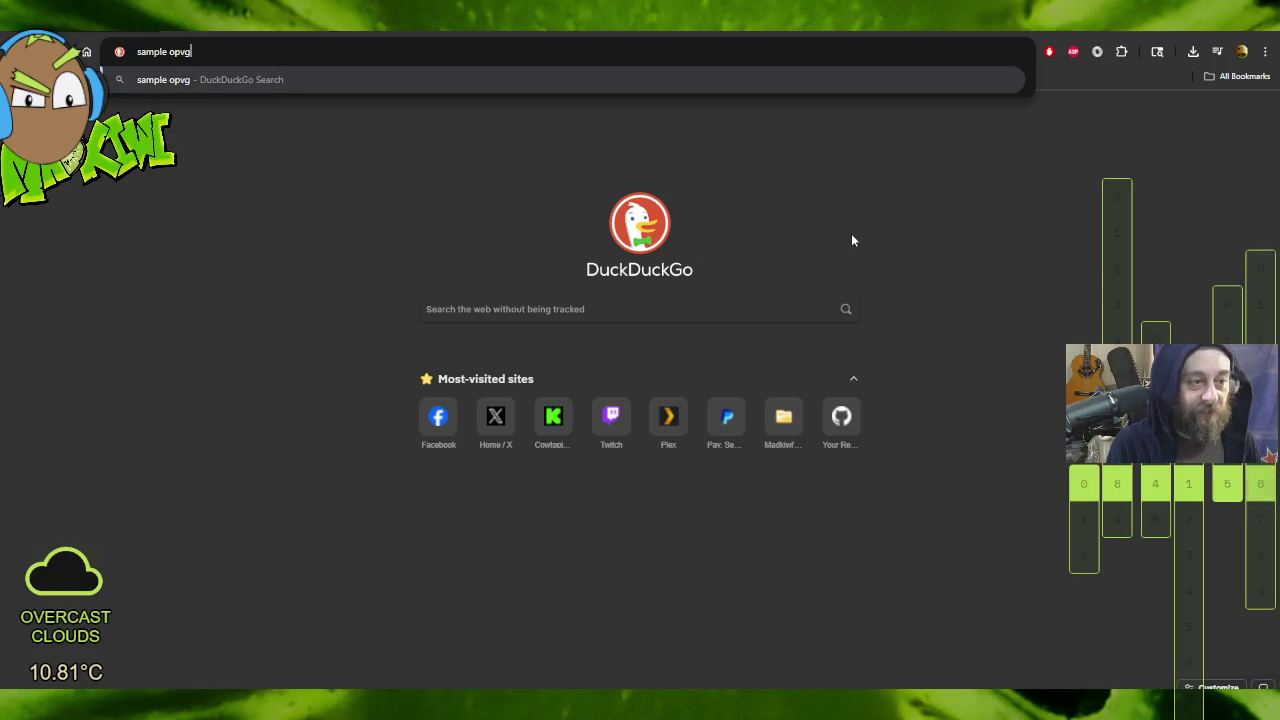
key(BackSpace)
text(gv)
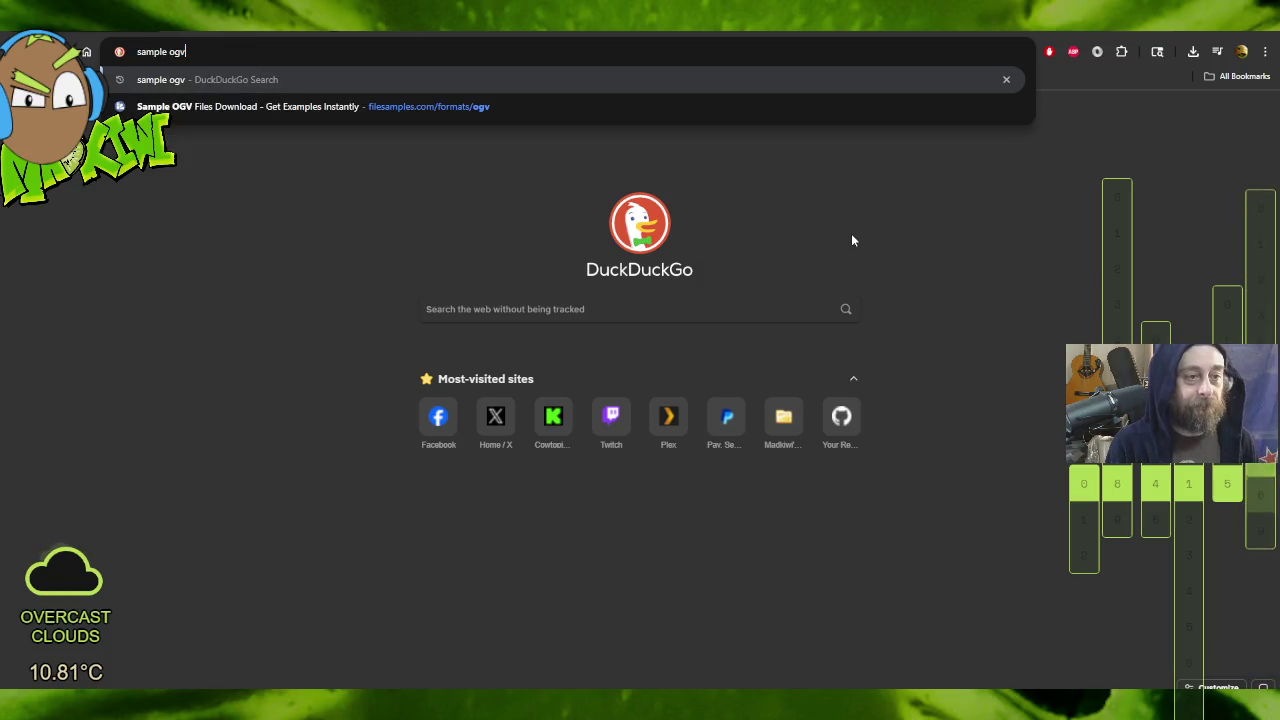
text( file)
key(Return)
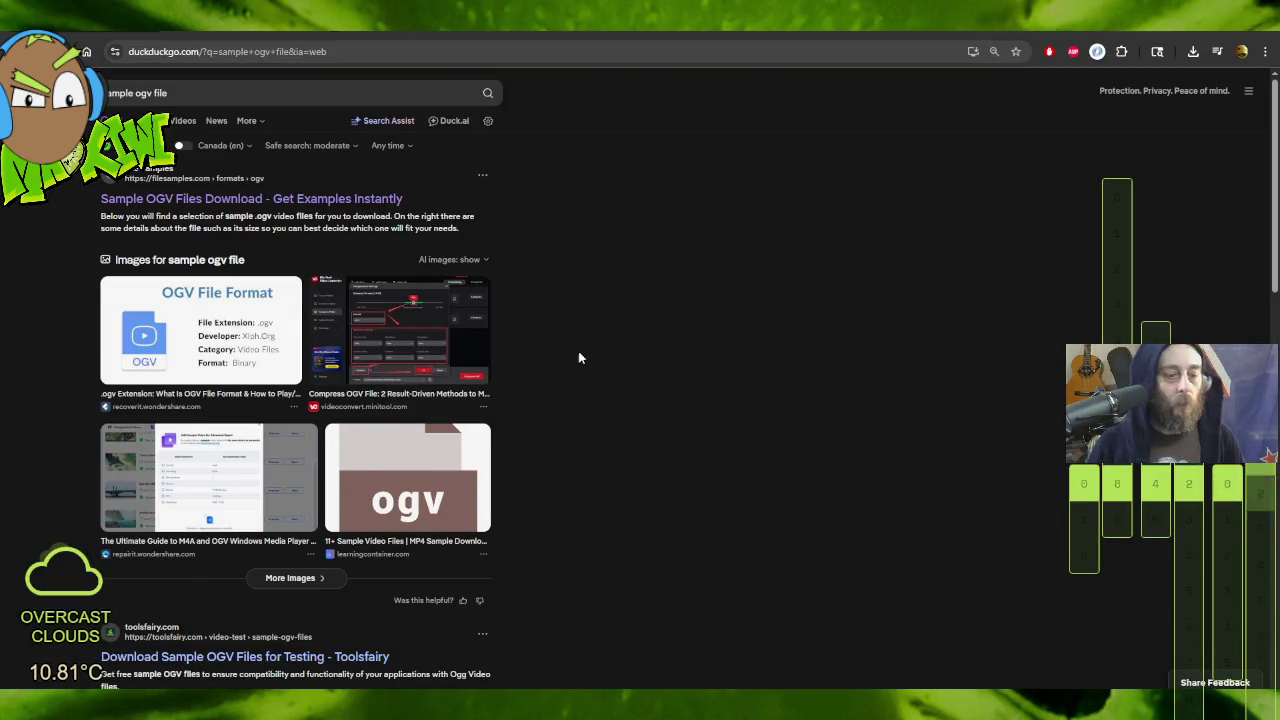
Step: Open the File:Examplevideo.ogv - Wikimedia Commons result
scroll(580, 355, down, 4)
scroll(586, 357, down, 2)
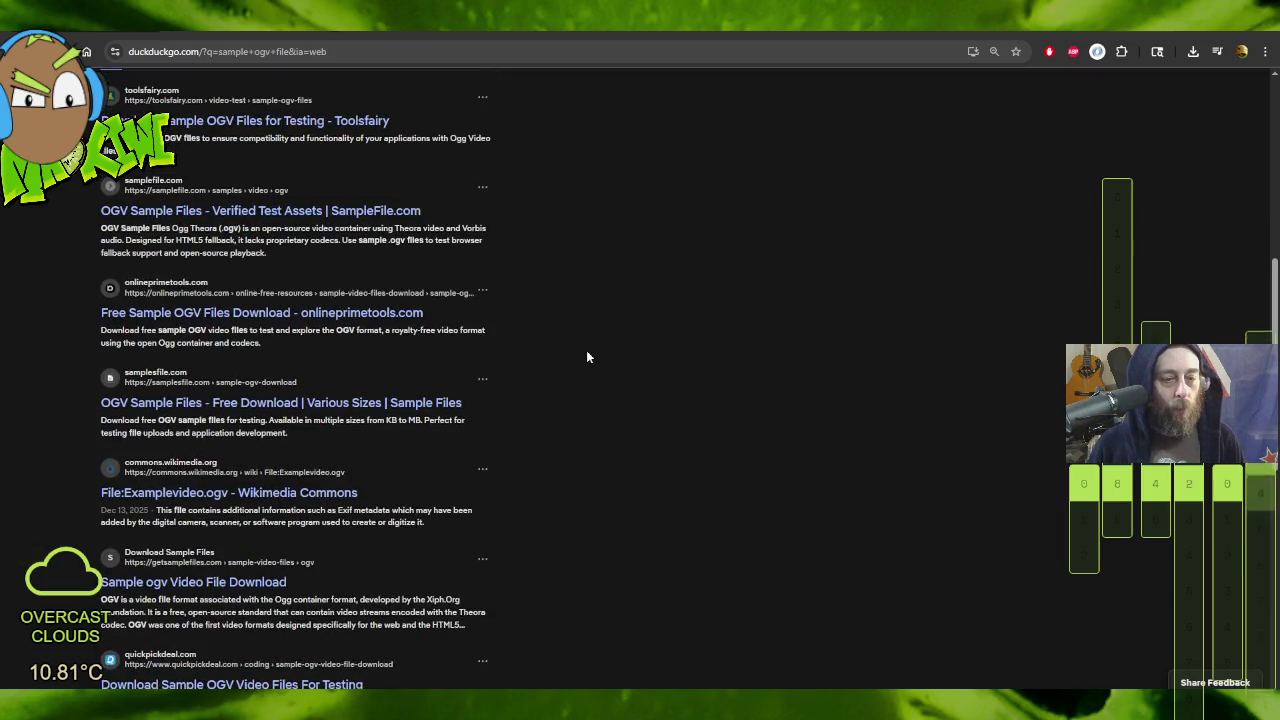
scroll(587, 357, down, 2)
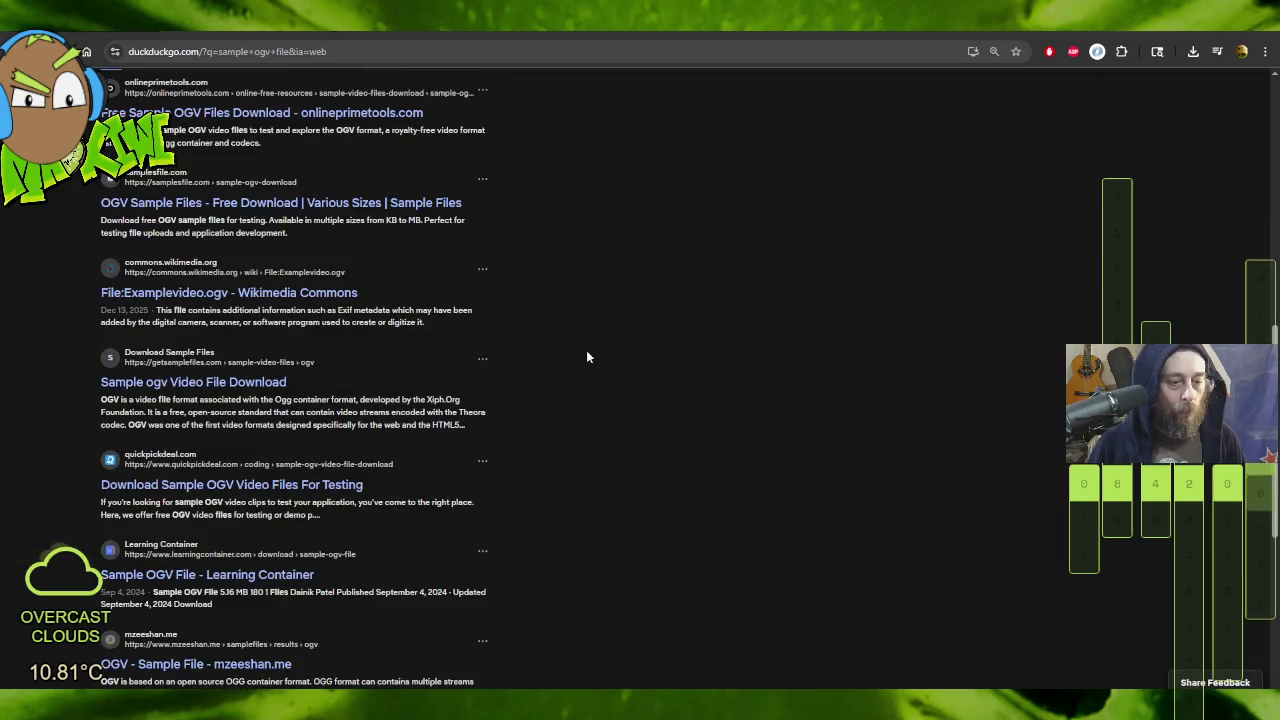
click(281, 296)
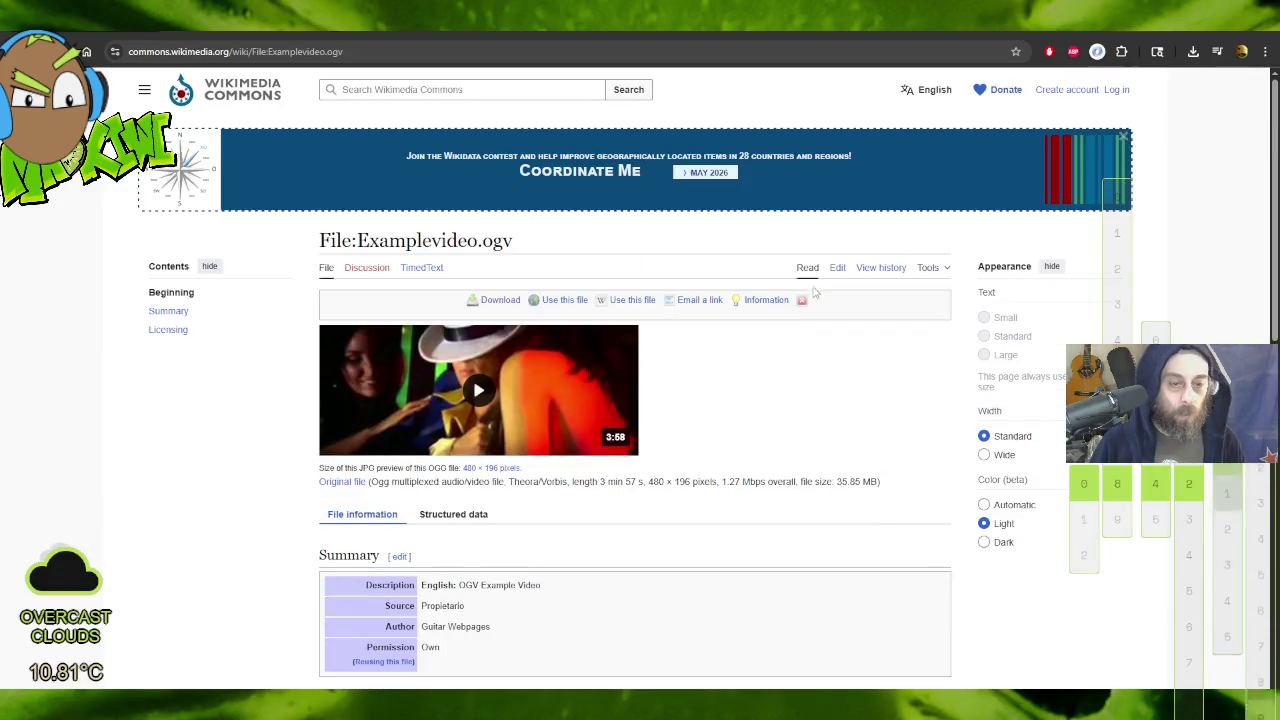
Step: Preview Examplevideo.ogv in the page's media player, then close the player
click(465, 398)
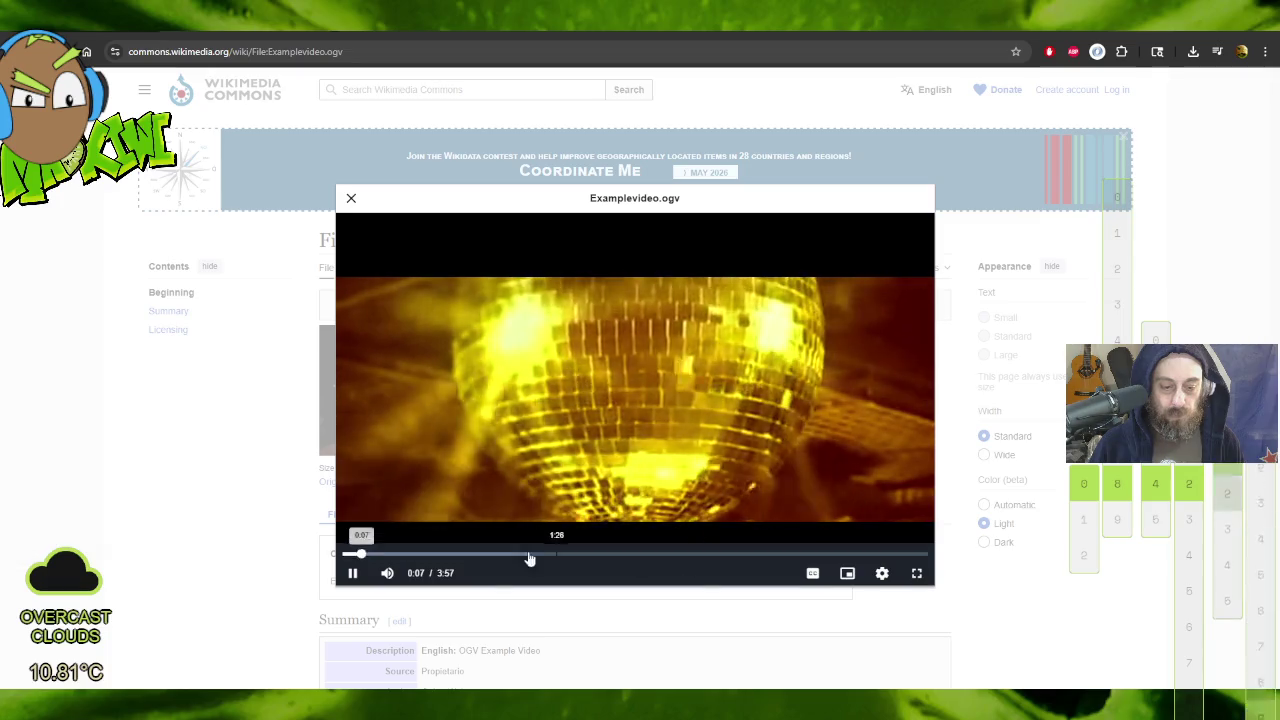
mouse_move(422, 582)
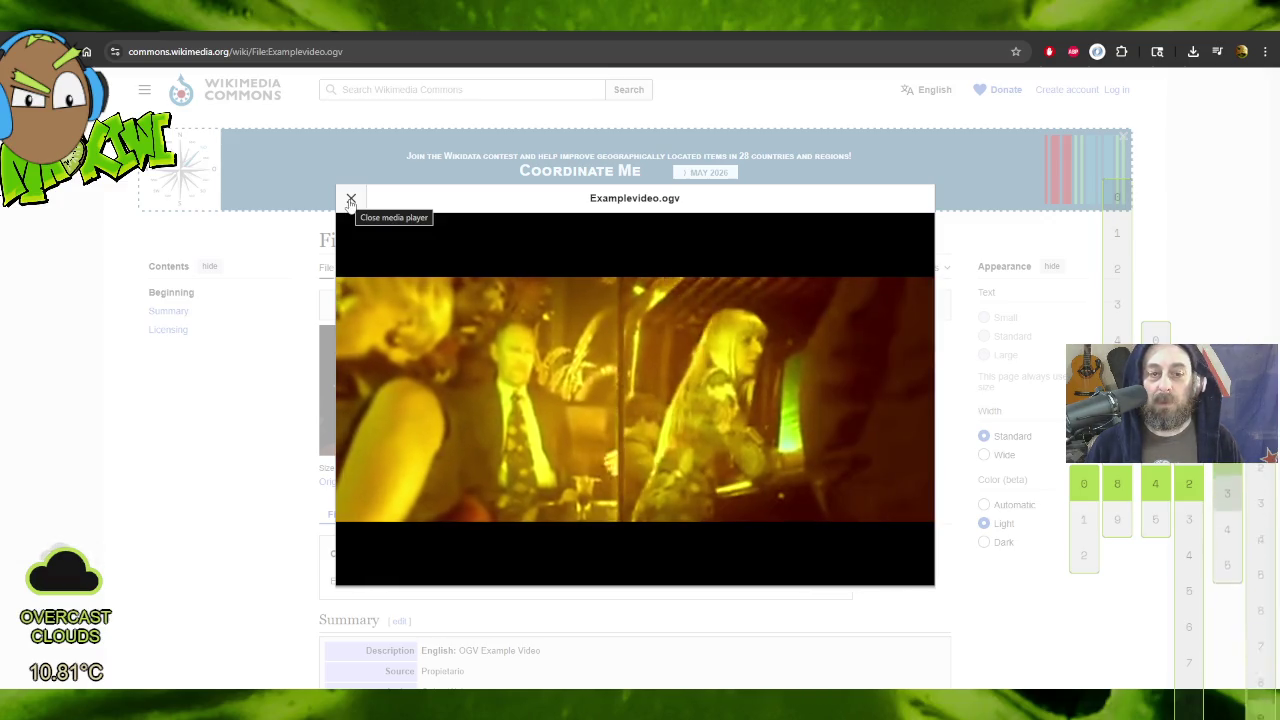
click(351, 203)
Step: Open the original Examplevideo.ogv file via the Original file link
scroll(712, 394, down, 1)
scroll(712, 394, down, 2)
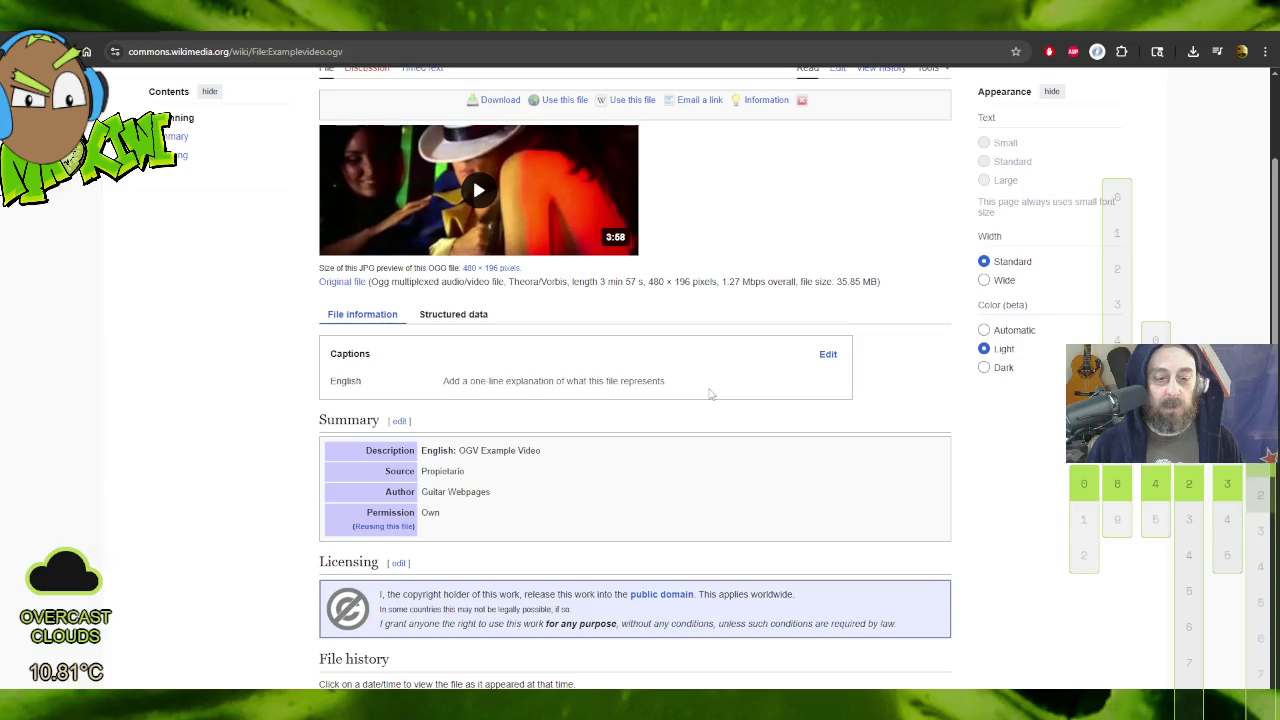
scroll(711, 405, down, 4)
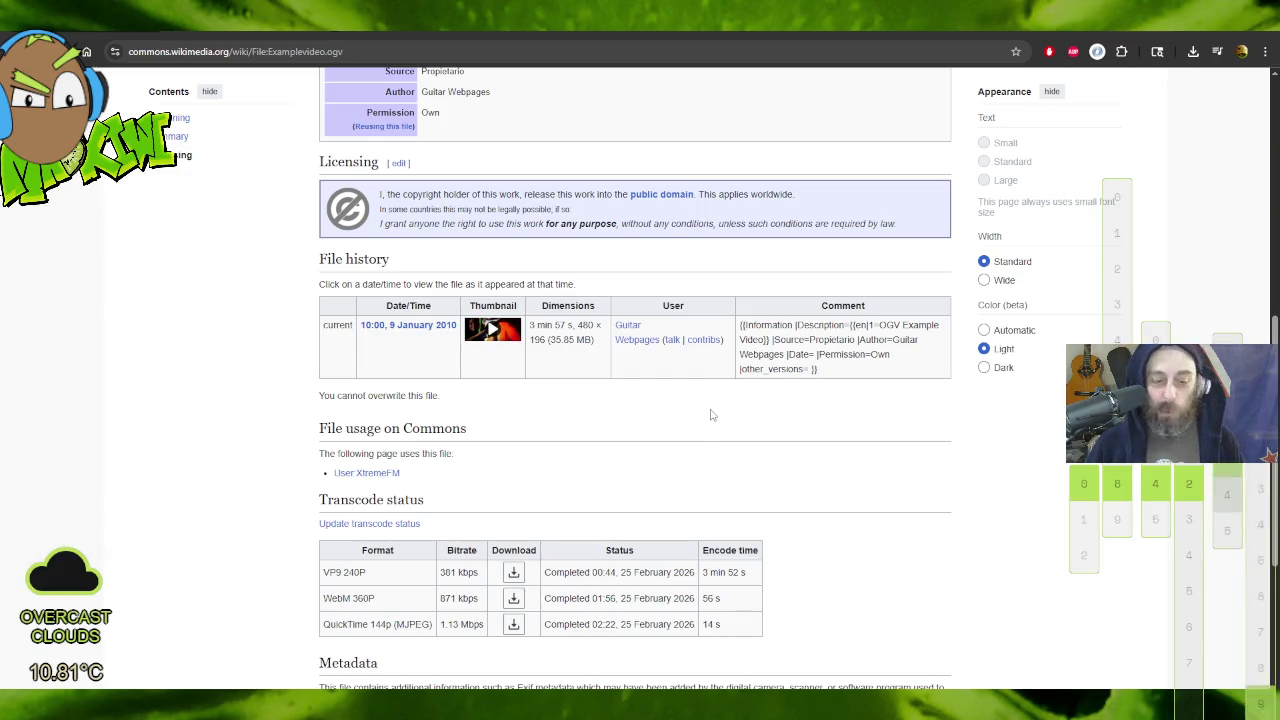
scroll(710, 415, up, 5)
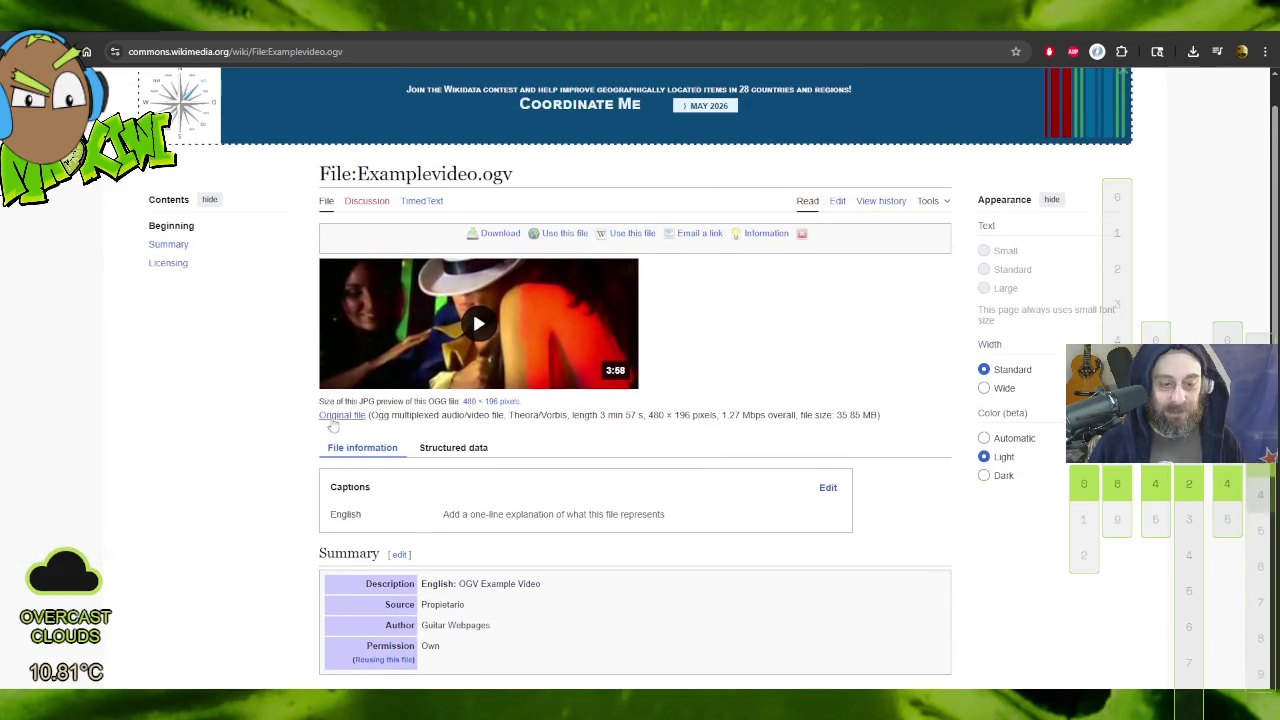
click(340, 415)
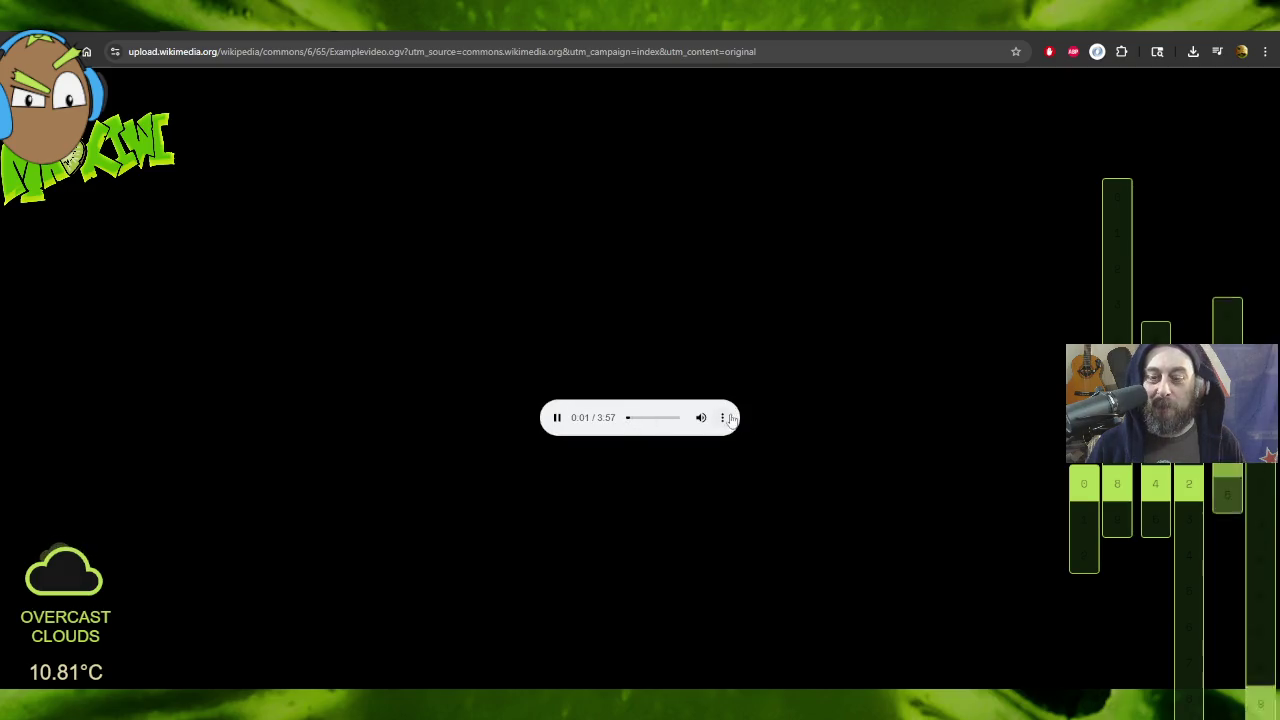
Step: Download Examplevideo.ogv from the player's menu, reloading the page and retrying the download
click(722, 417)
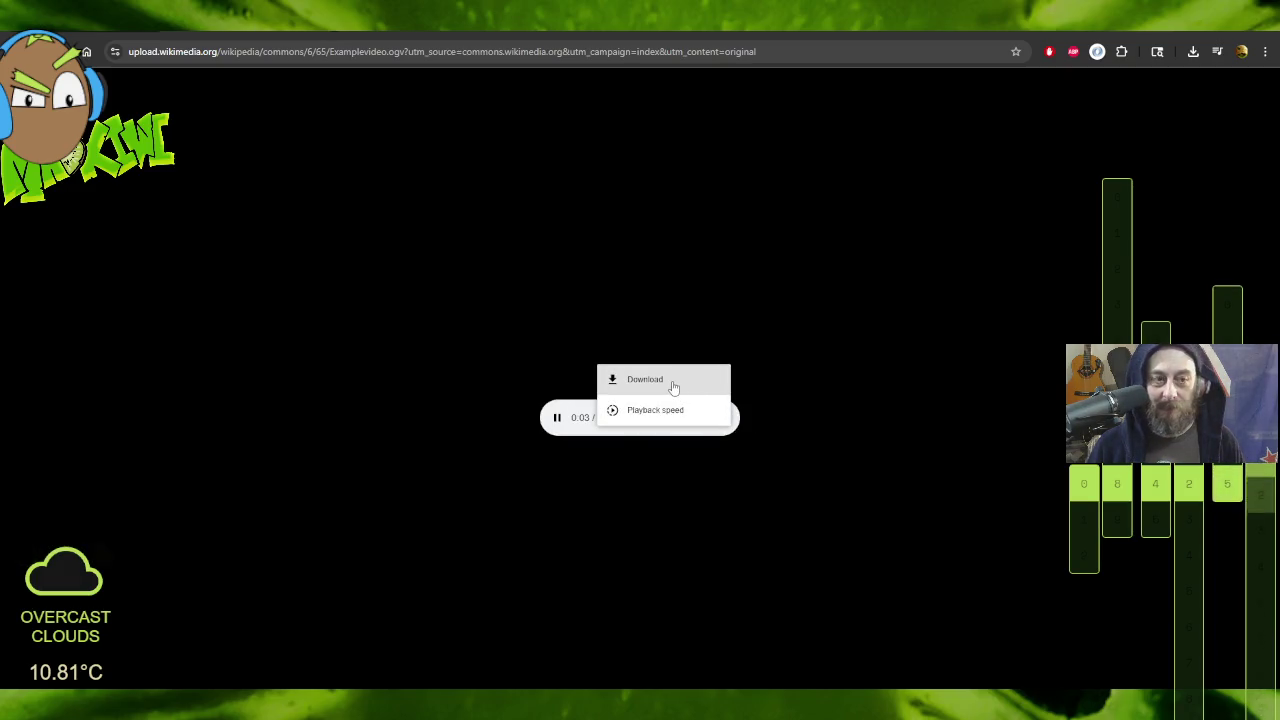
click(912, 373)
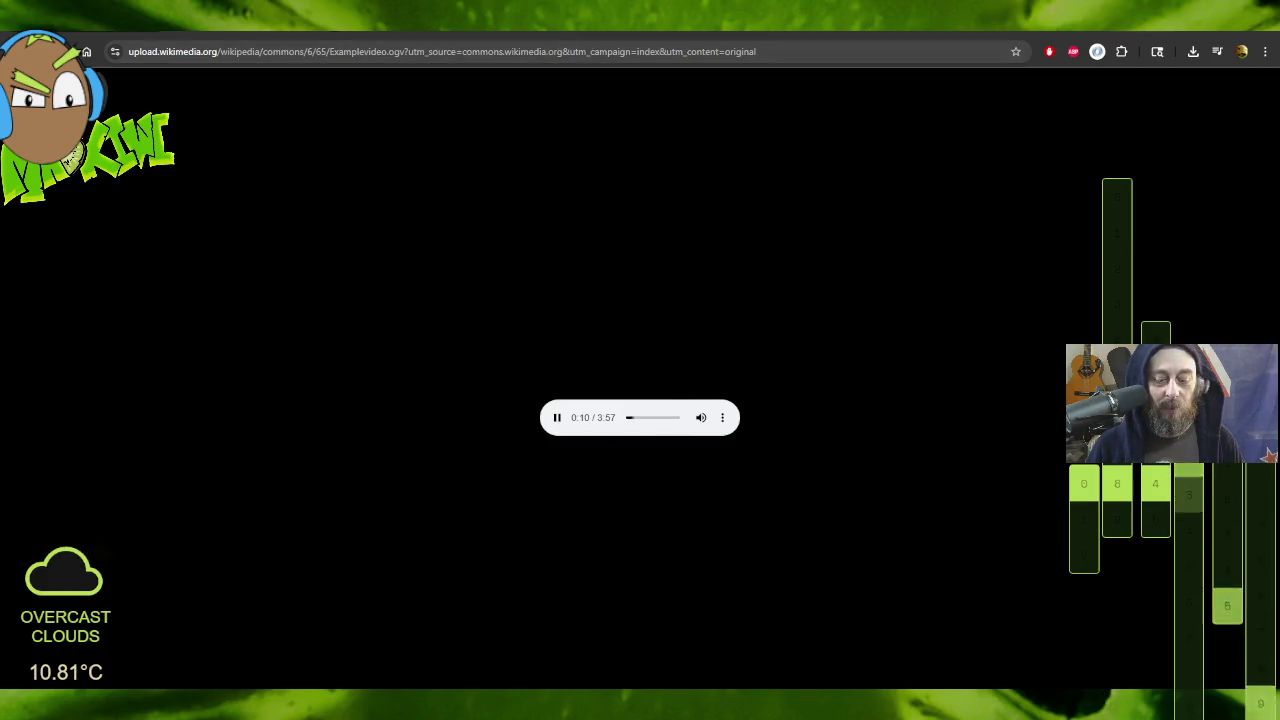
key(F5)
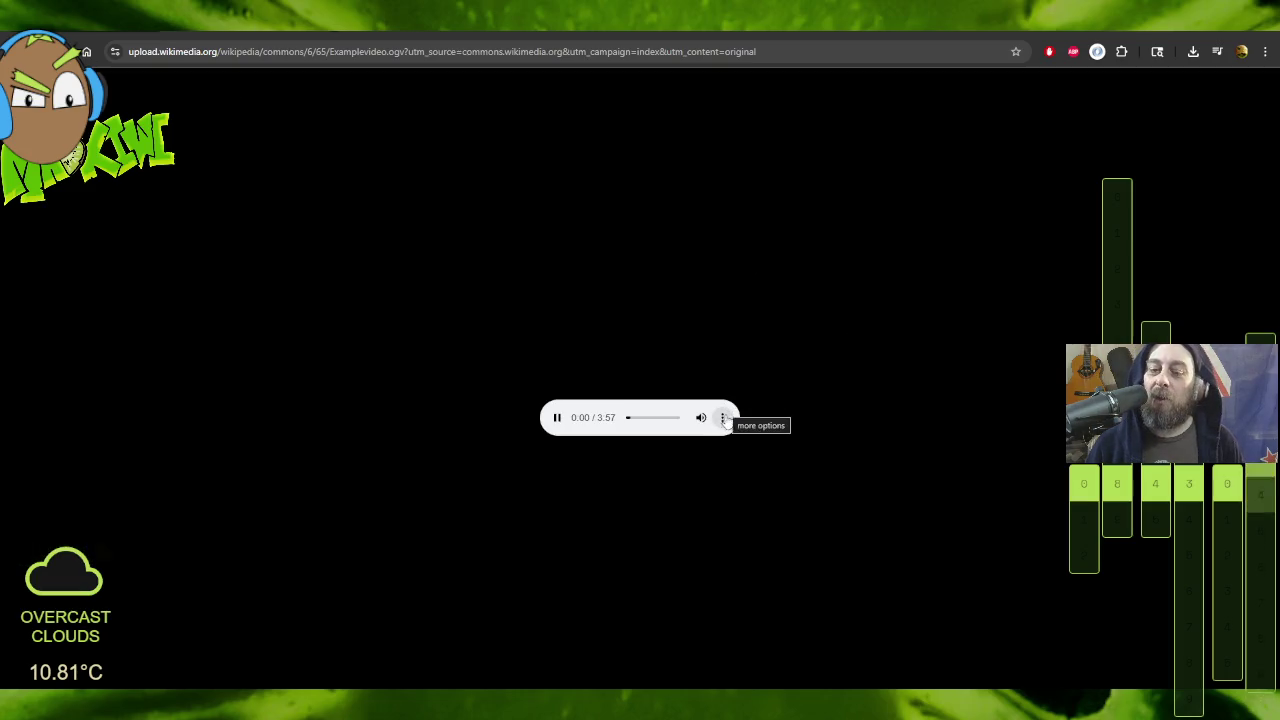
click(722, 417)
click(654, 379)
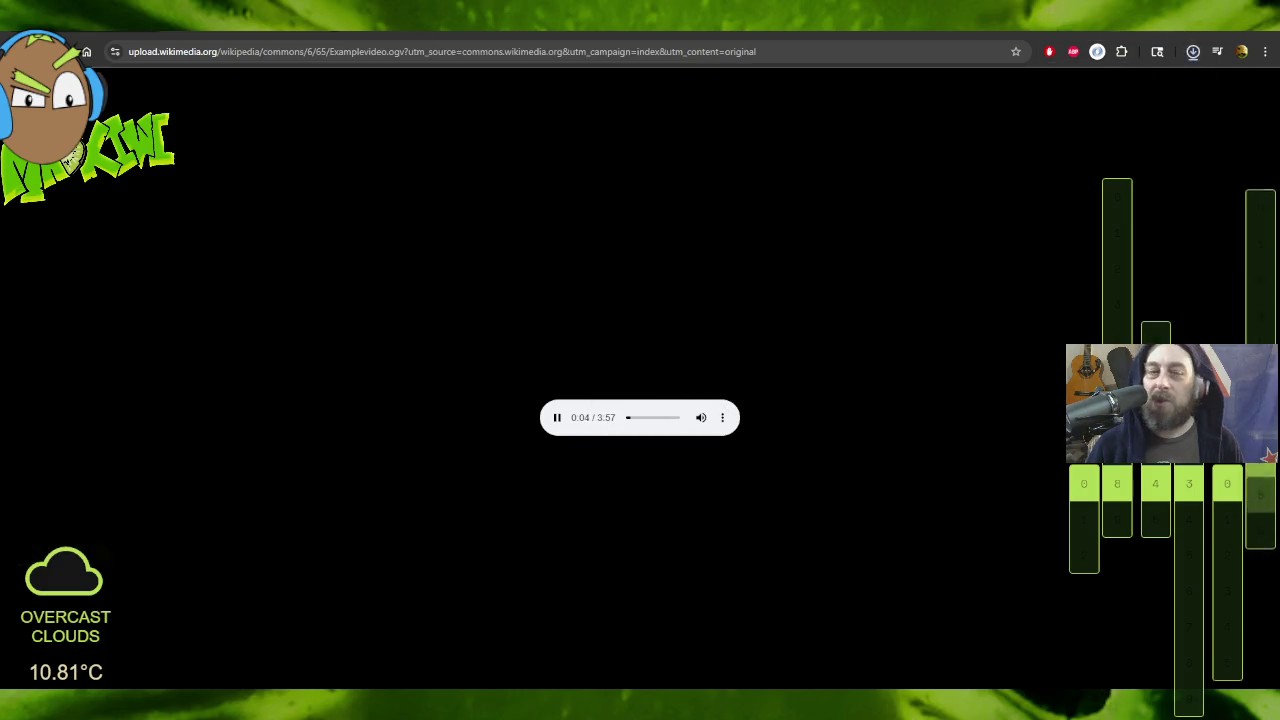
key(ctrl+Tab)
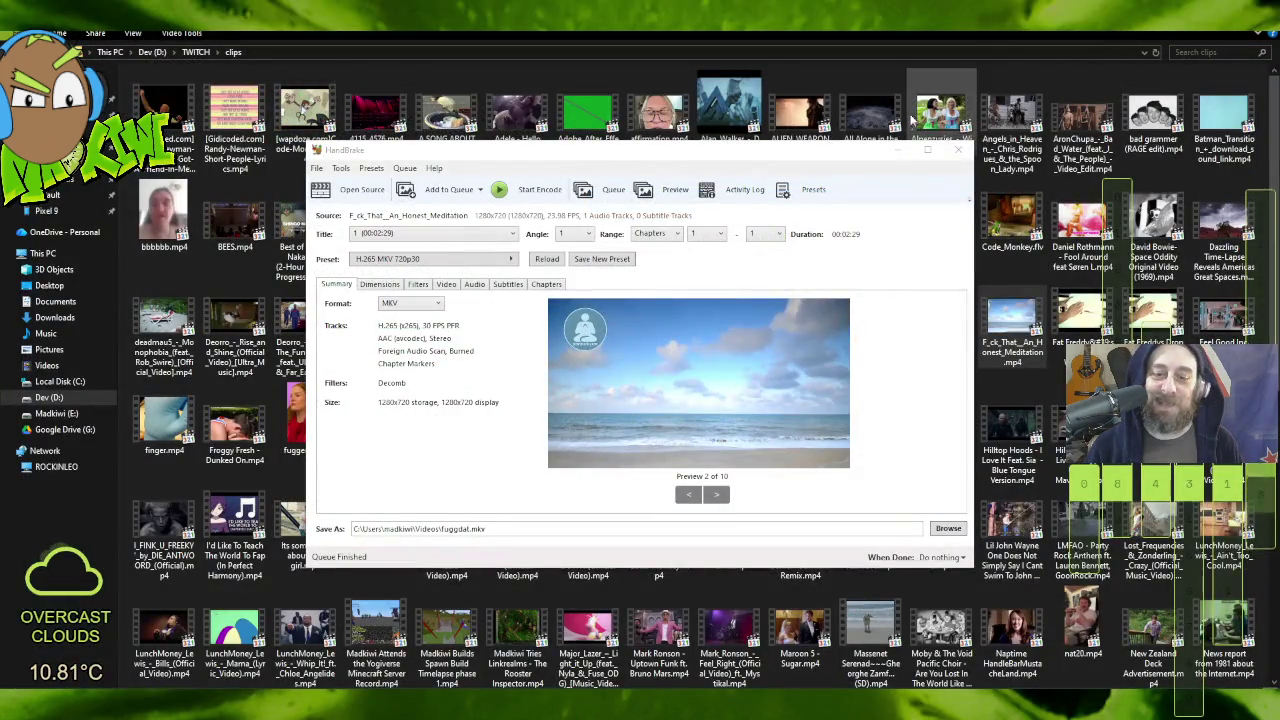
Step: Close HandBrake and select the converted fuggdat.mkv in the Videos folder
click(958, 151)
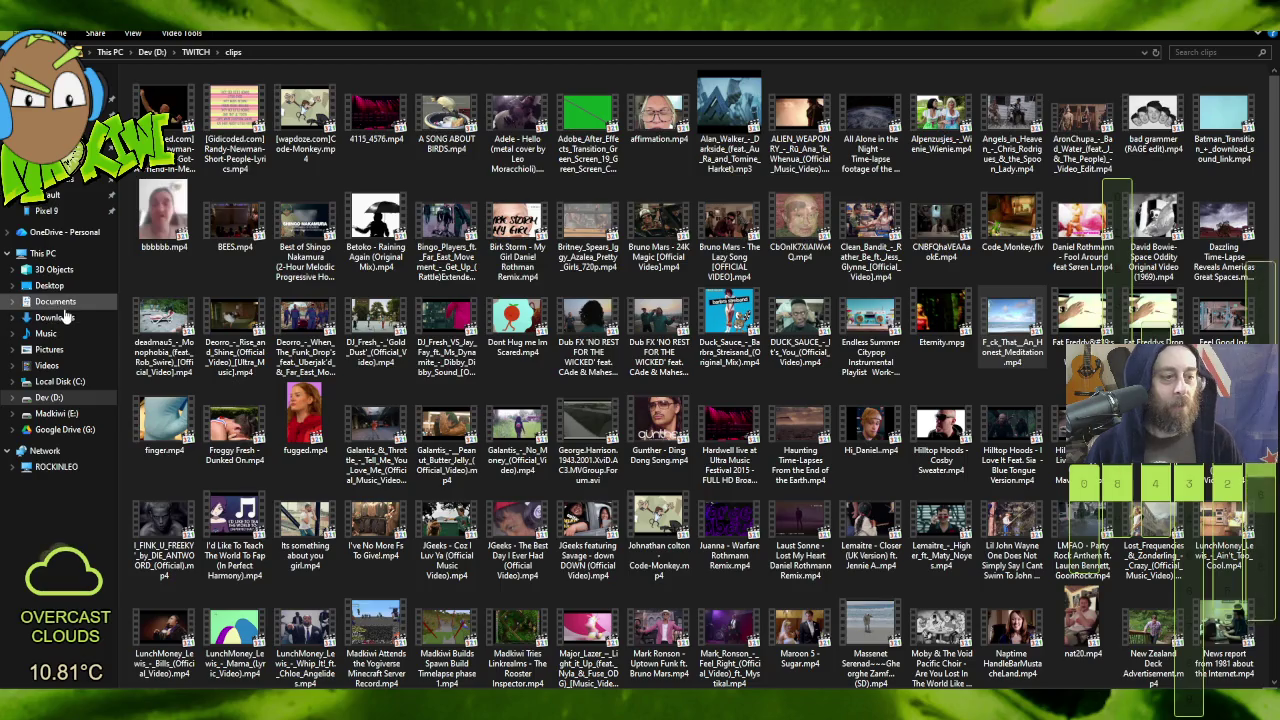
click(47, 365)
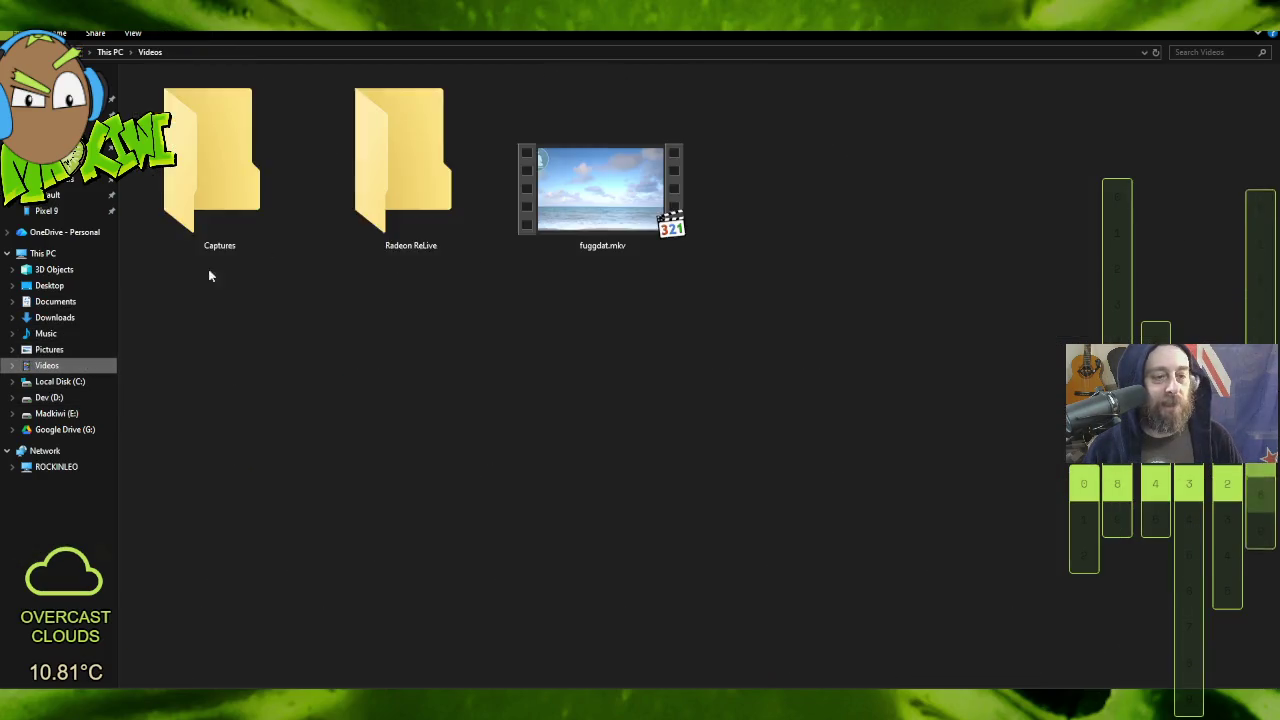
click(600, 190)
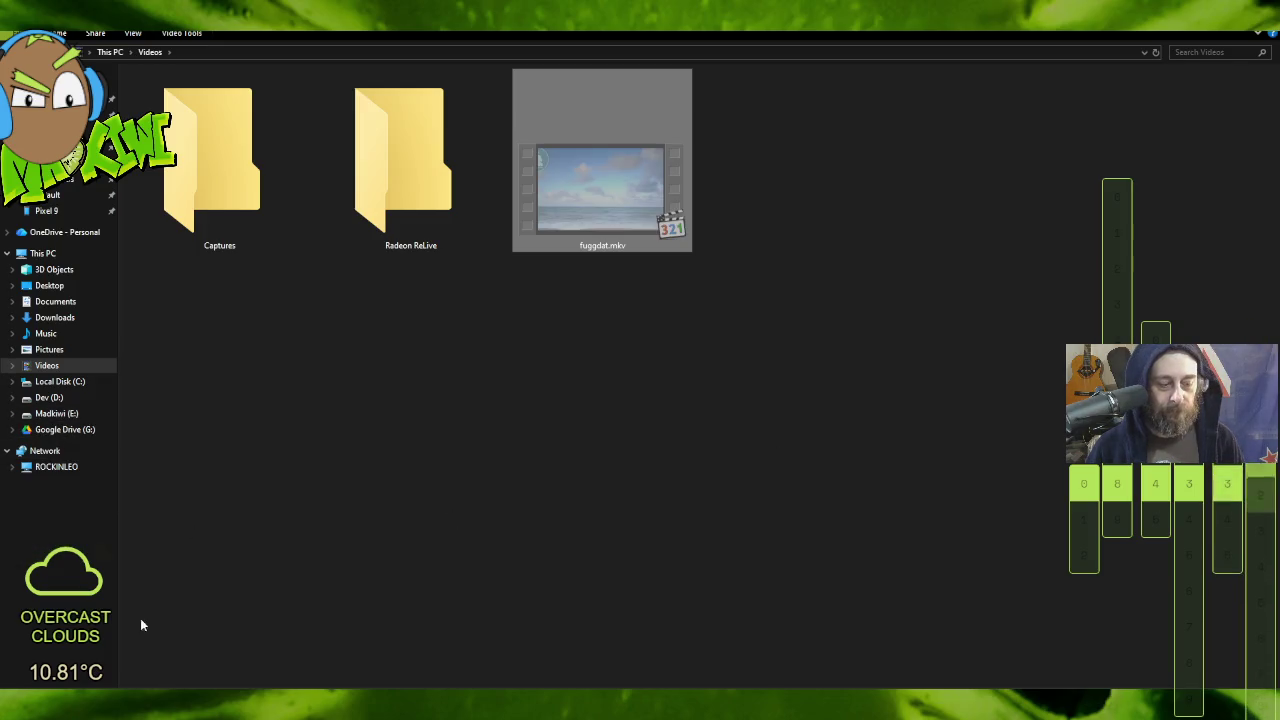
Step: Move fuggdat.mkv into testdebug\assets\video and delete the old fugdat.mp4
key(alt+Left)
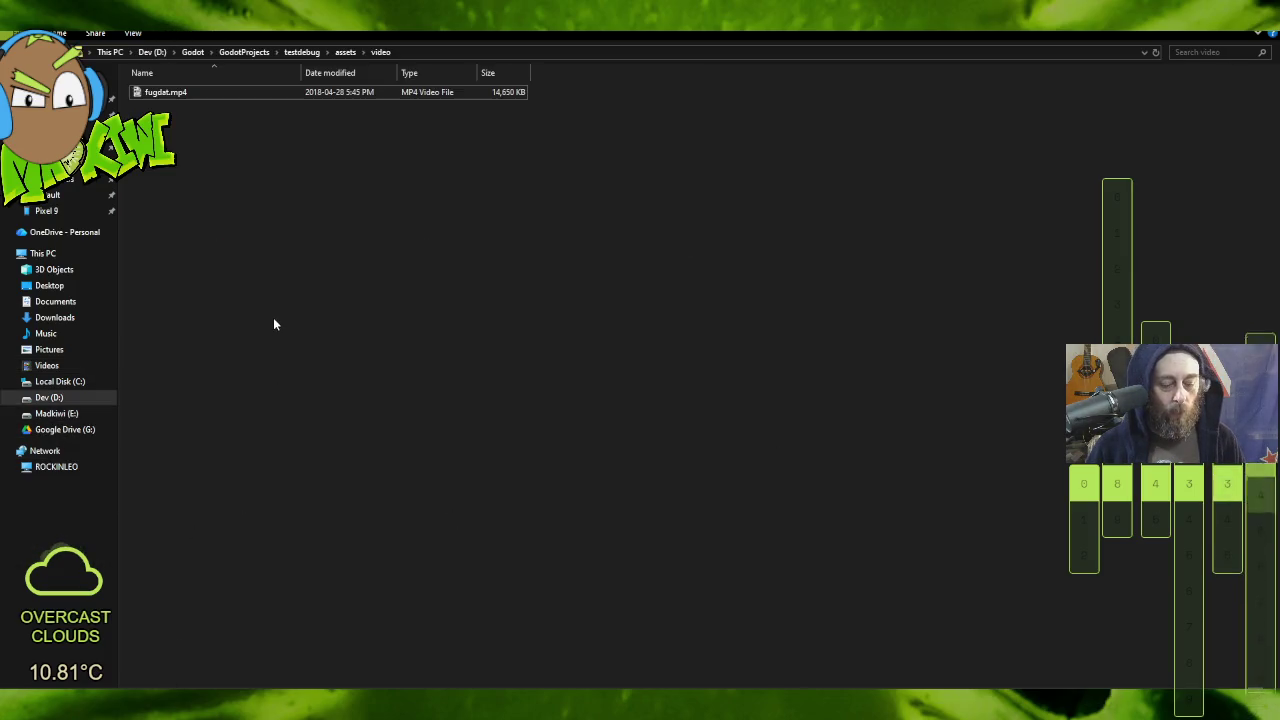
click(194, 93)
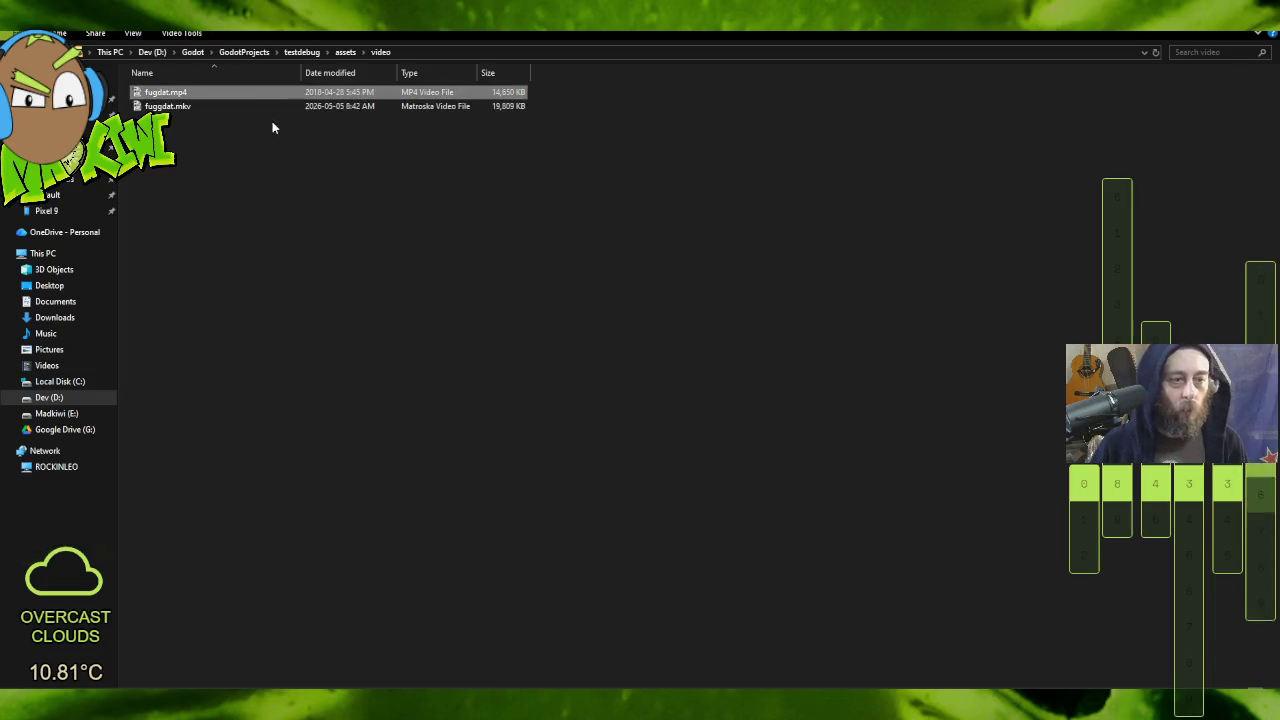
key(Delete)
Step: Rename fuggdat.mkv to fuggdat.ogv, accepting the extension change
click(191, 89)
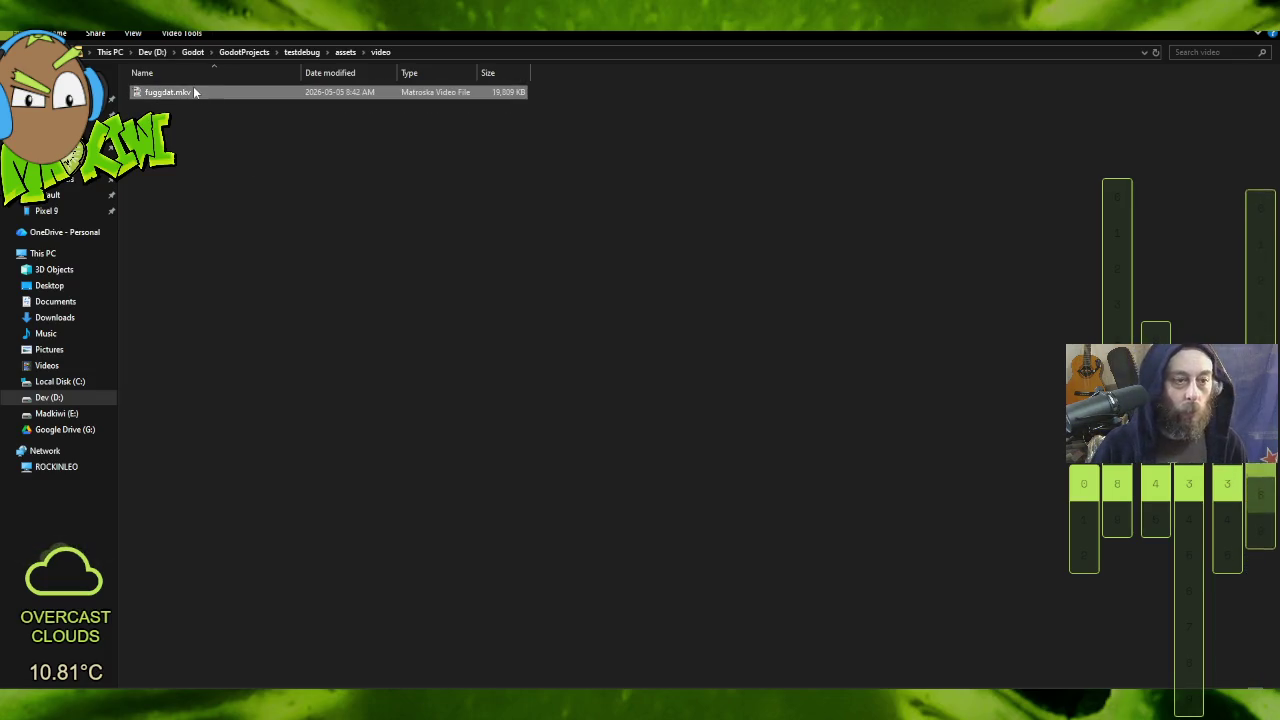
click(199, 91)
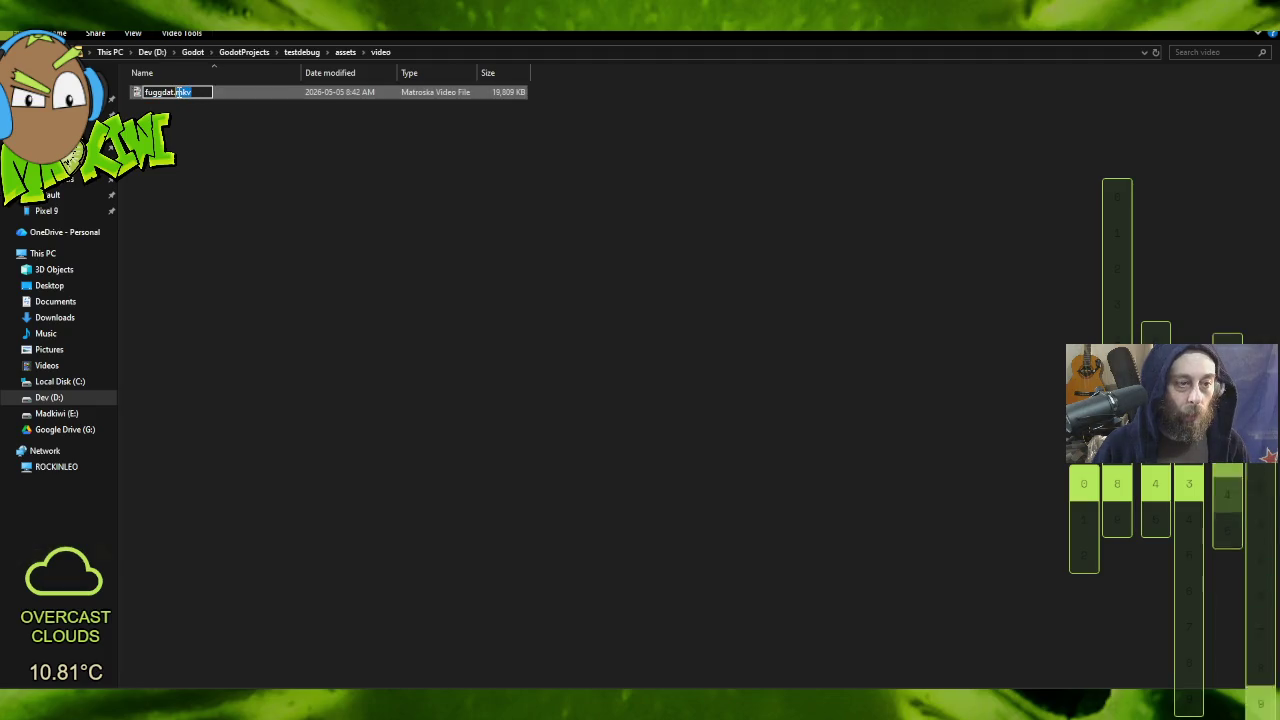
text(ogv)
key(Return)
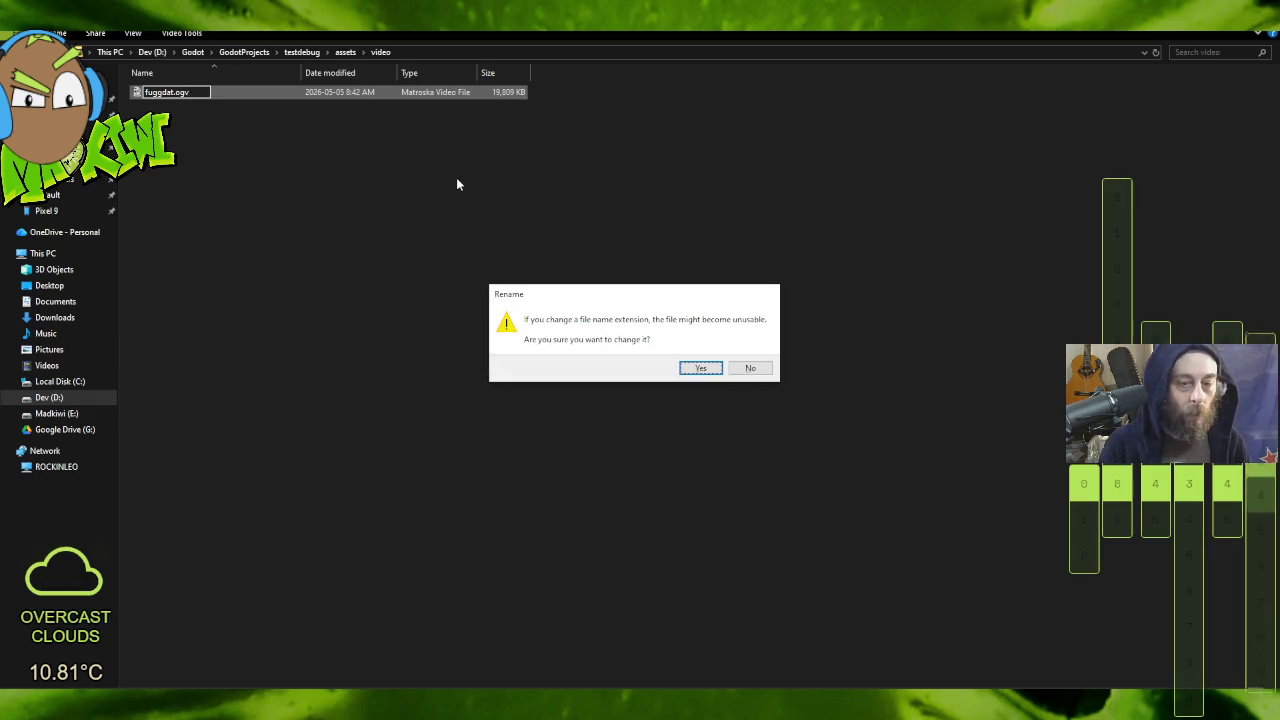
click(697, 367)
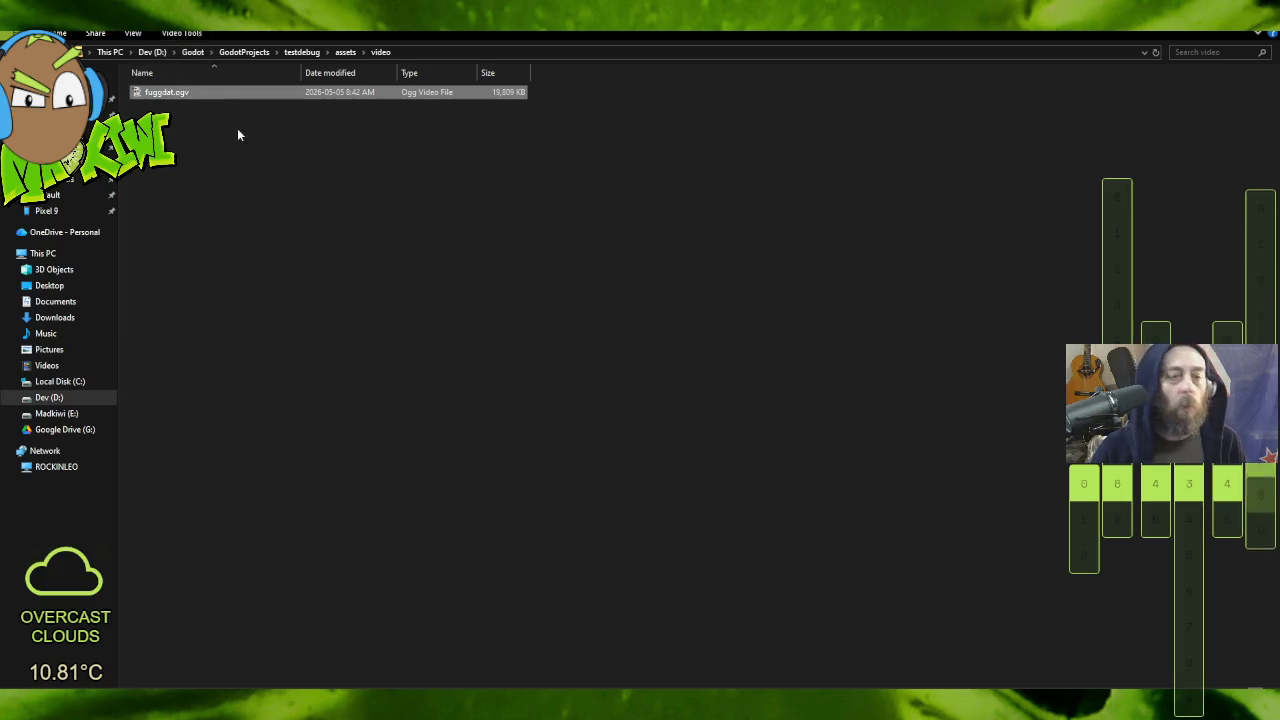
Step: Assign fuggdat.ogv to the VideoStreamPlayer's Stream property
key(alt+Tab)
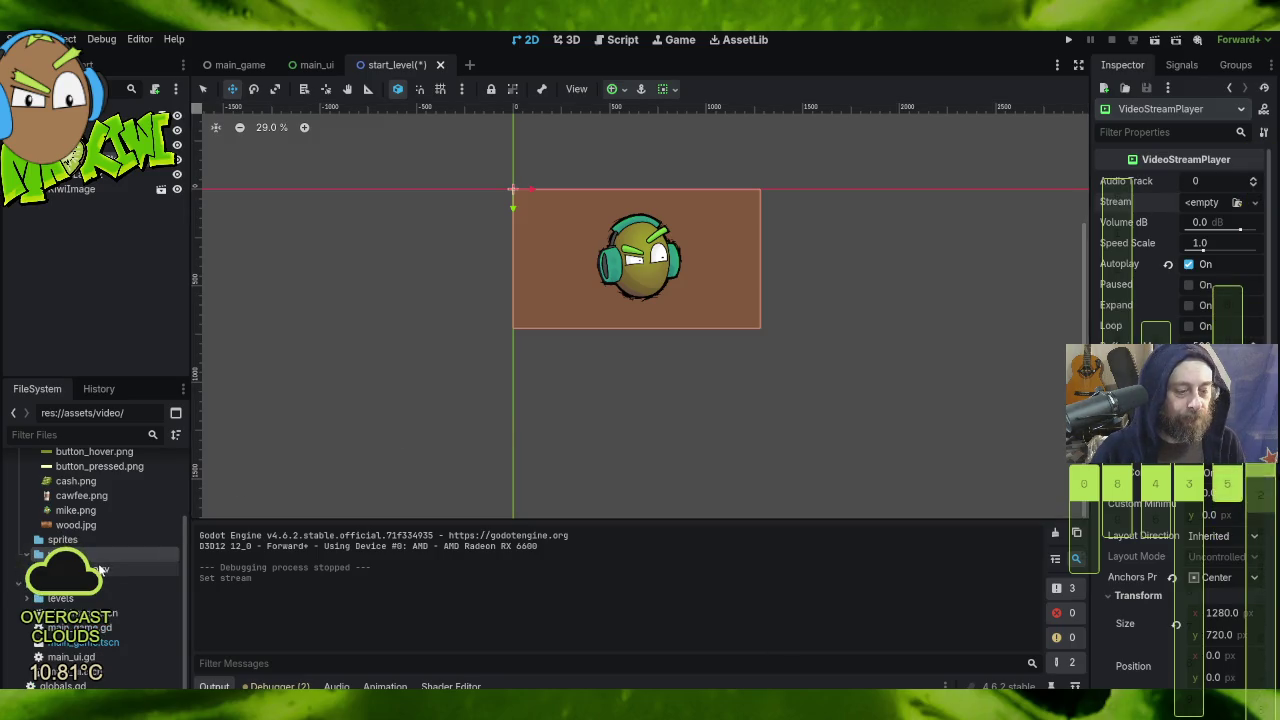
click(100, 569)
mouse_move(100, 569)
mouse_down()
mouse_move(1200, 210)
mouse_move(1210, 218)
mouse_move(1198, 207)
mouse_up()
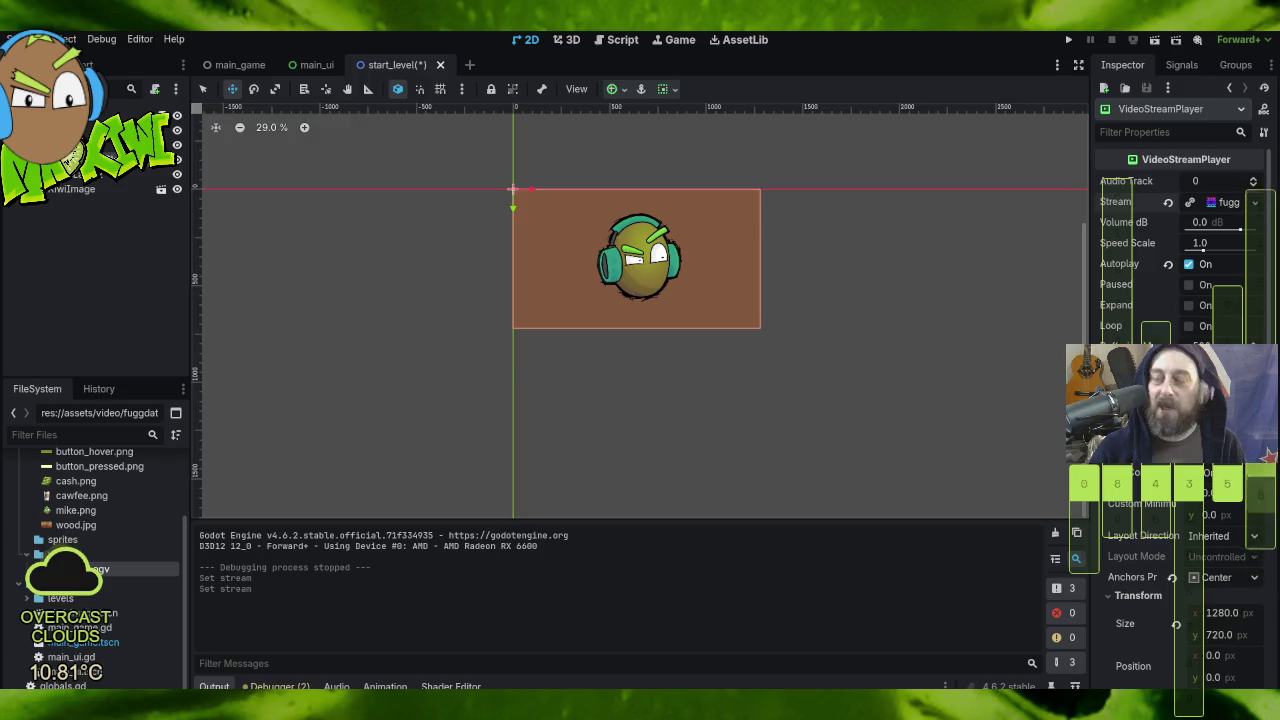
Step: Test-run the game to check the video, then close the game window
click(1068, 40)
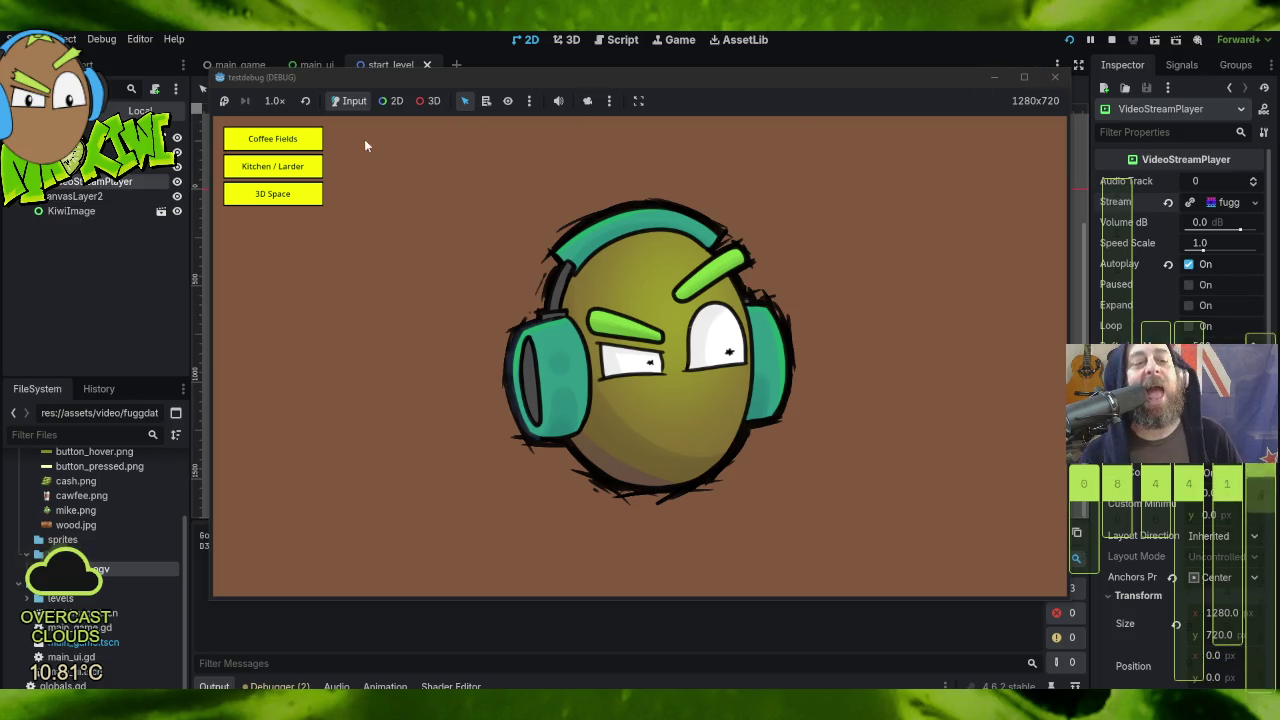
click(1057, 79)
click(1057, 79)
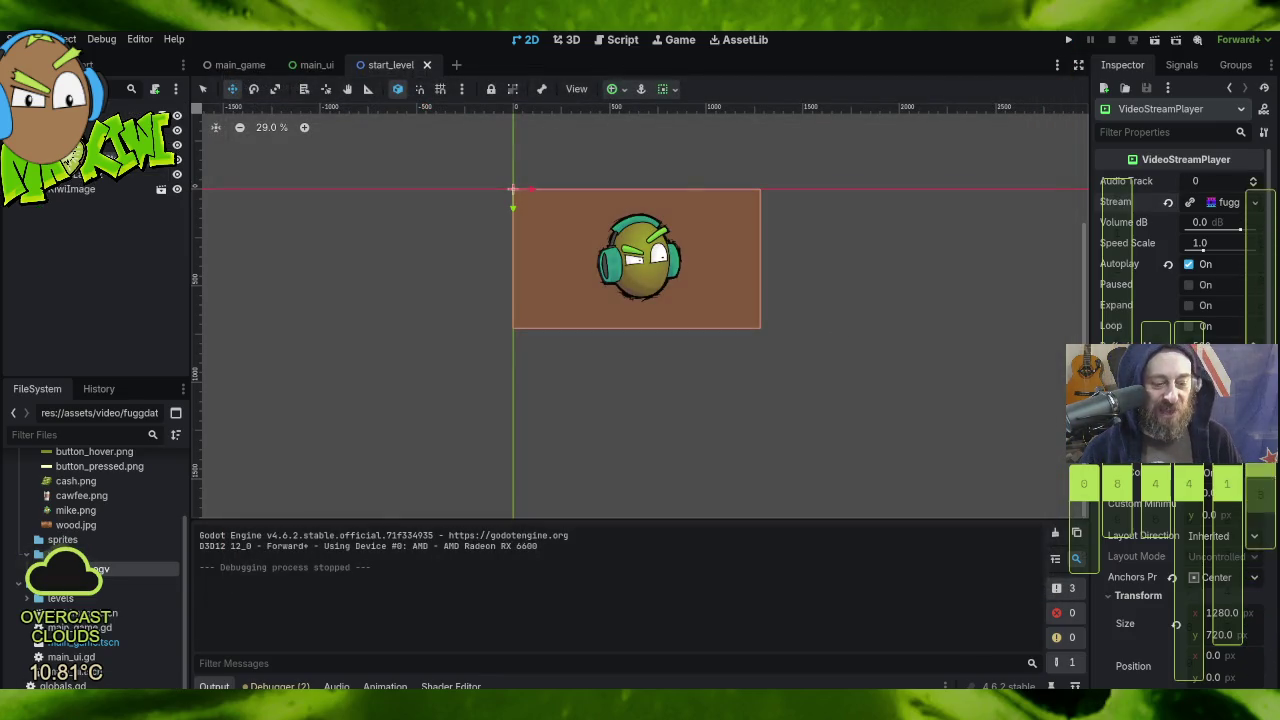
key(alt+Tab)
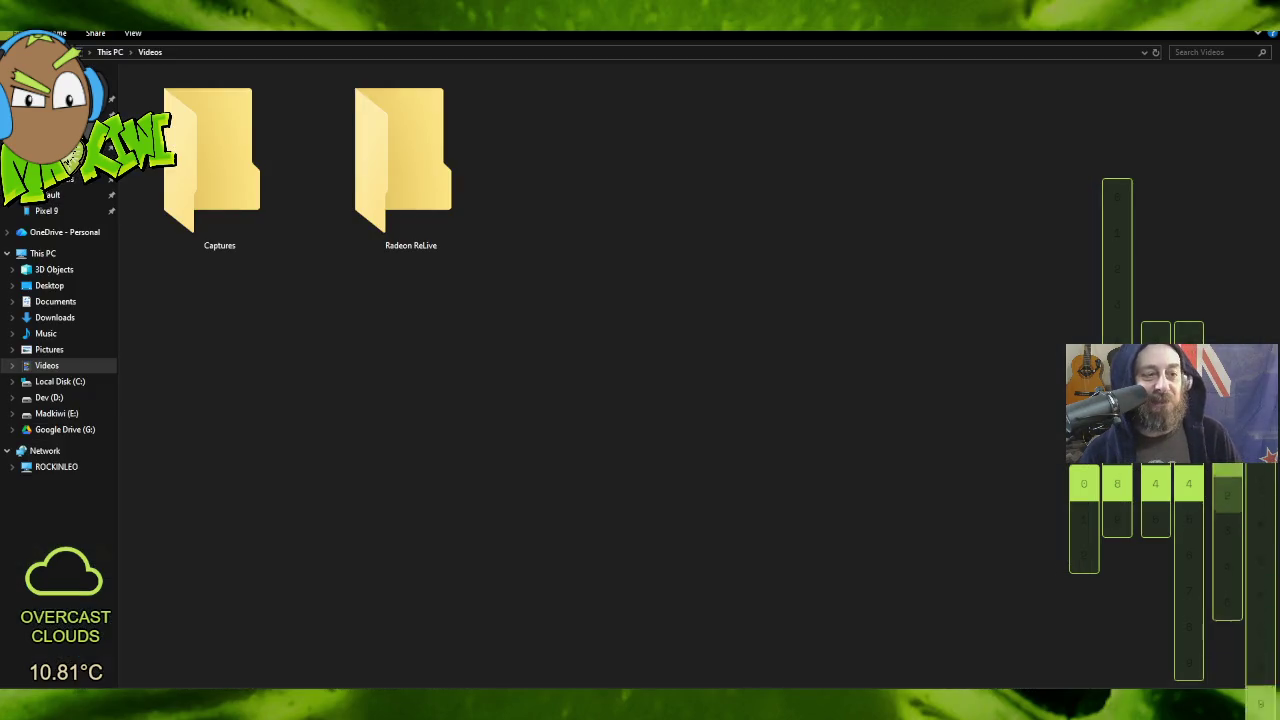
Step: Copy Examplevideo.ogv from Downloads into testdebug\assets\video beside fuggdat.ogv
click(50, 115)
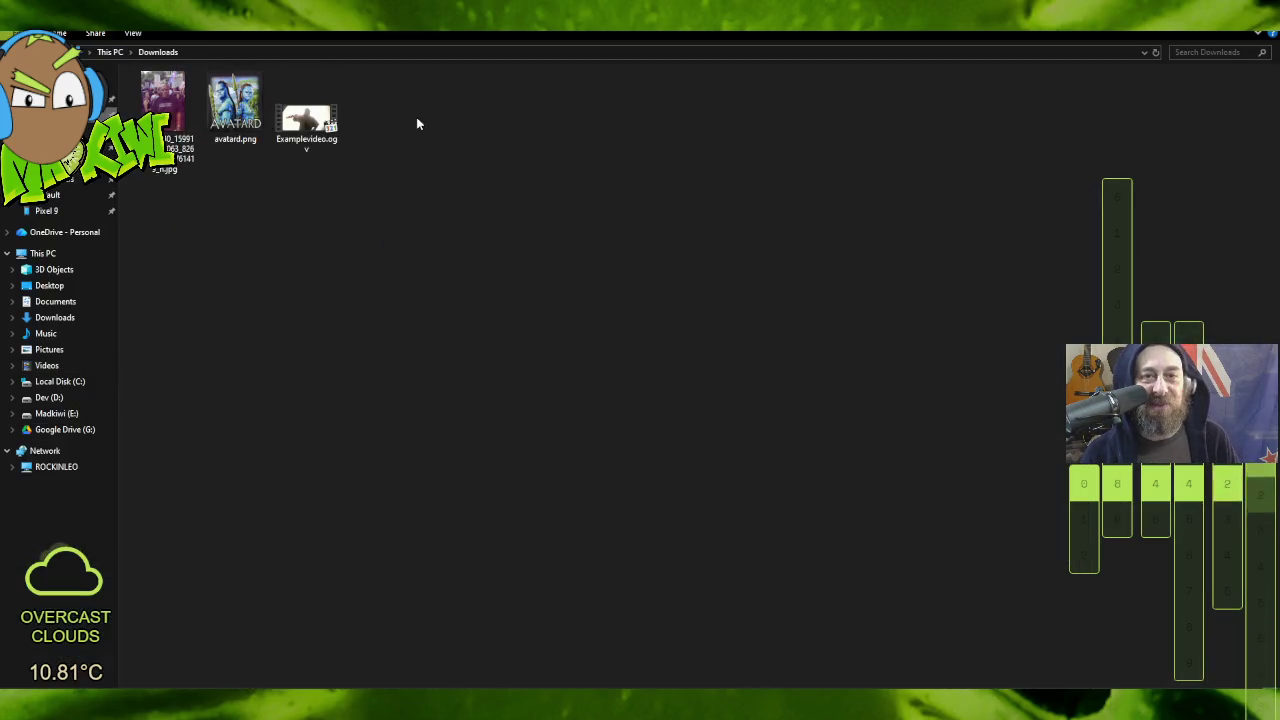
click(306, 110)
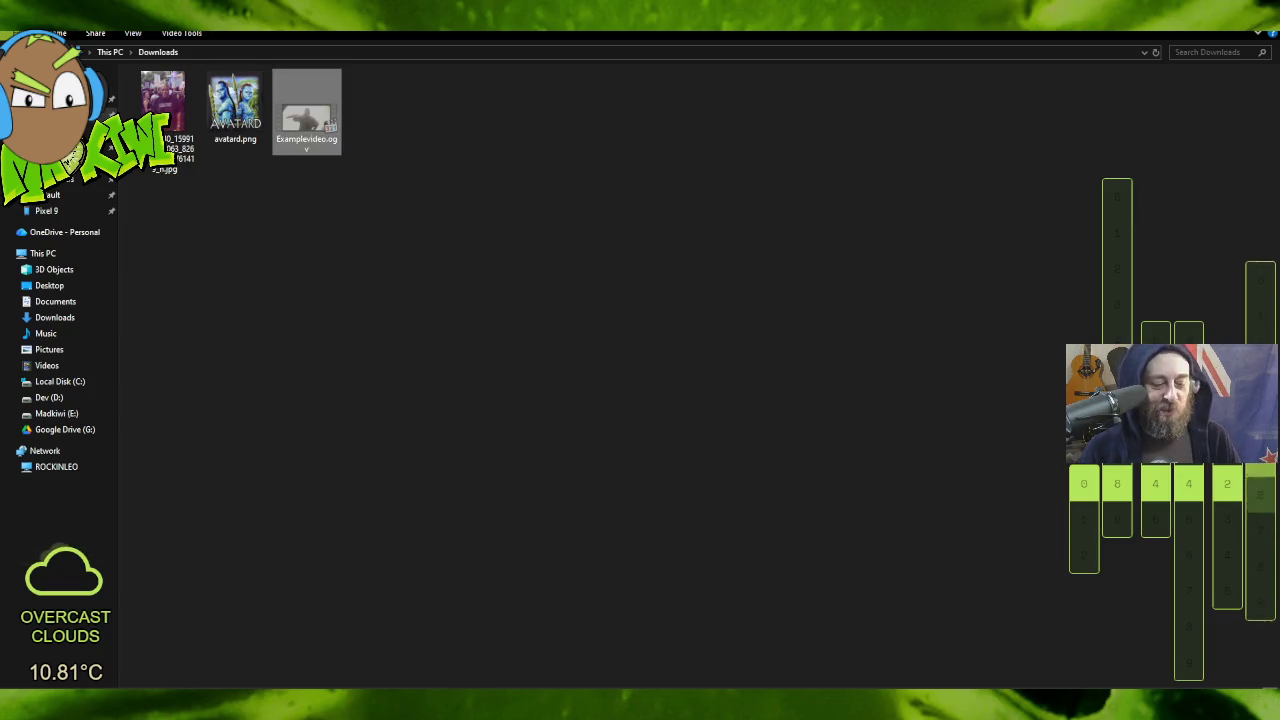
key(alt+Tab)
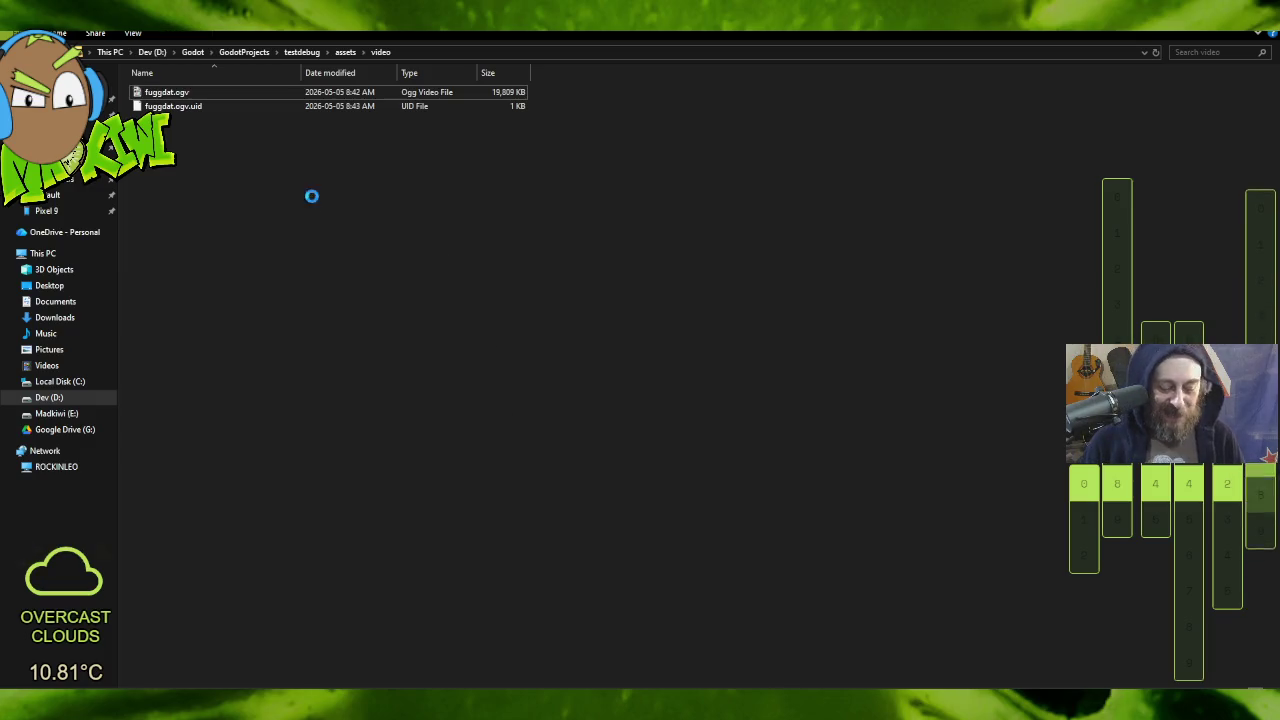
key(ctrl+v)
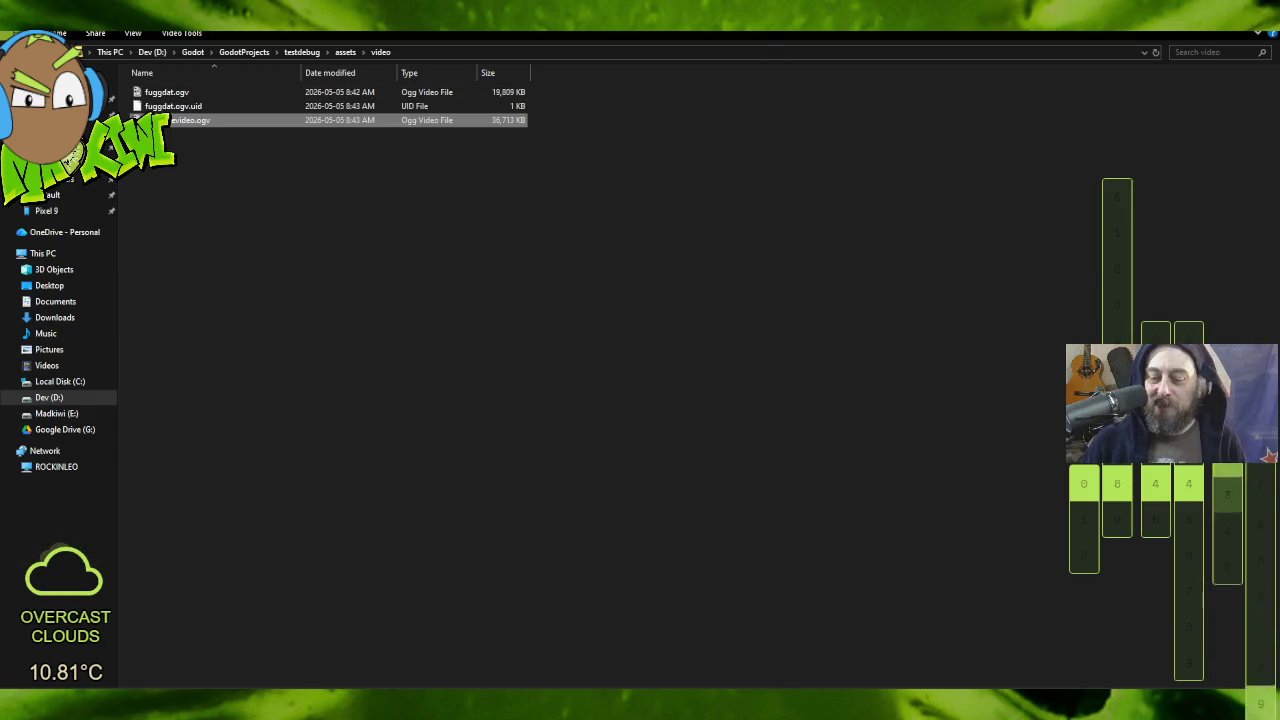
key(alt+Tab)
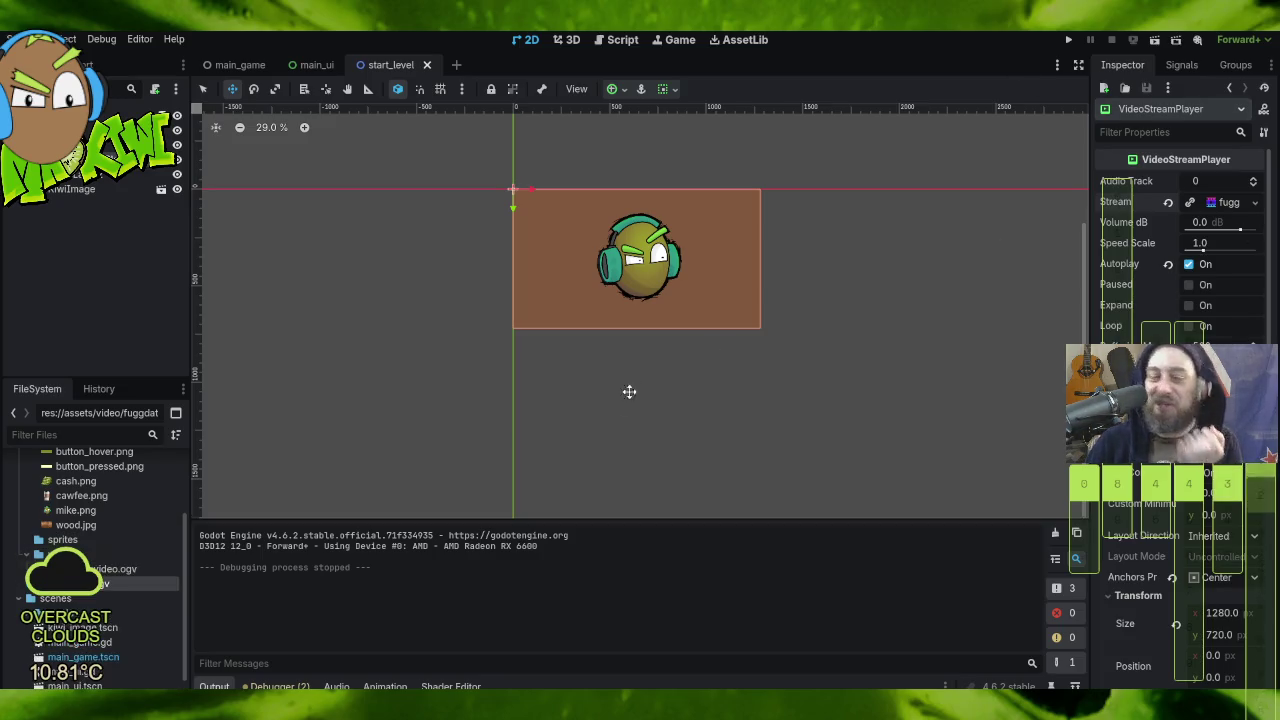
Step: Assign Examplevideo.ogv to the Stream, save start_level, and test-run the disco-ball clip
mouse_move(105, 580)
mouse_down()
mouse_move(410, 565)
mouse_move(1240, 318)
mouse_move(1236, 205)
mouse_up()
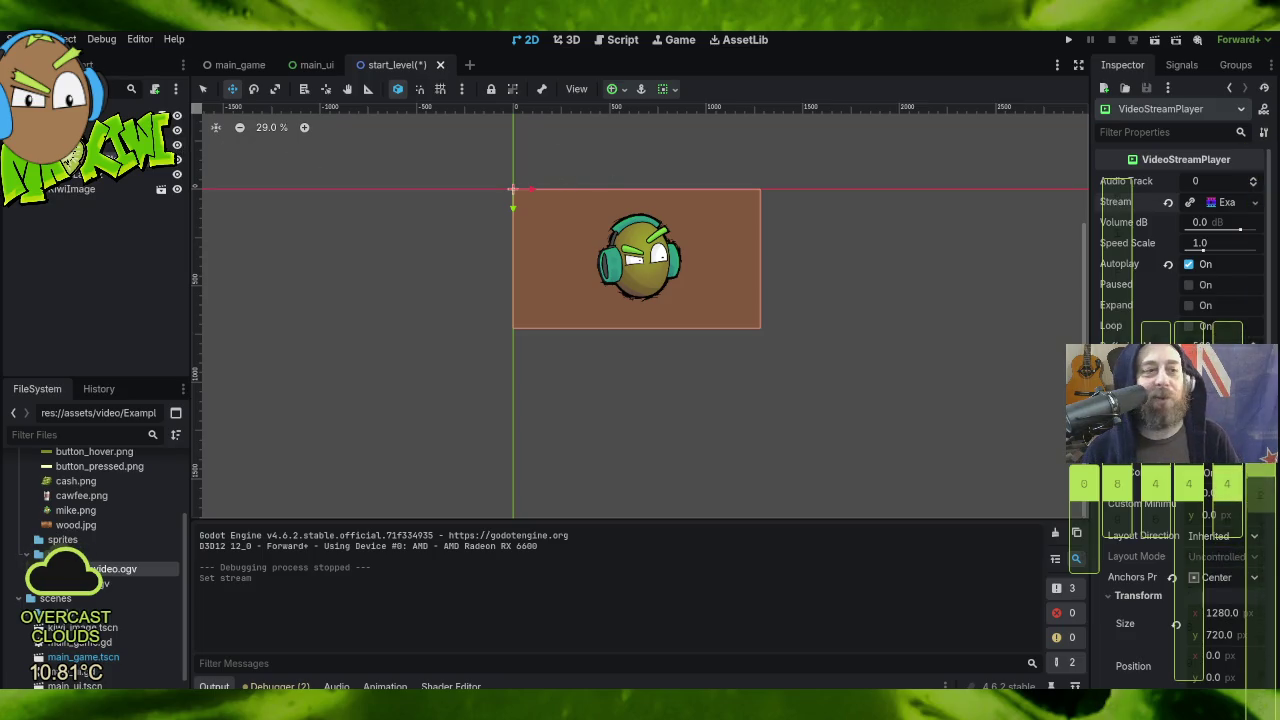
click(20, 39)
click(100, 174)
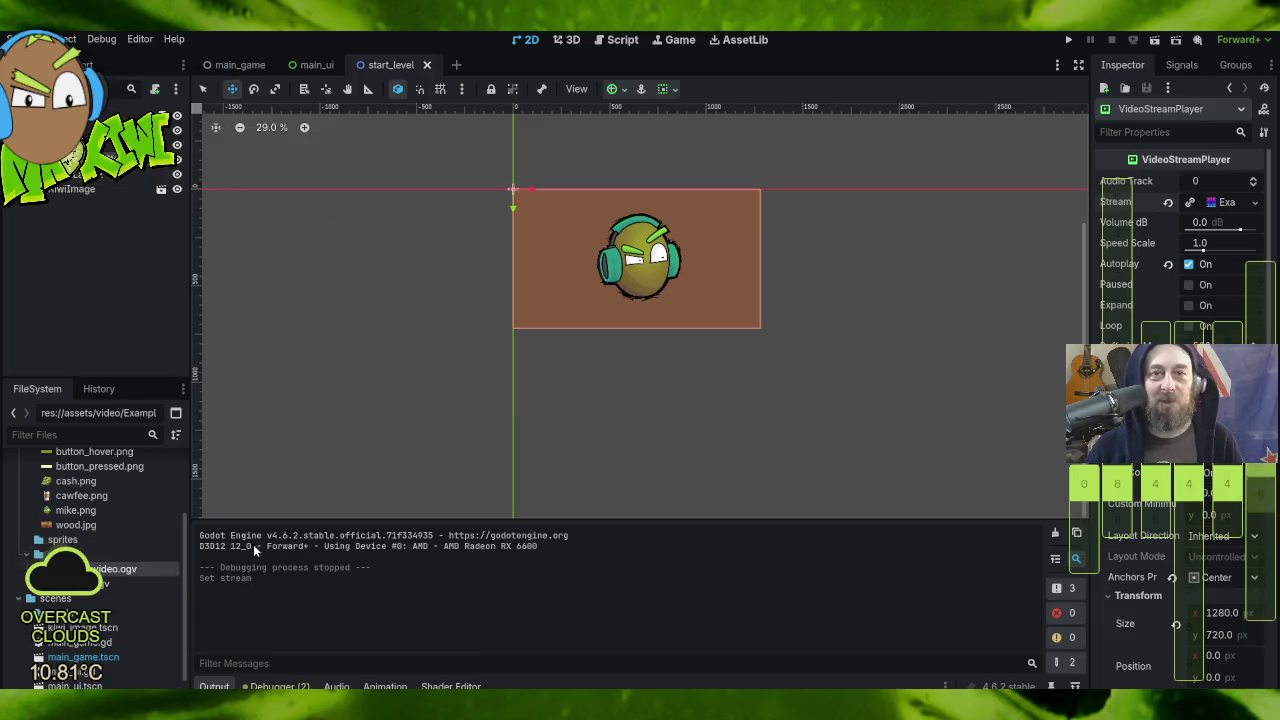
click(1067, 40)
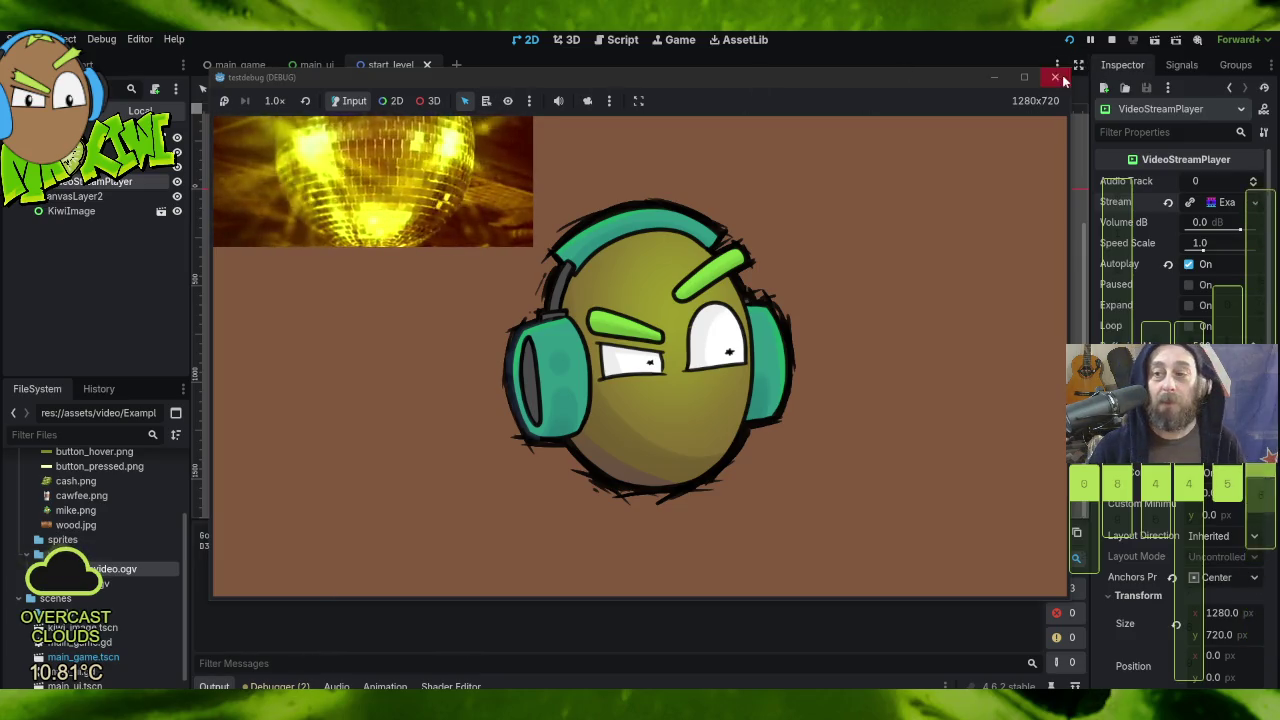
click(1055, 77)
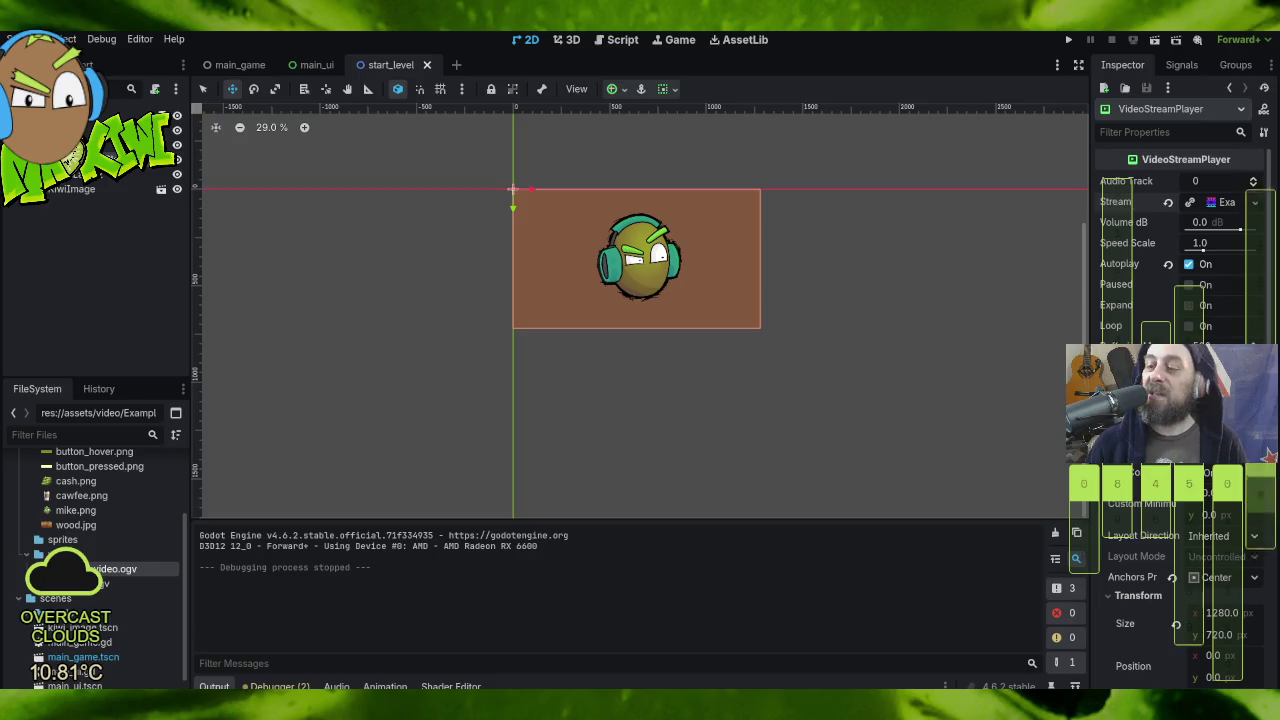
Step: Mute the video player by lowering its volume to -80 dB
scroll(1180, 400, down, 8)
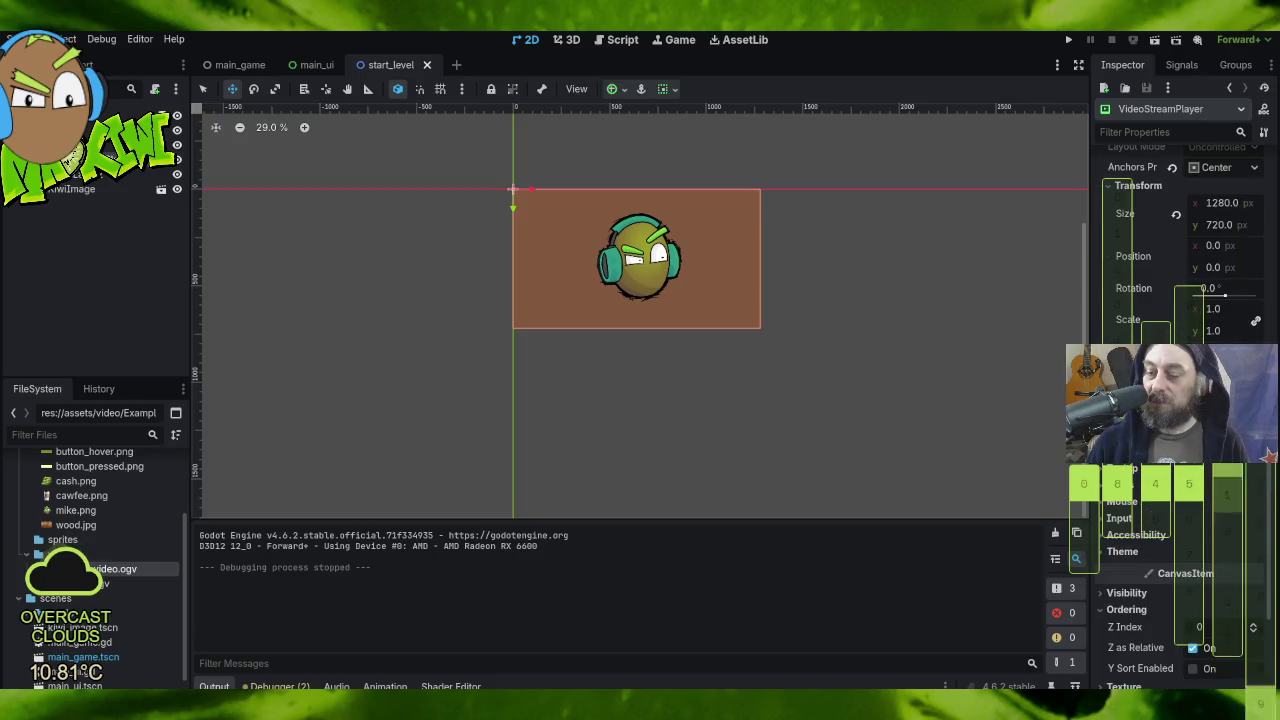
scroll(1180, 400, down, 5)
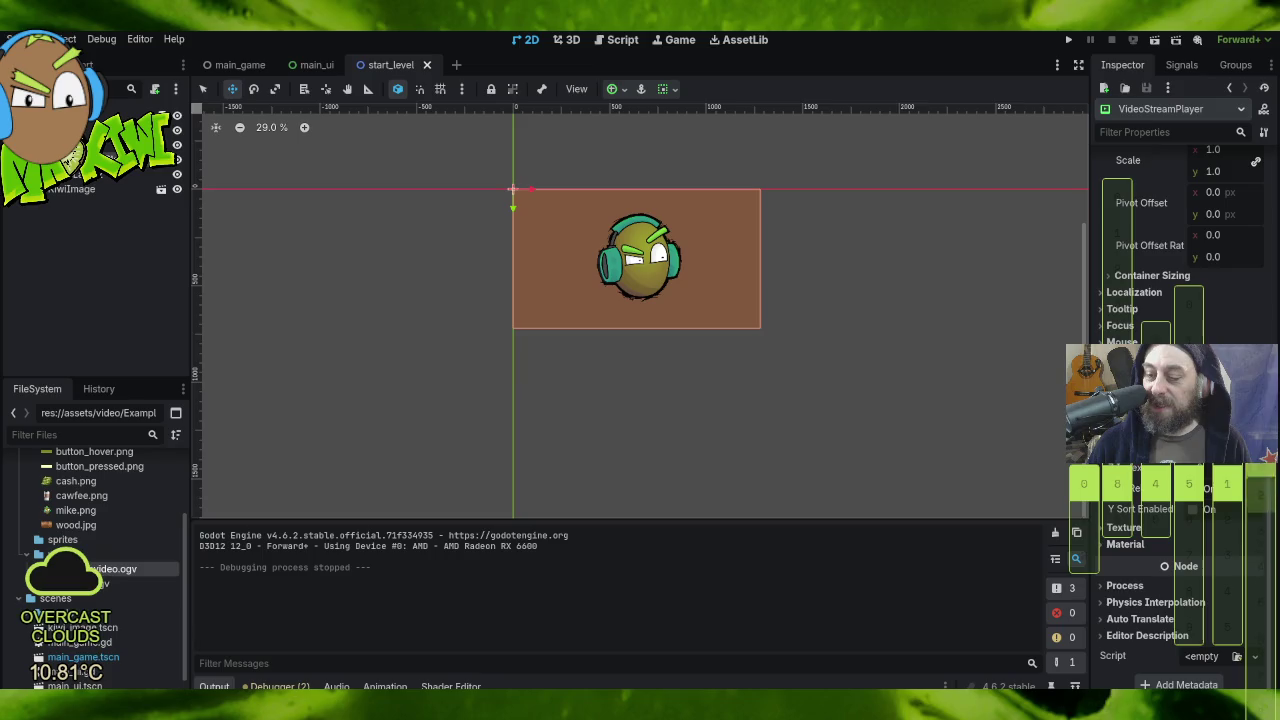
scroll(1208, 215, up, 13)
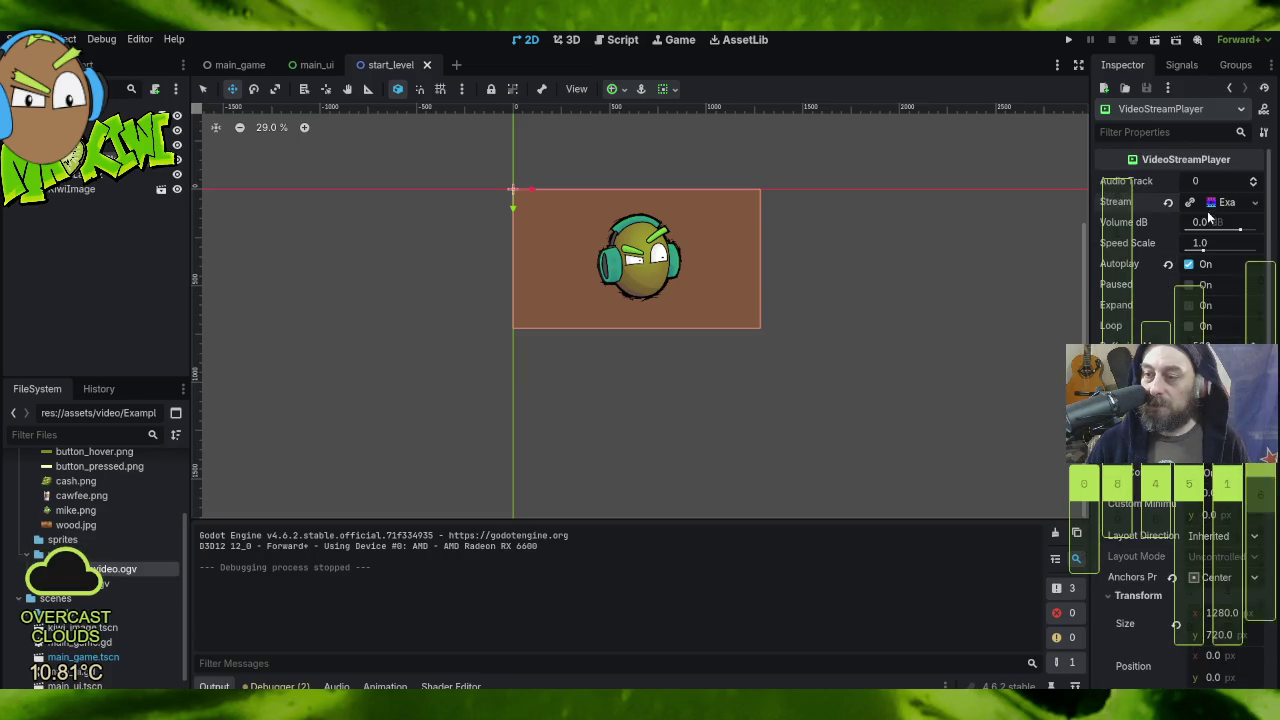
drag(1208, 218, 1091, 247)
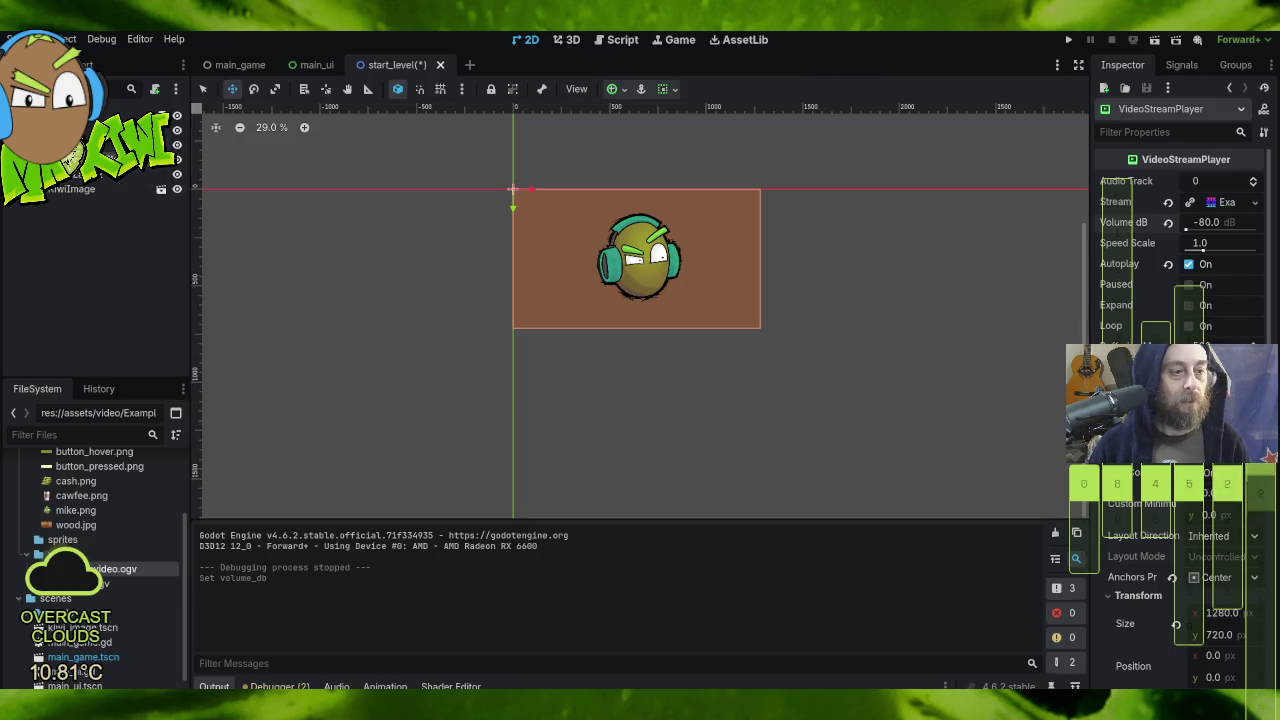
Step: Give the VideoStreamPlayer the Center anchor preset, after briefly trying Full Rect
click(130, 175)
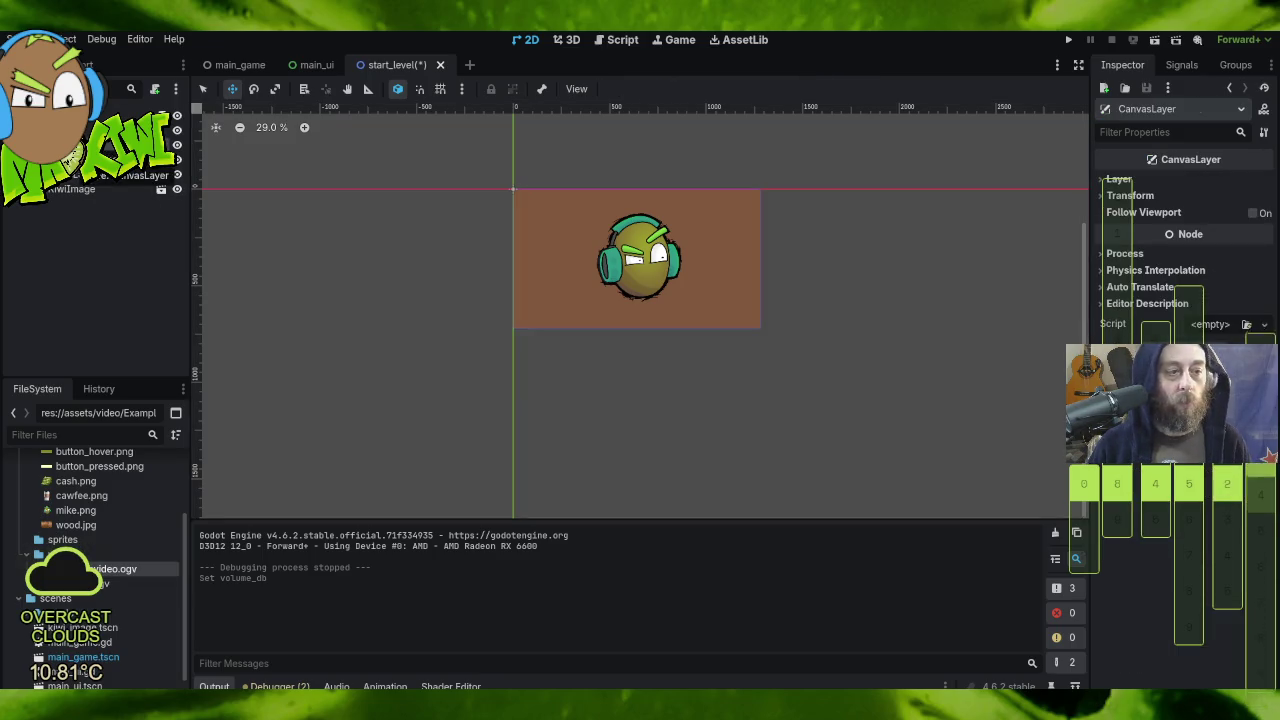
click(65, 175)
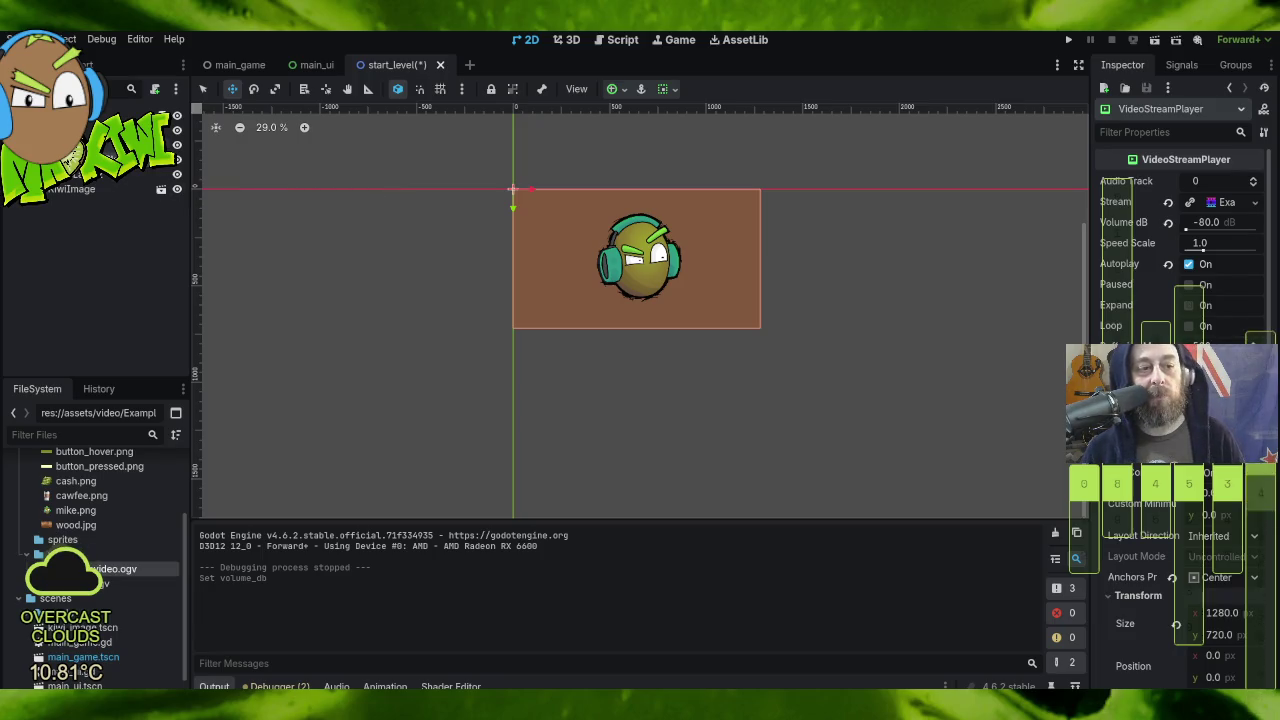
click(125, 174)
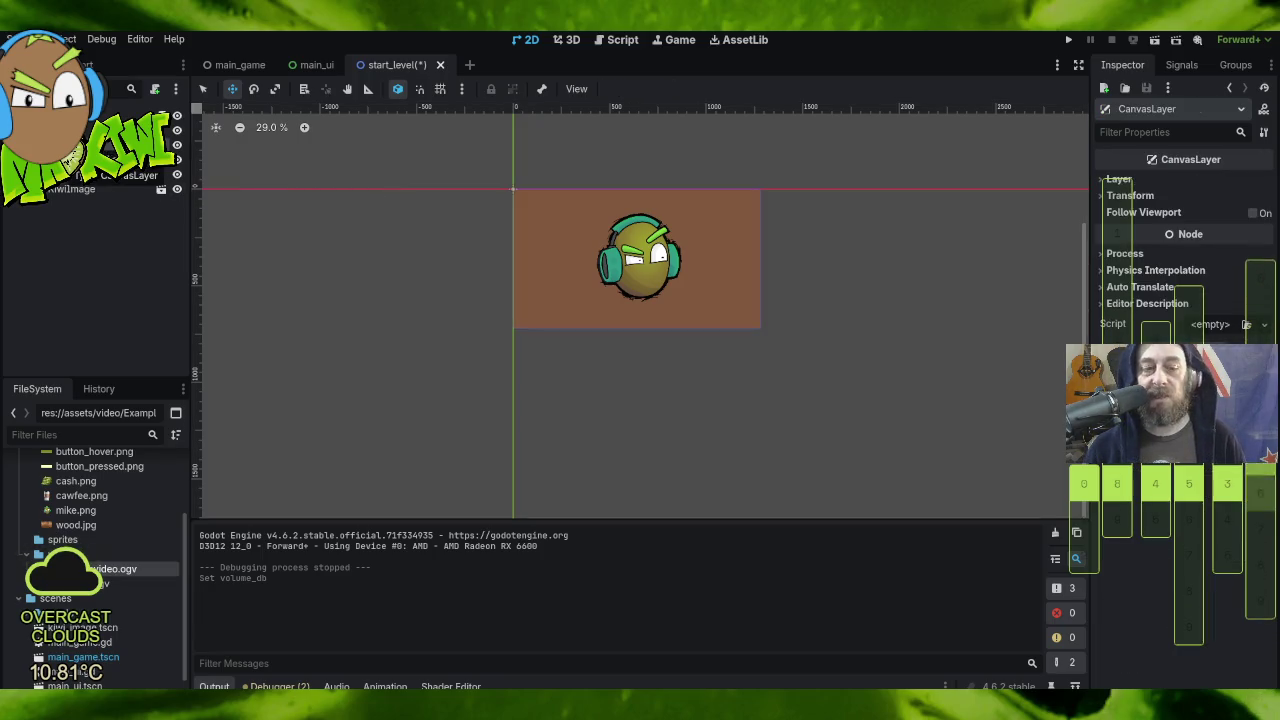
click(110, 160)
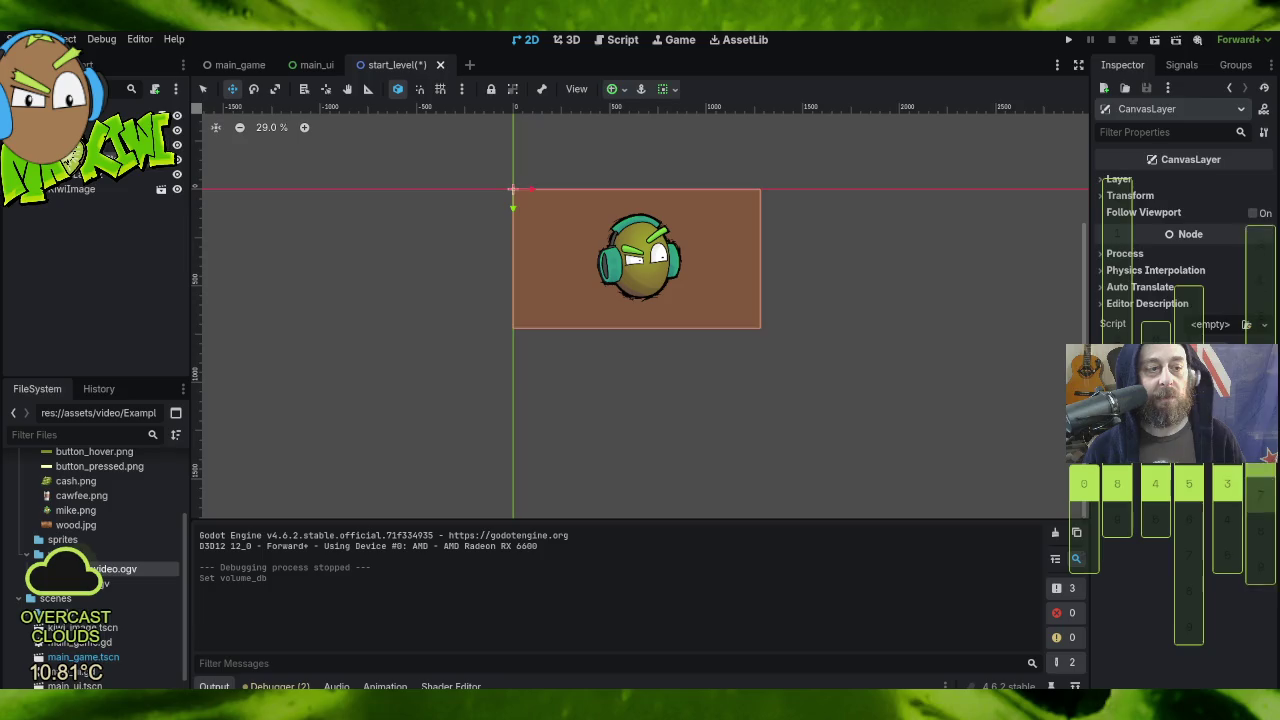
click(614, 90)
click(645, 164)
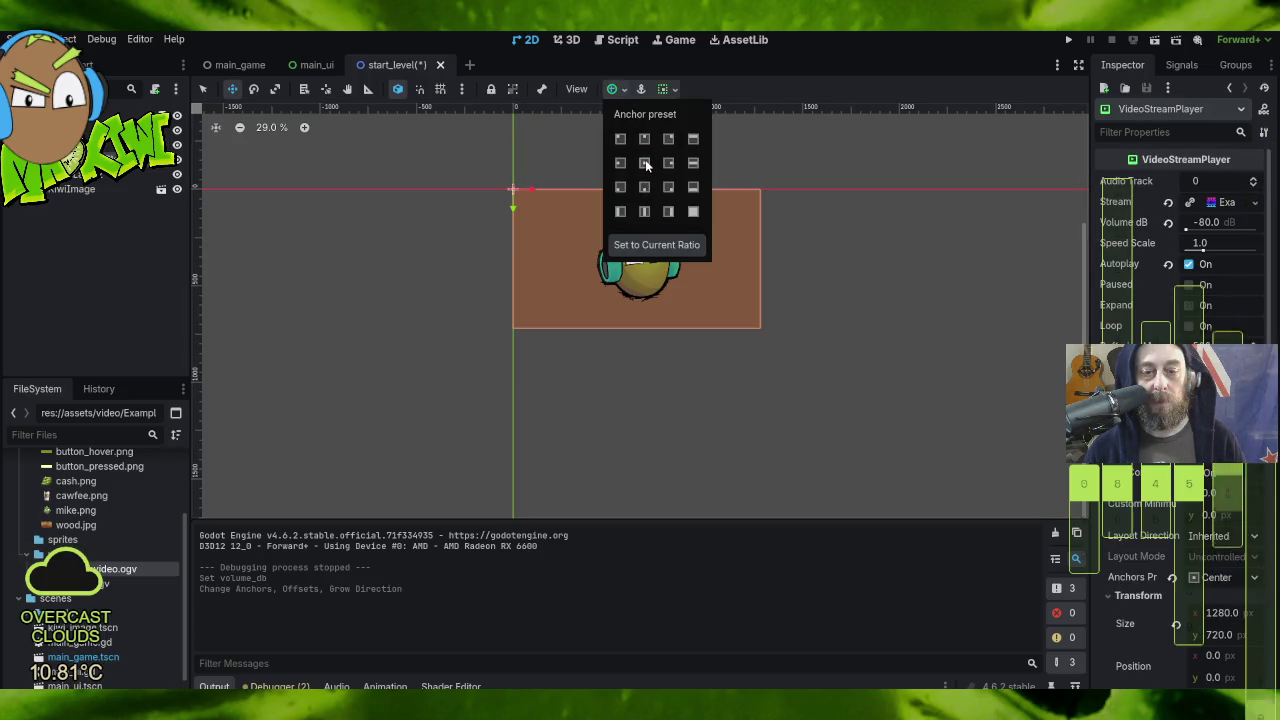
click(694, 214)
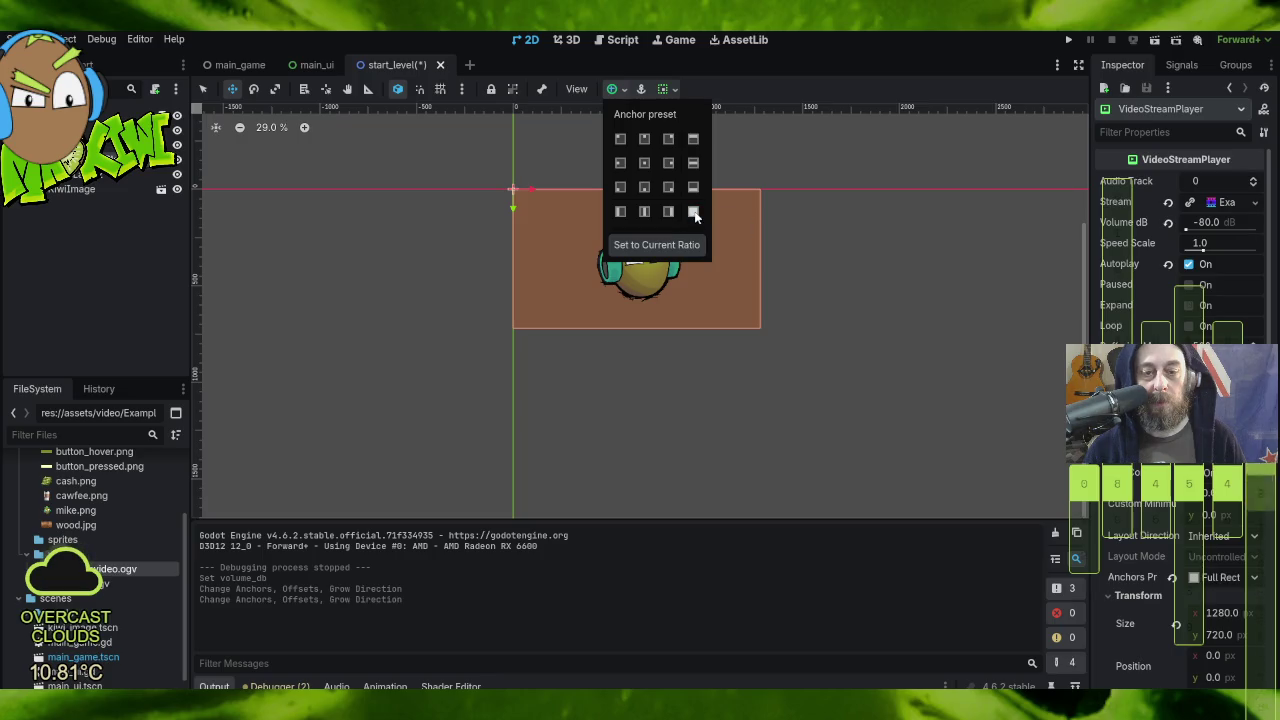
click(644, 163)
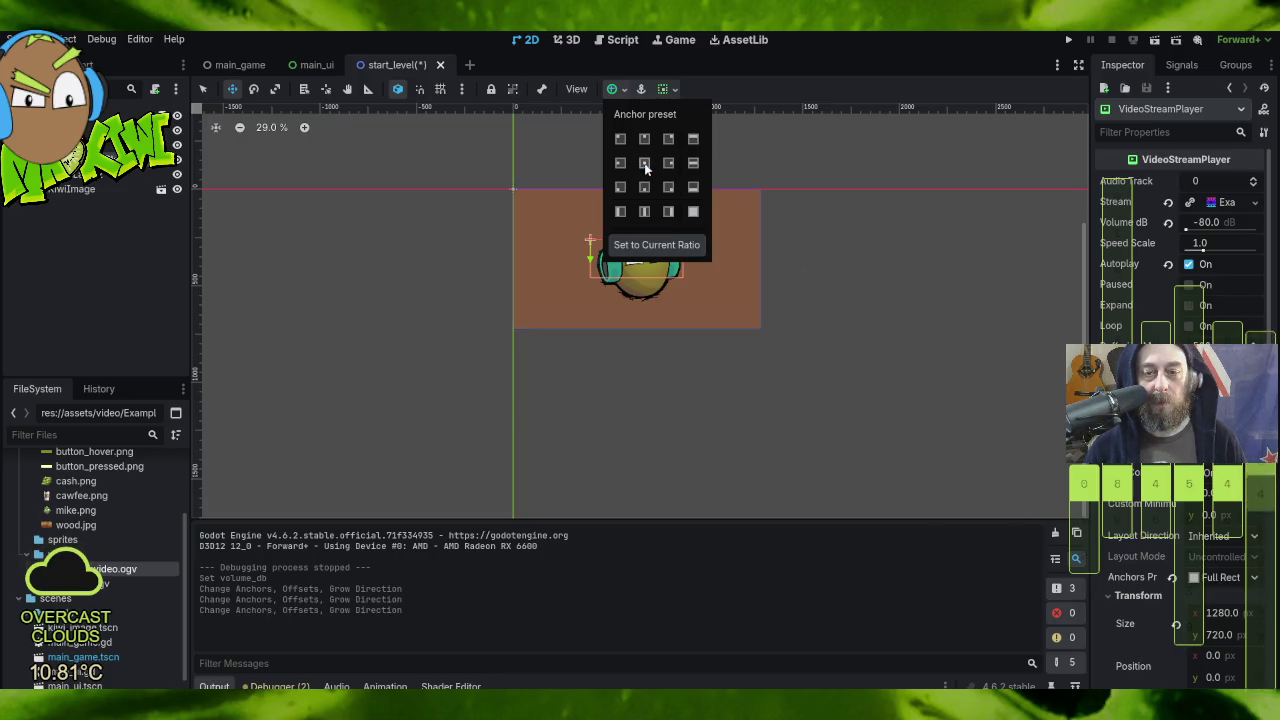
click(948, 325)
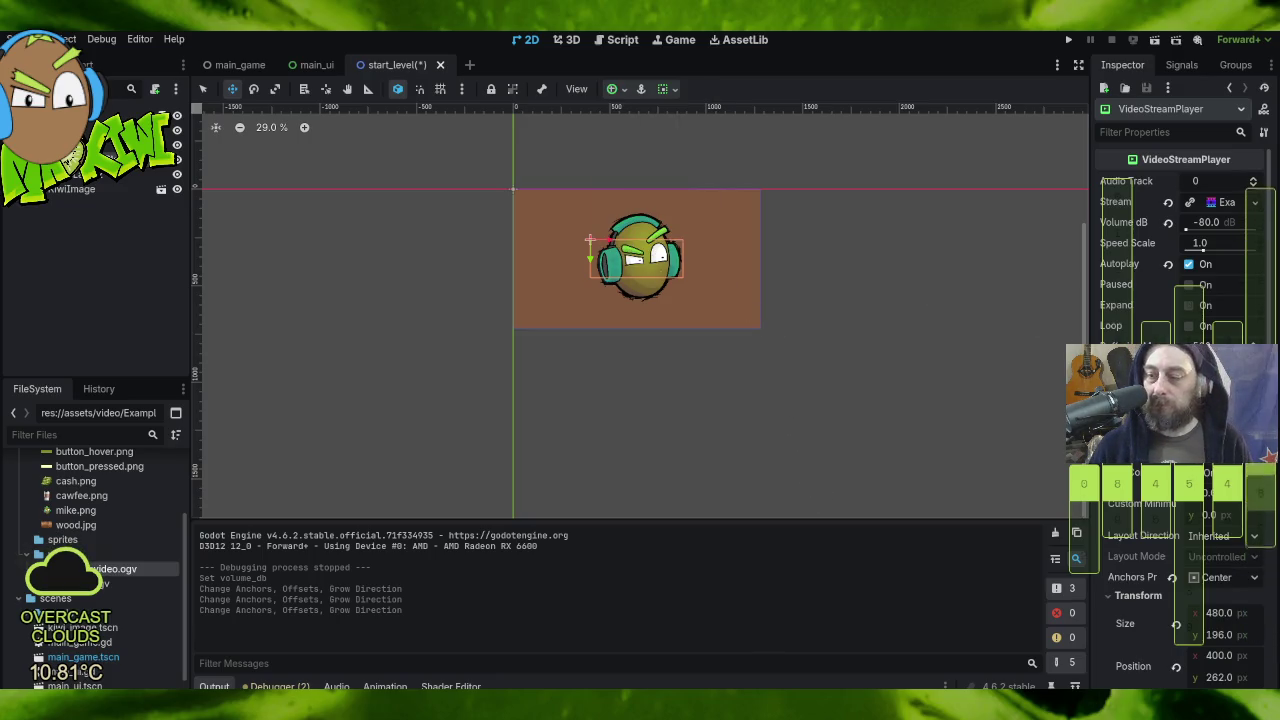
scroll(1130, 548, down, 5)
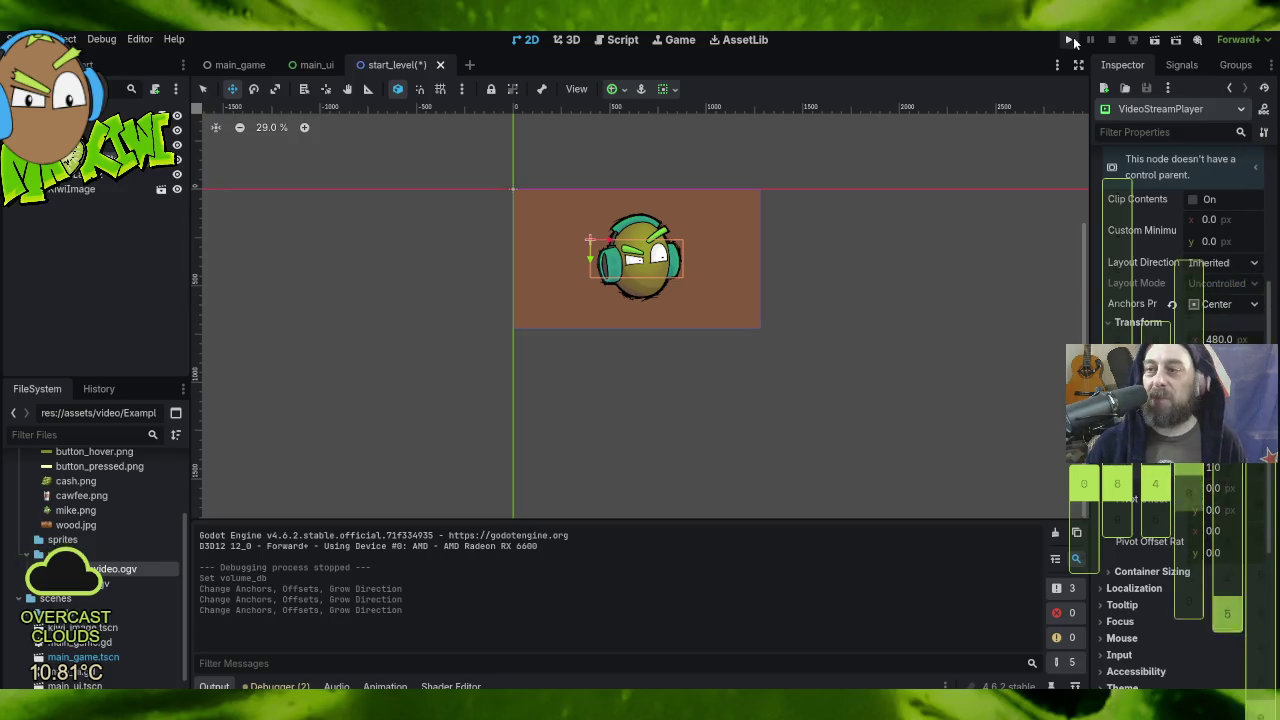
click(1071, 38)
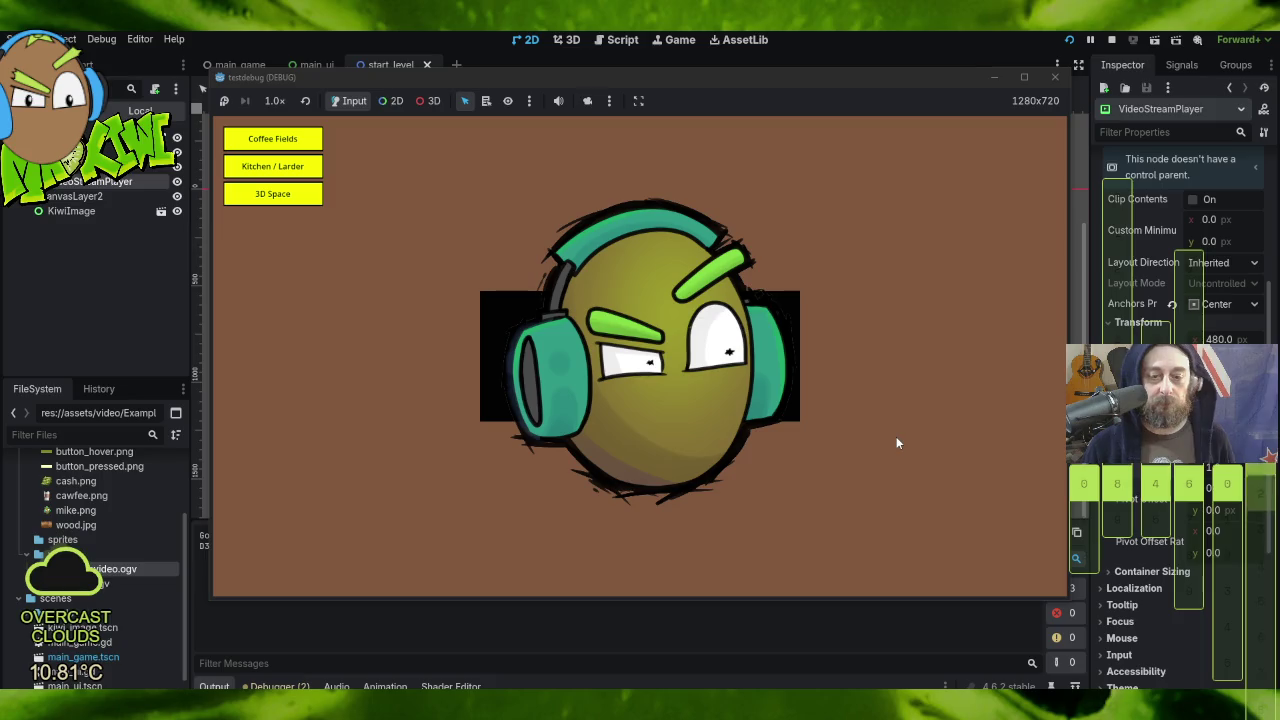
click(1027, 79)
click(1027, 79)
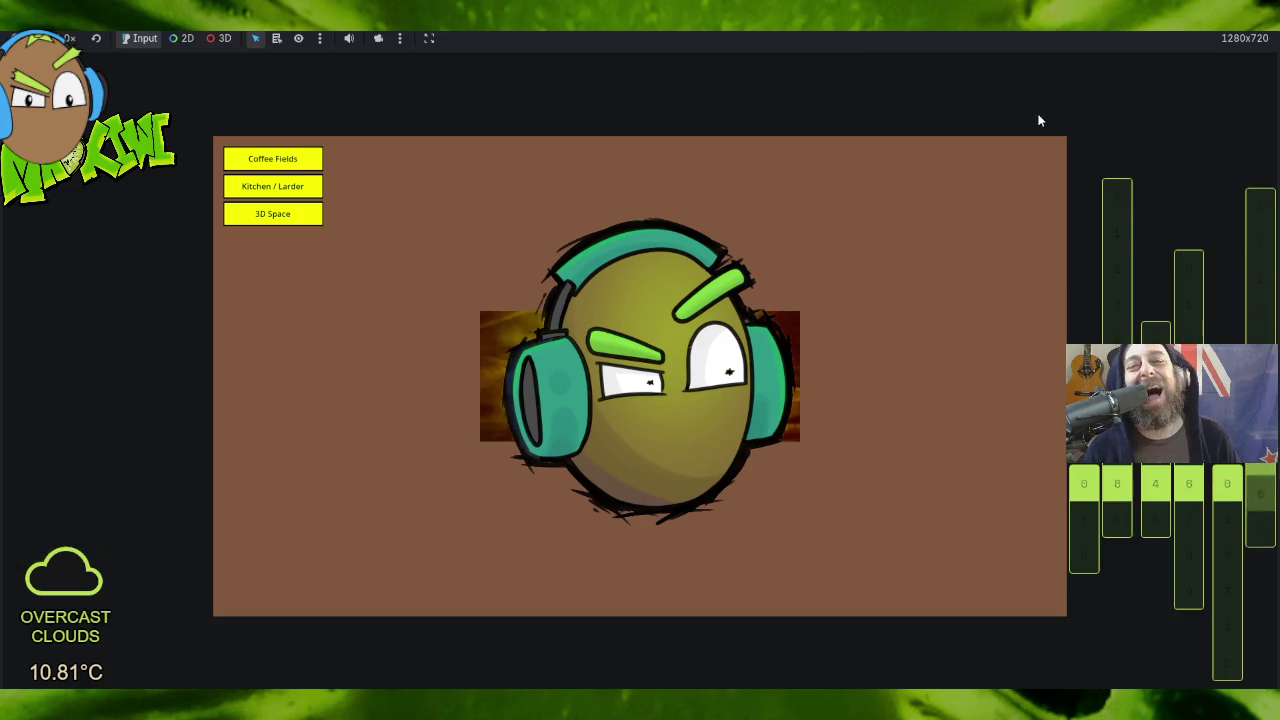
key(F8)
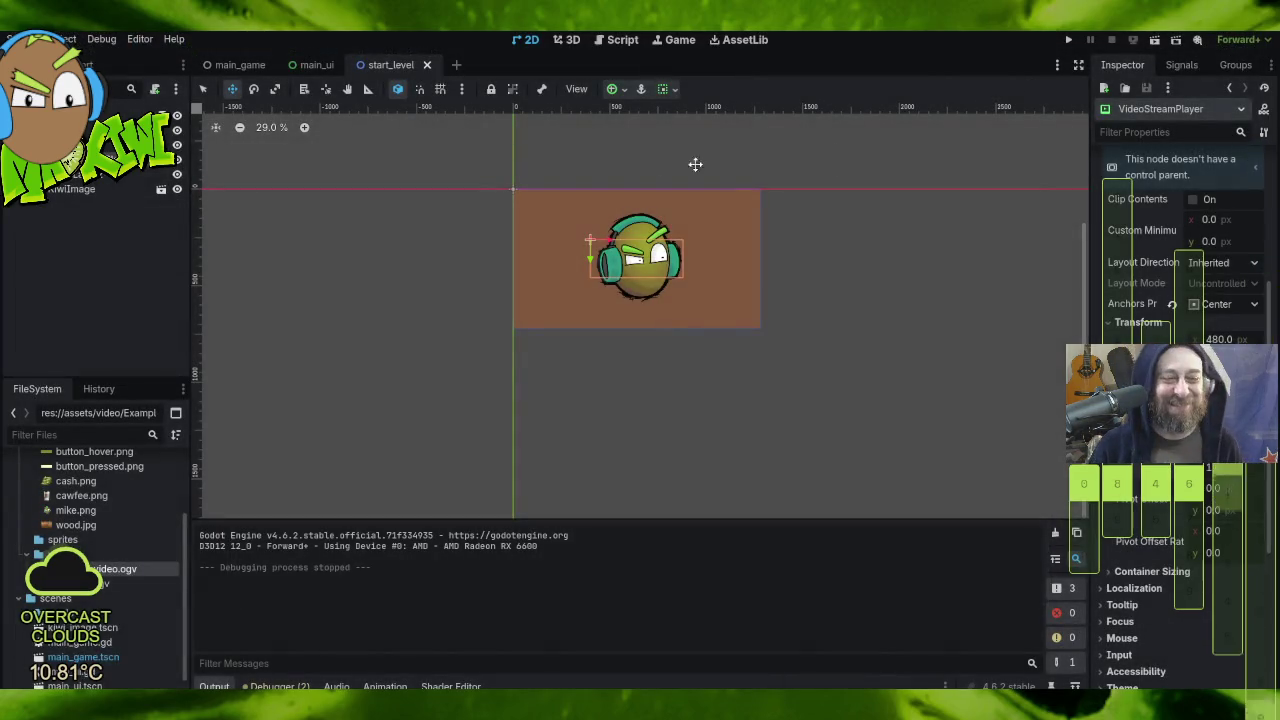
click(66, 39)
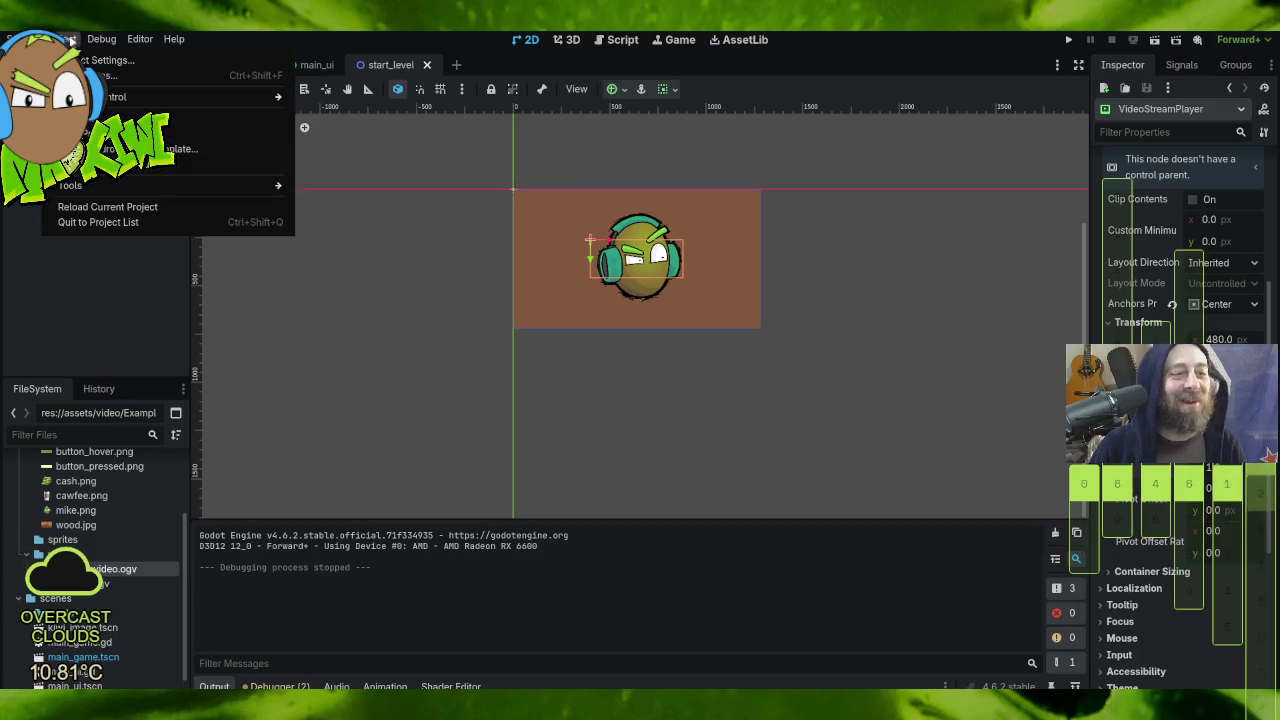
Step: Set the project's window stretch mode to viewport, leave aspect on keep, and close Project Settings
click(200, 65)
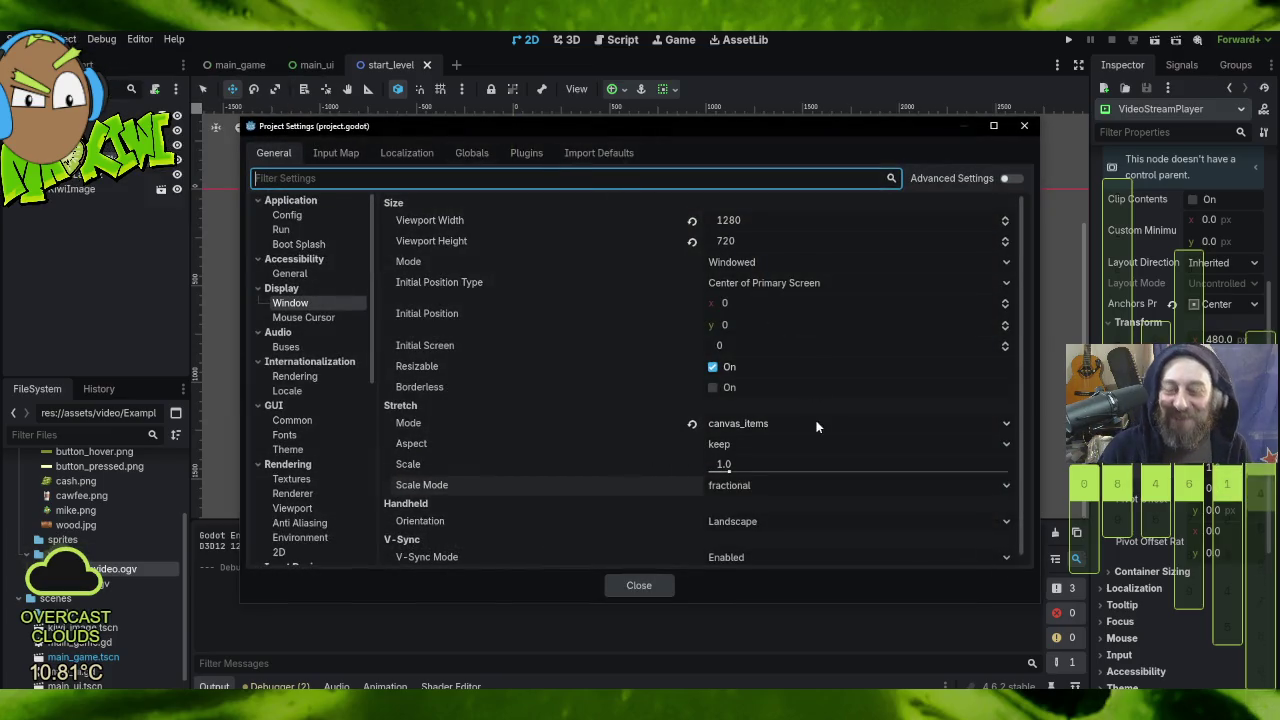
click(770, 425)
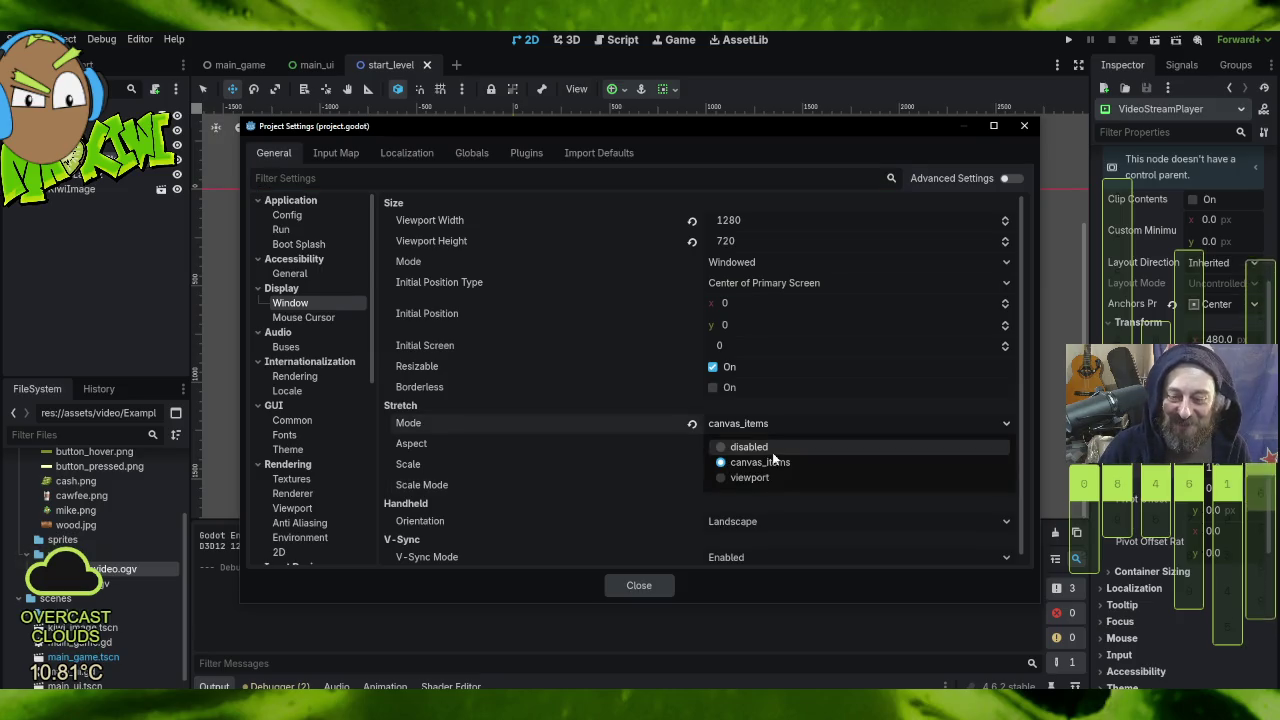
click(780, 478)
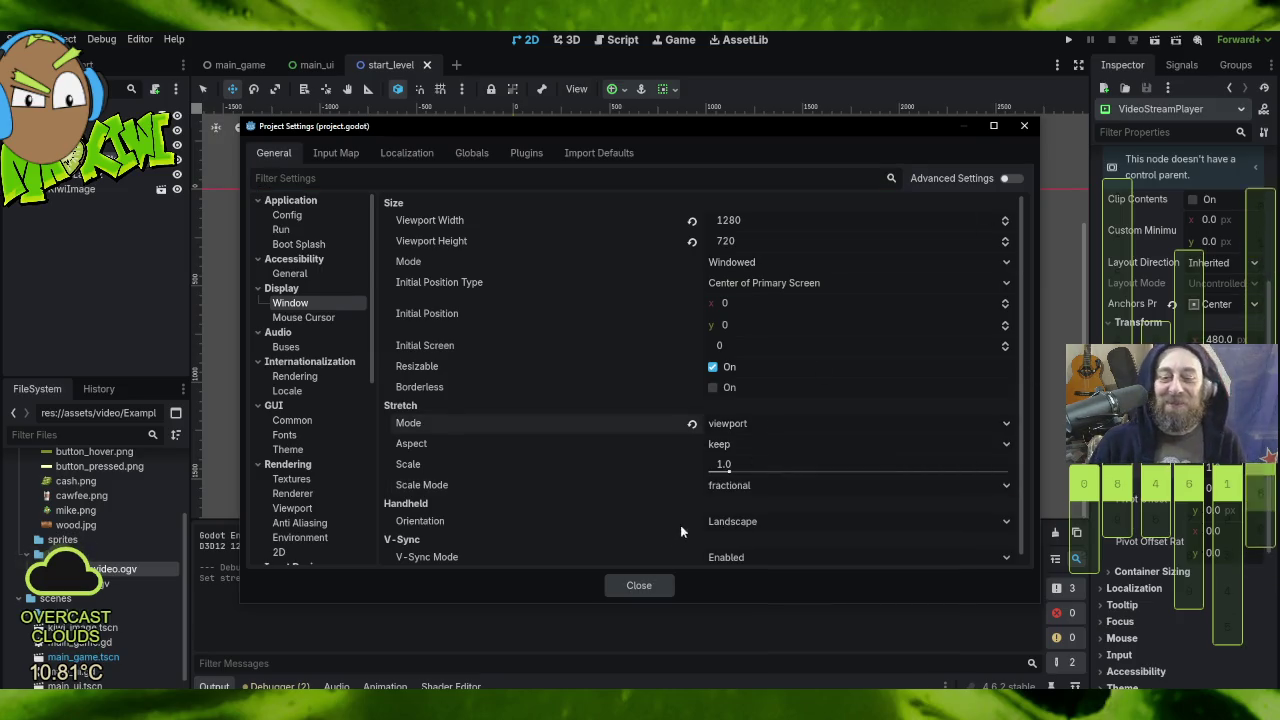
click(771, 443)
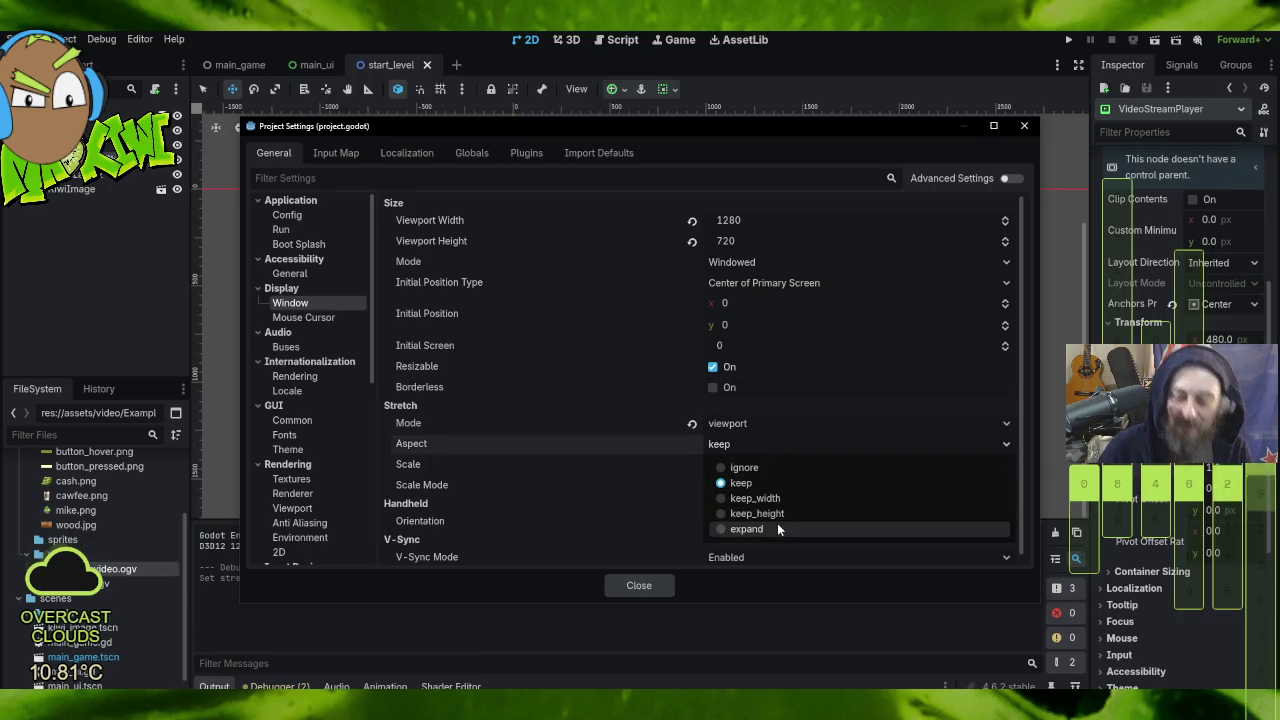
click(655, 589)
click(655, 588)
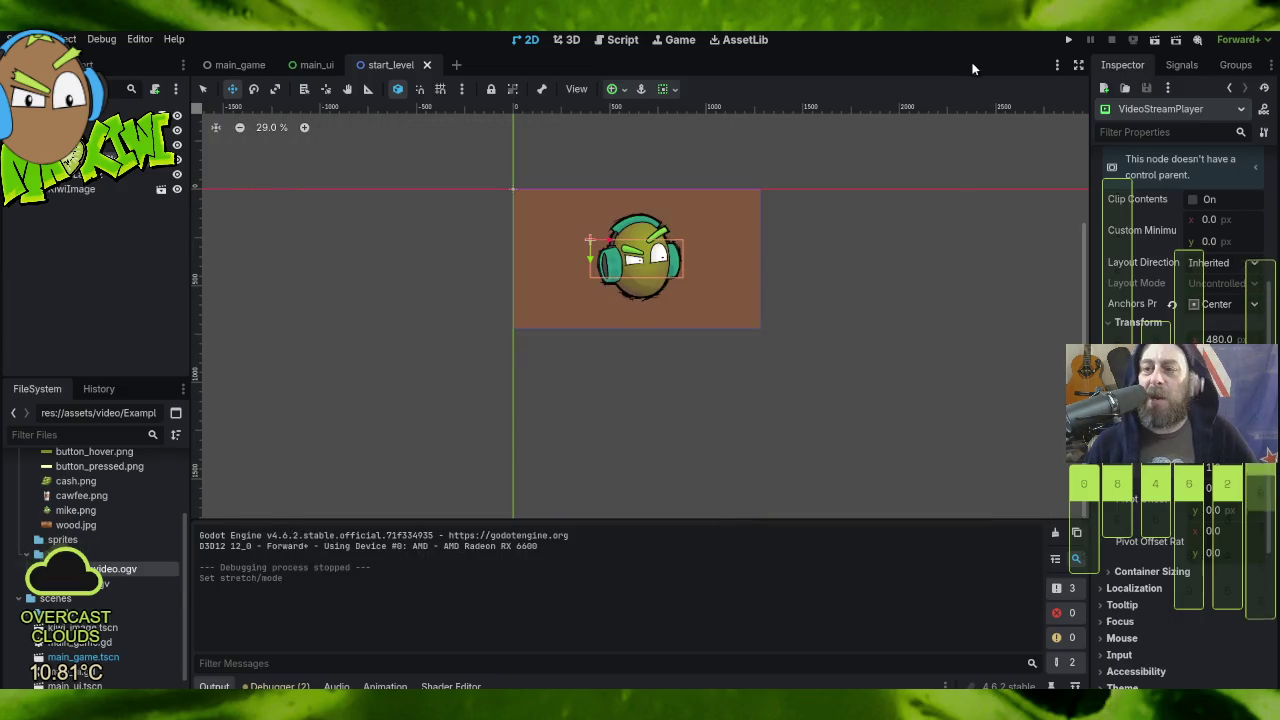
click(1066, 40)
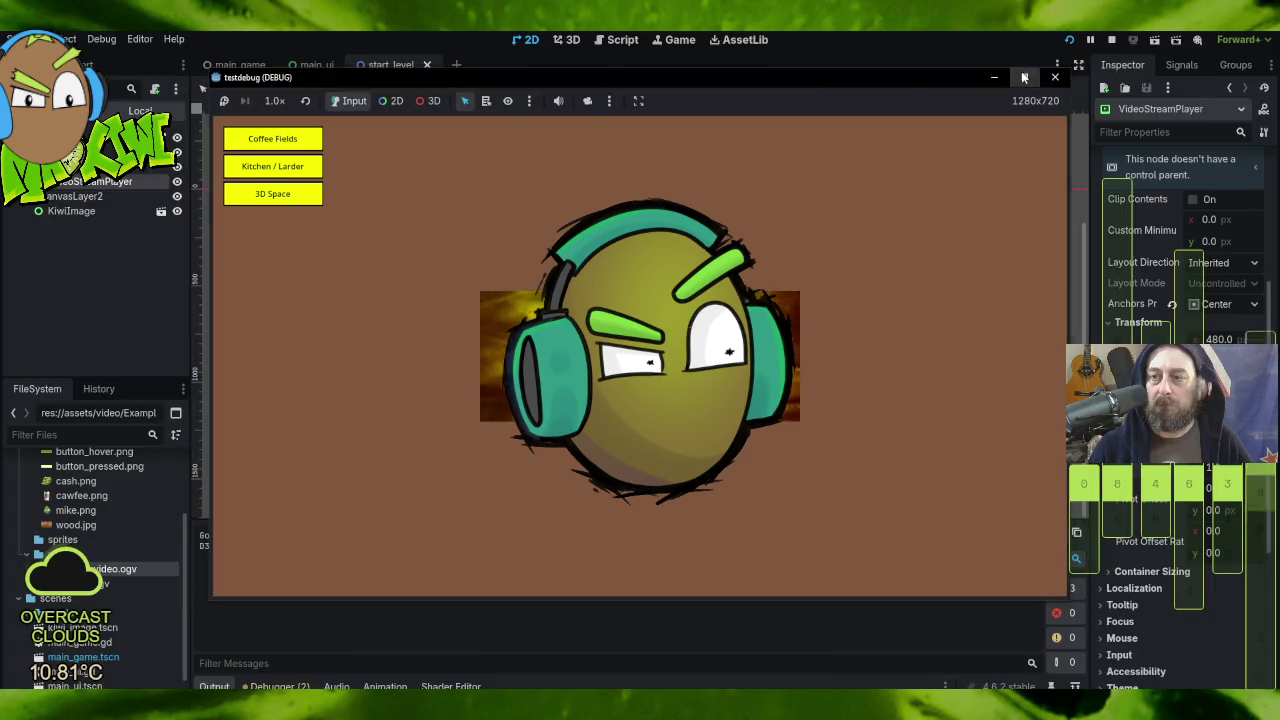
click(1023, 77)
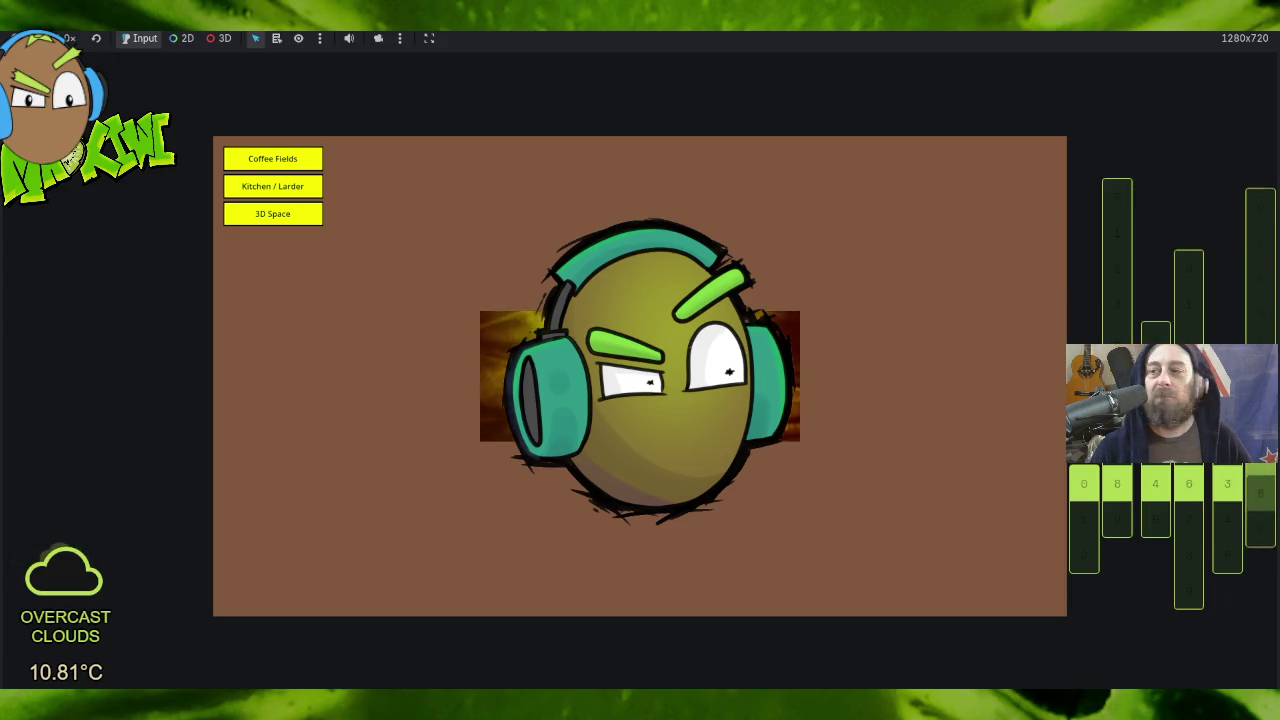
key(super+Down)
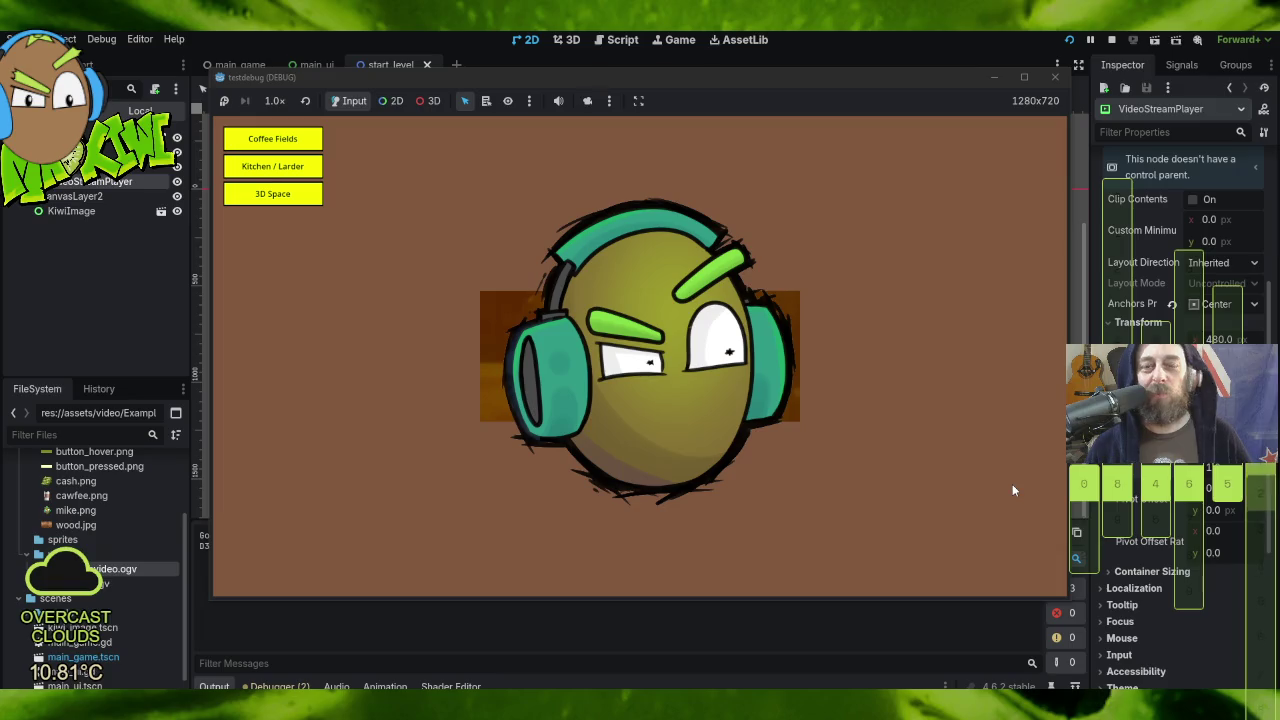
click(1023, 78)
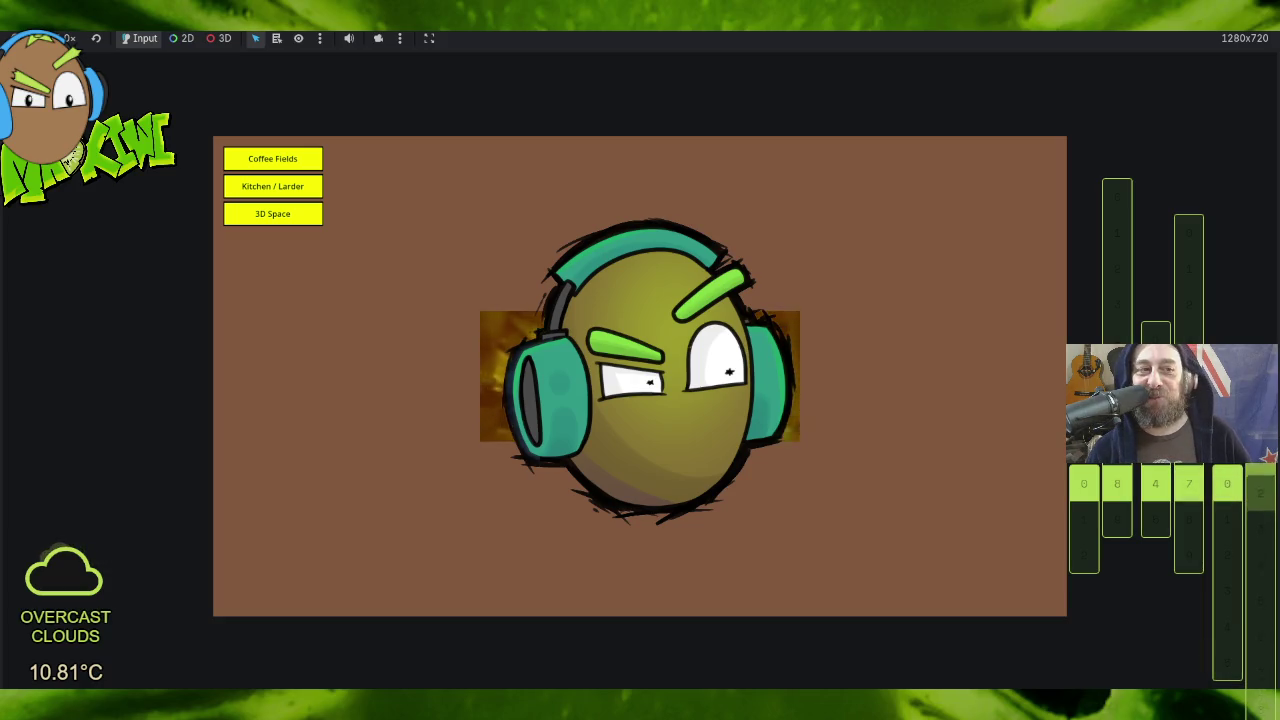
key(F11)
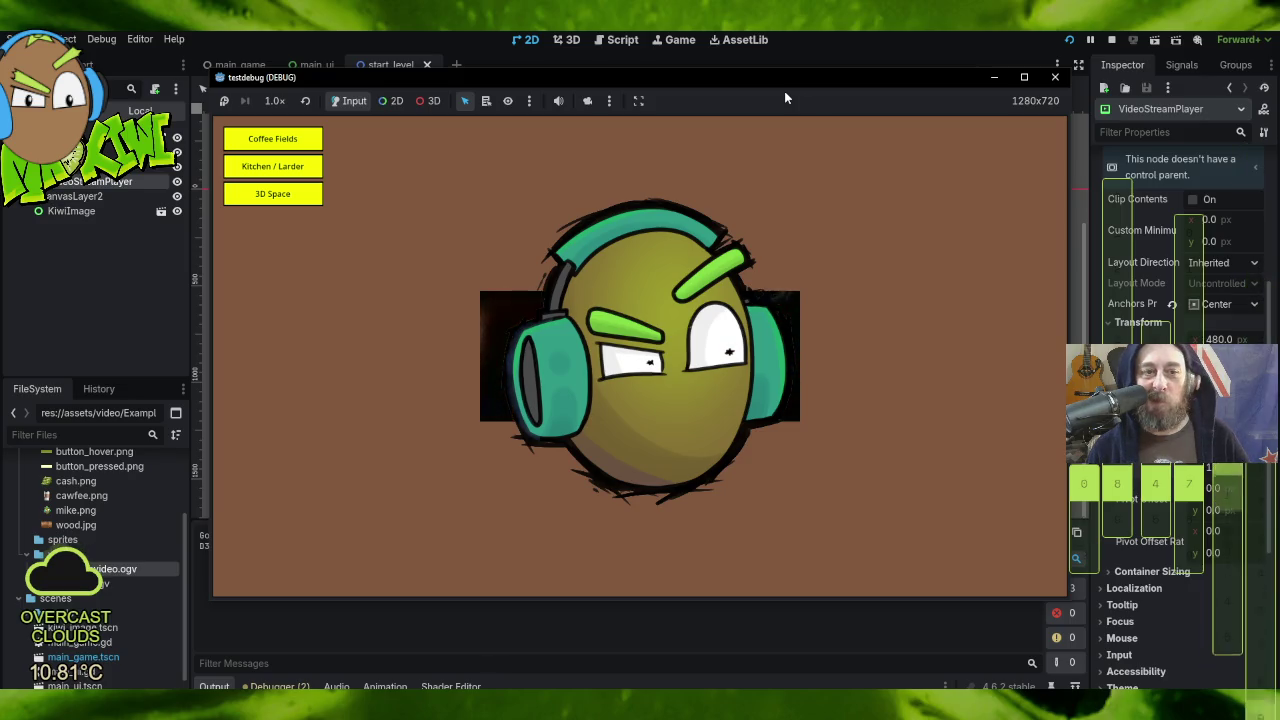
click(1054, 77)
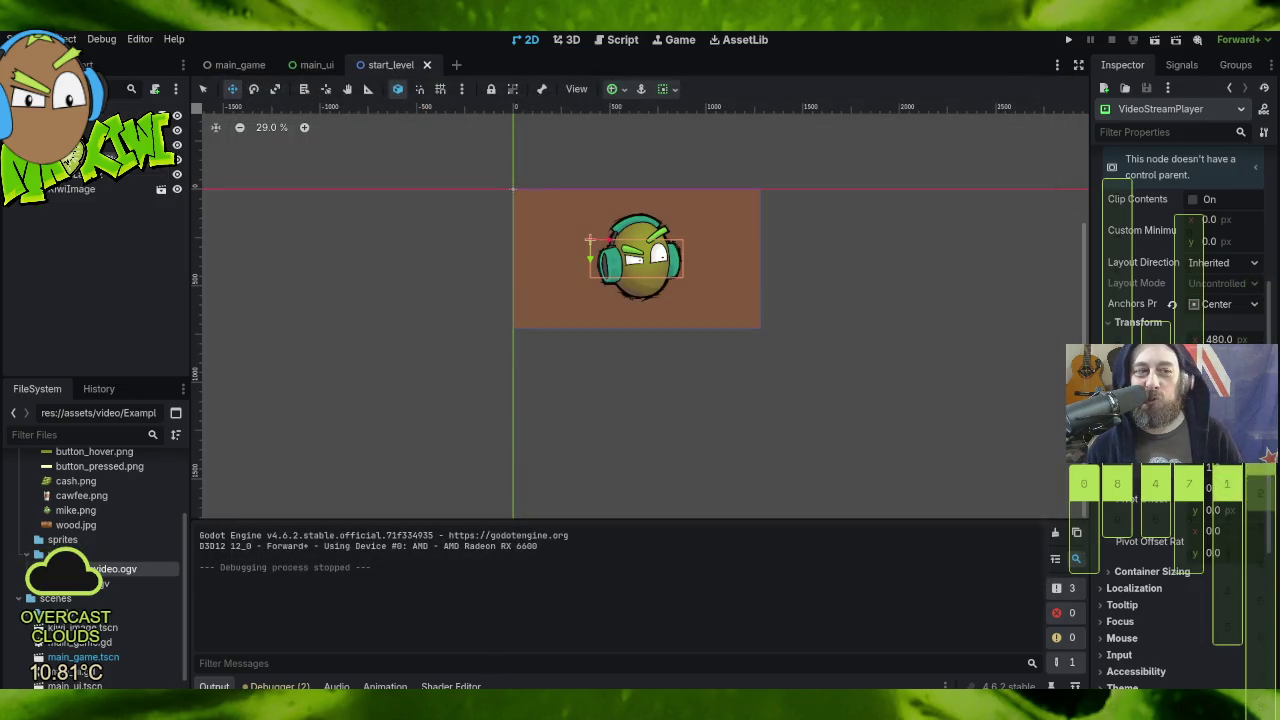
Step: In Project Settings, keep Window Mode on Windowed and switch Stretch Mode back to disabled
click(101, 39)
click(100, 60)
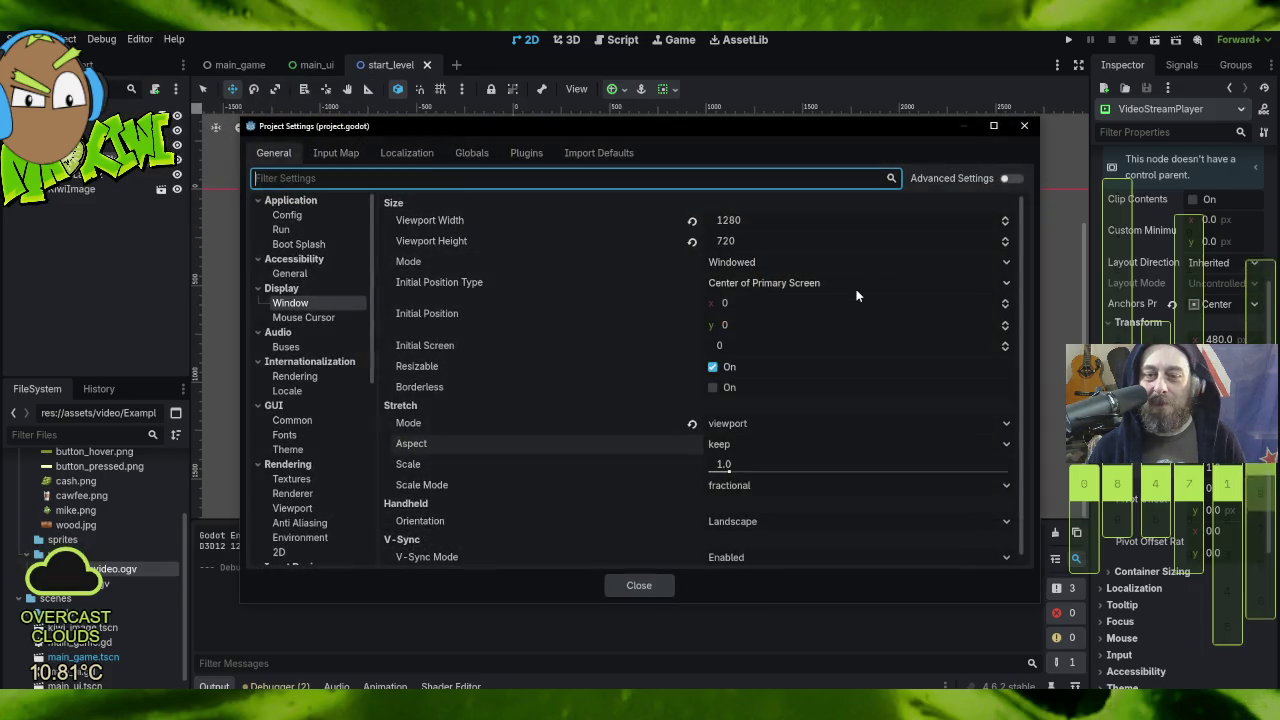
click(772, 261)
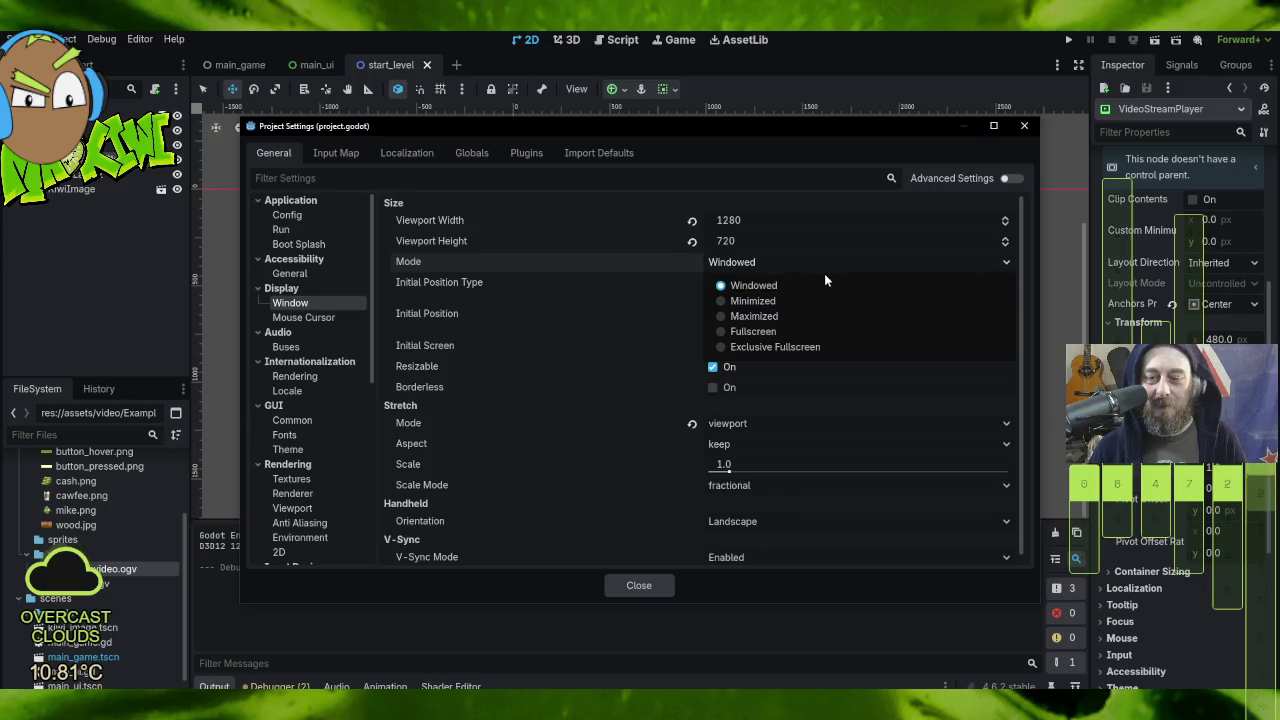
click(826, 287)
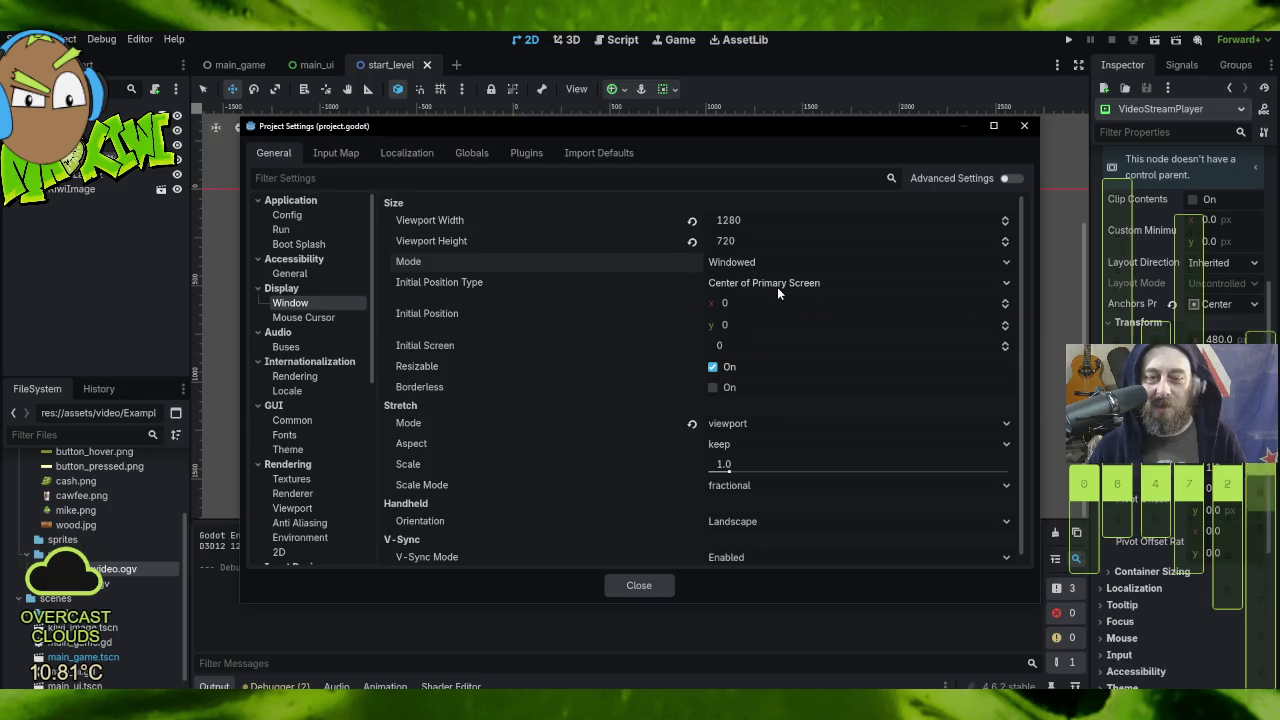
click(691, 423)
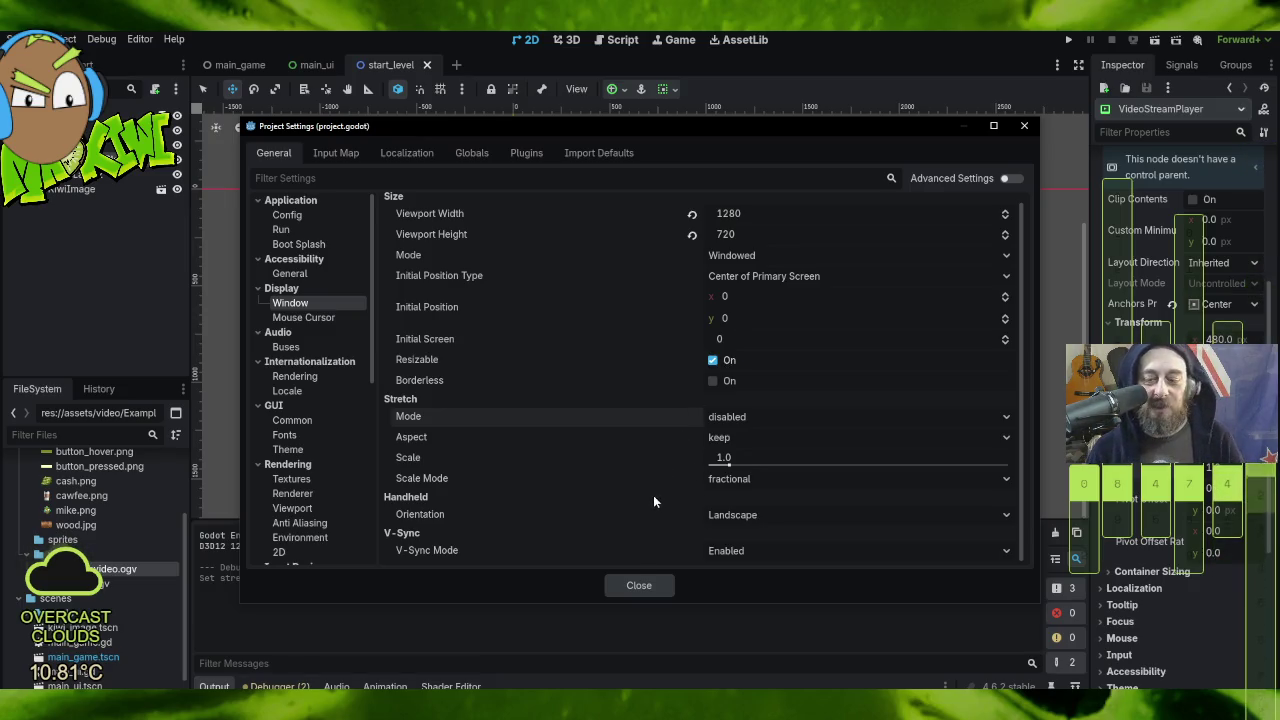
mouse_move(765, 455)
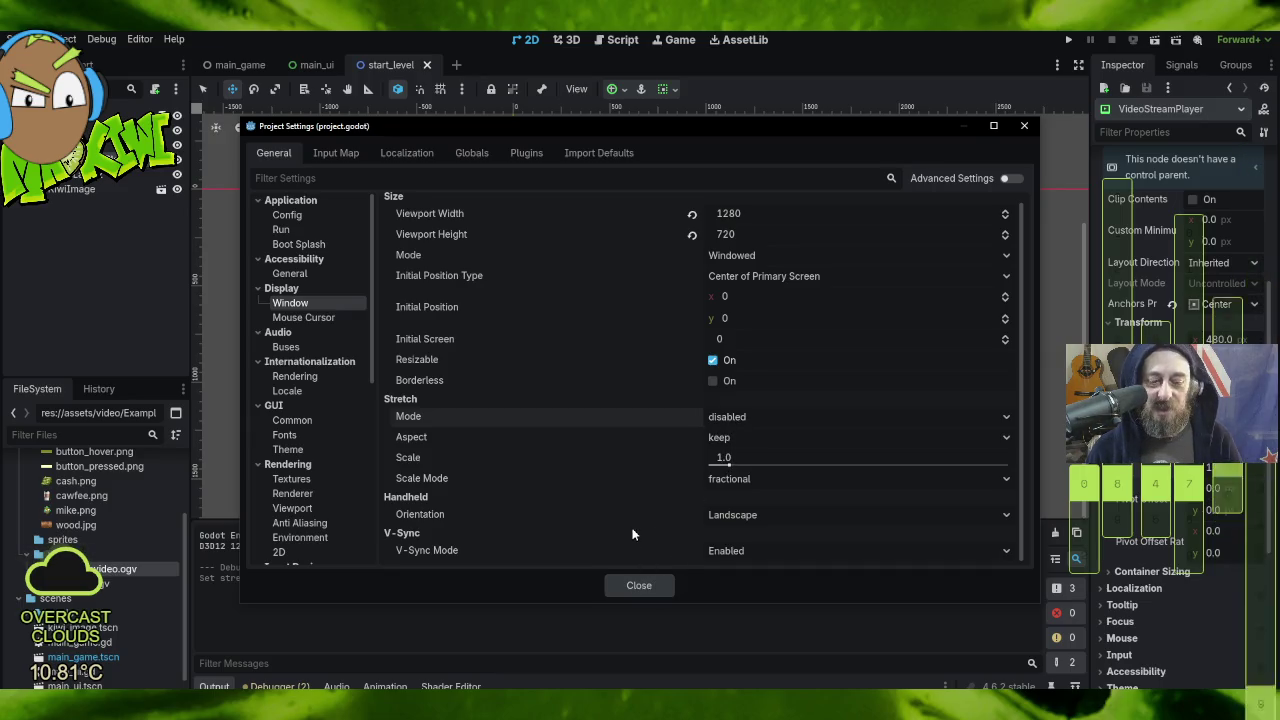
Step: Browse the settings tree from Rendering to Application Config, ending on Display > Window
click(310, 497)
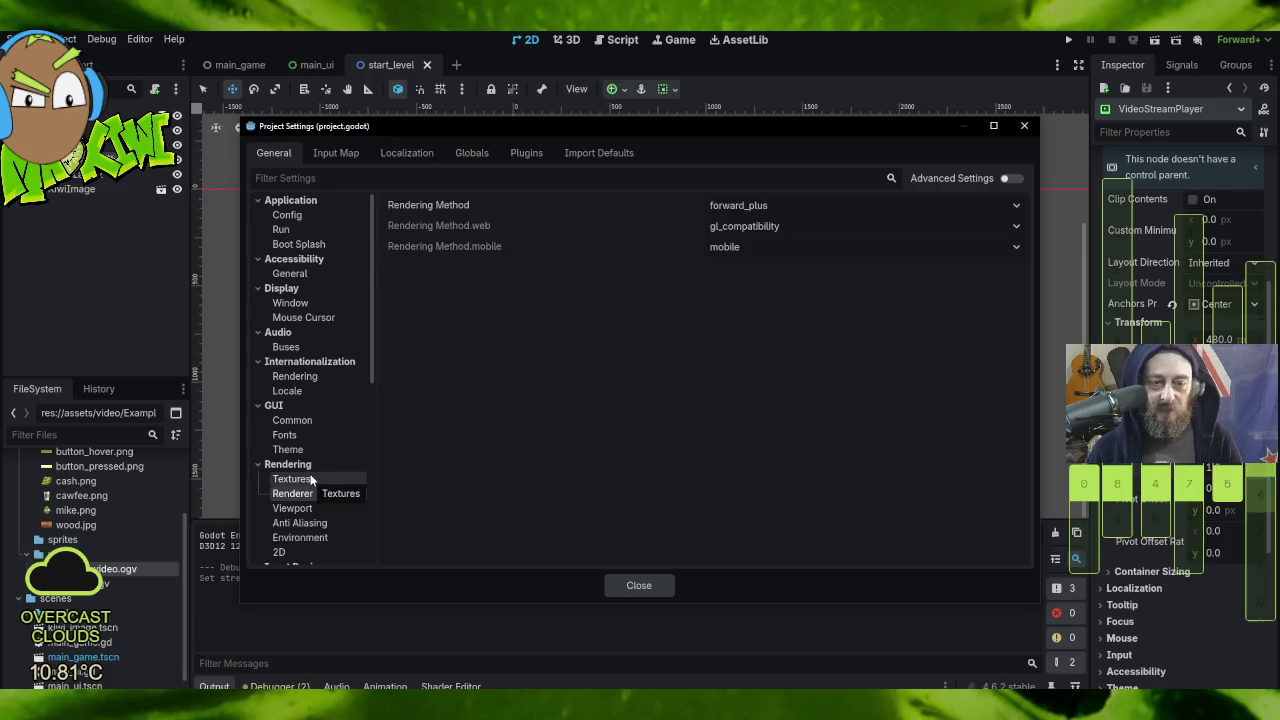
click(310, 480)
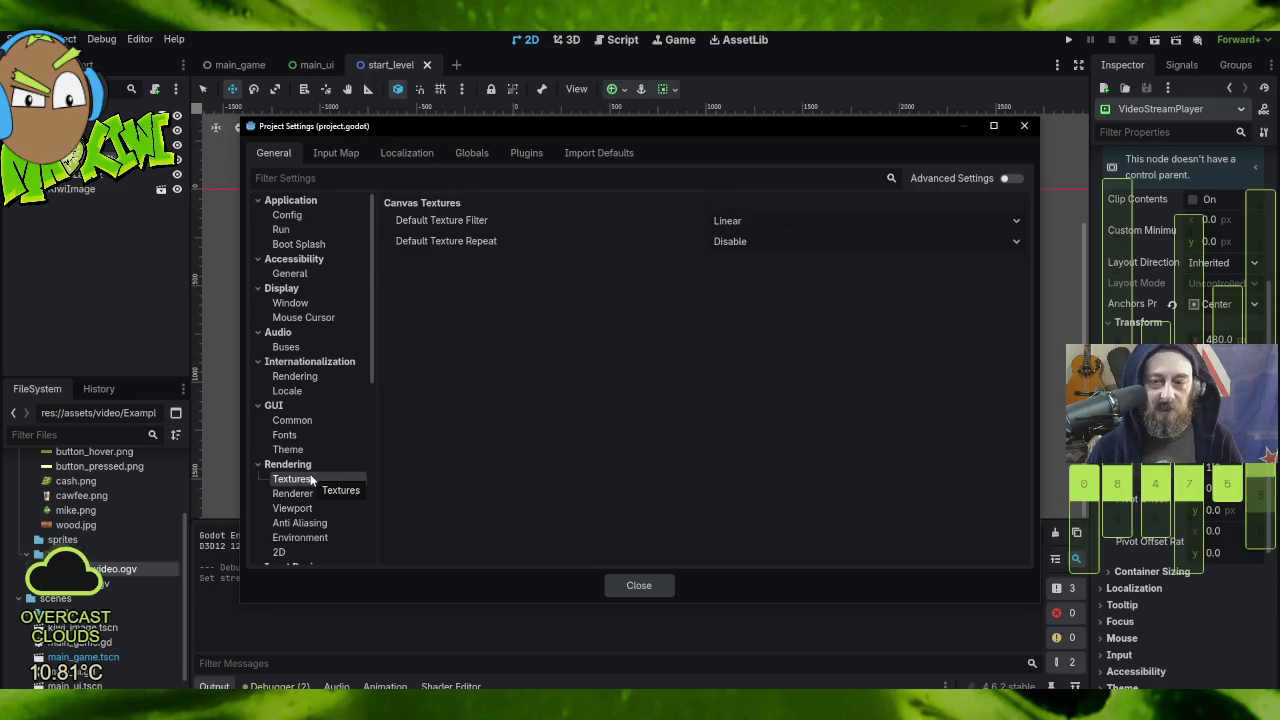
click(310, 470)
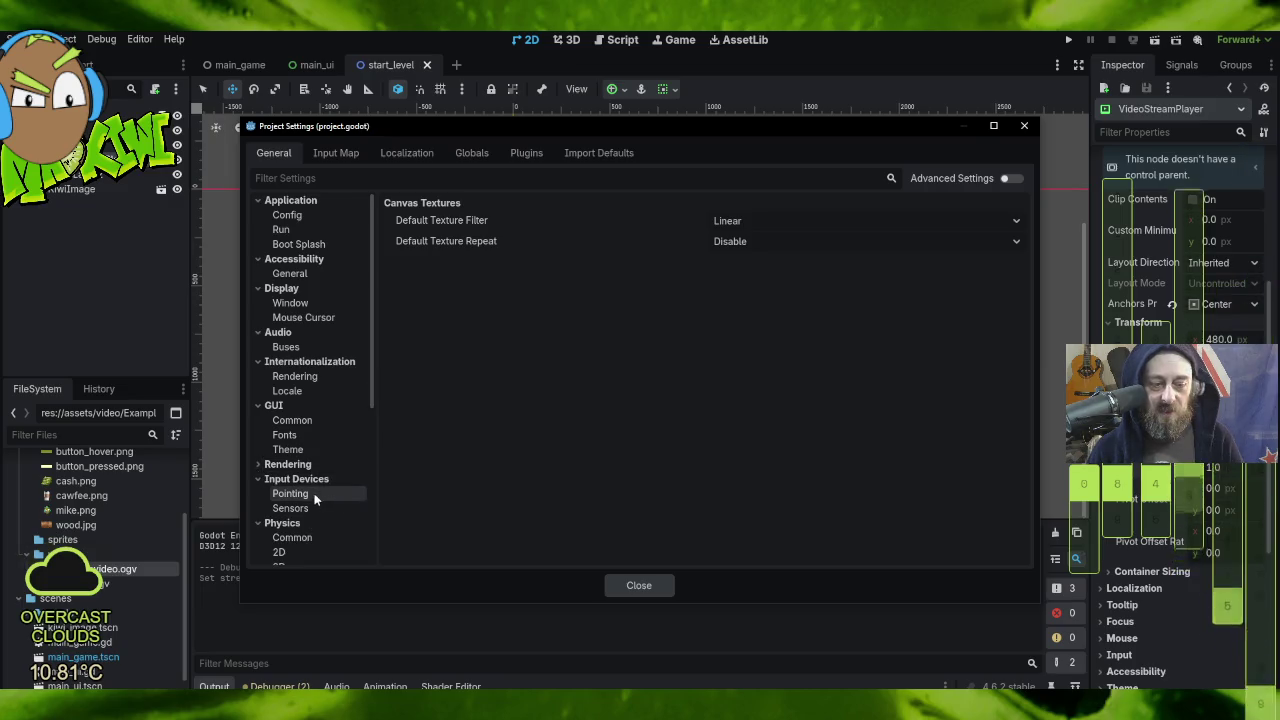
click(309, 472)
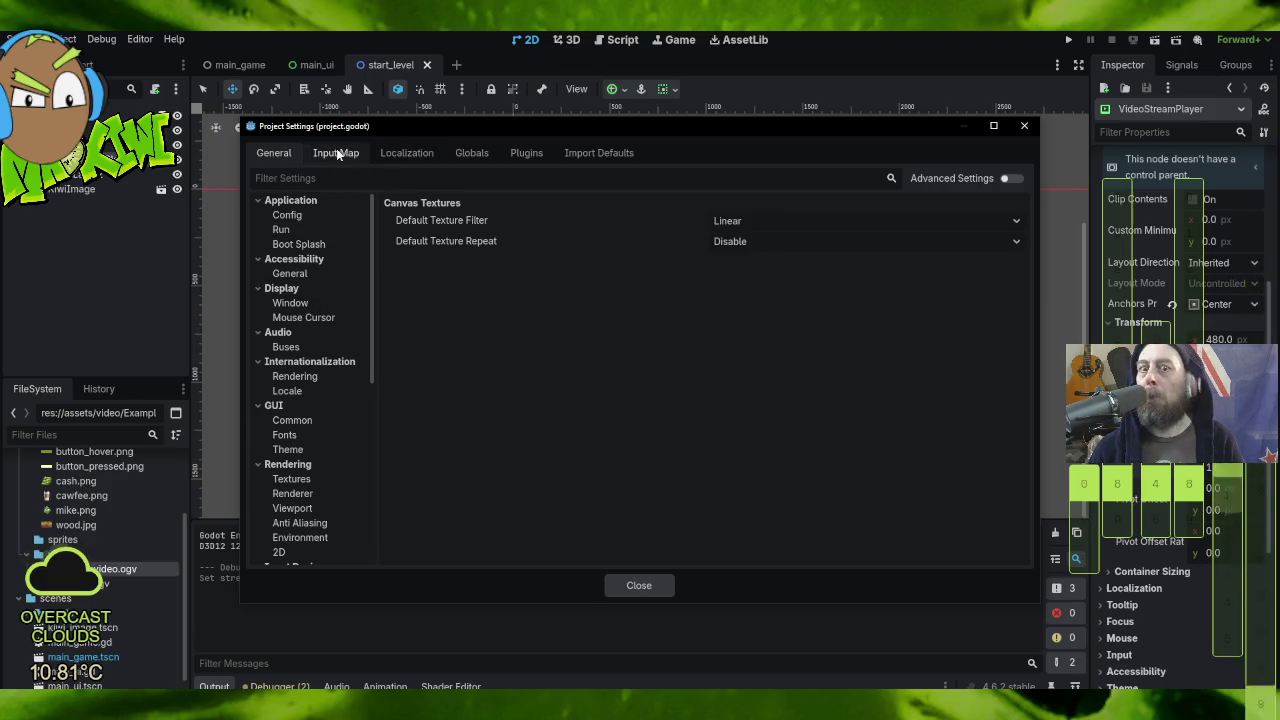
click(304, 214)
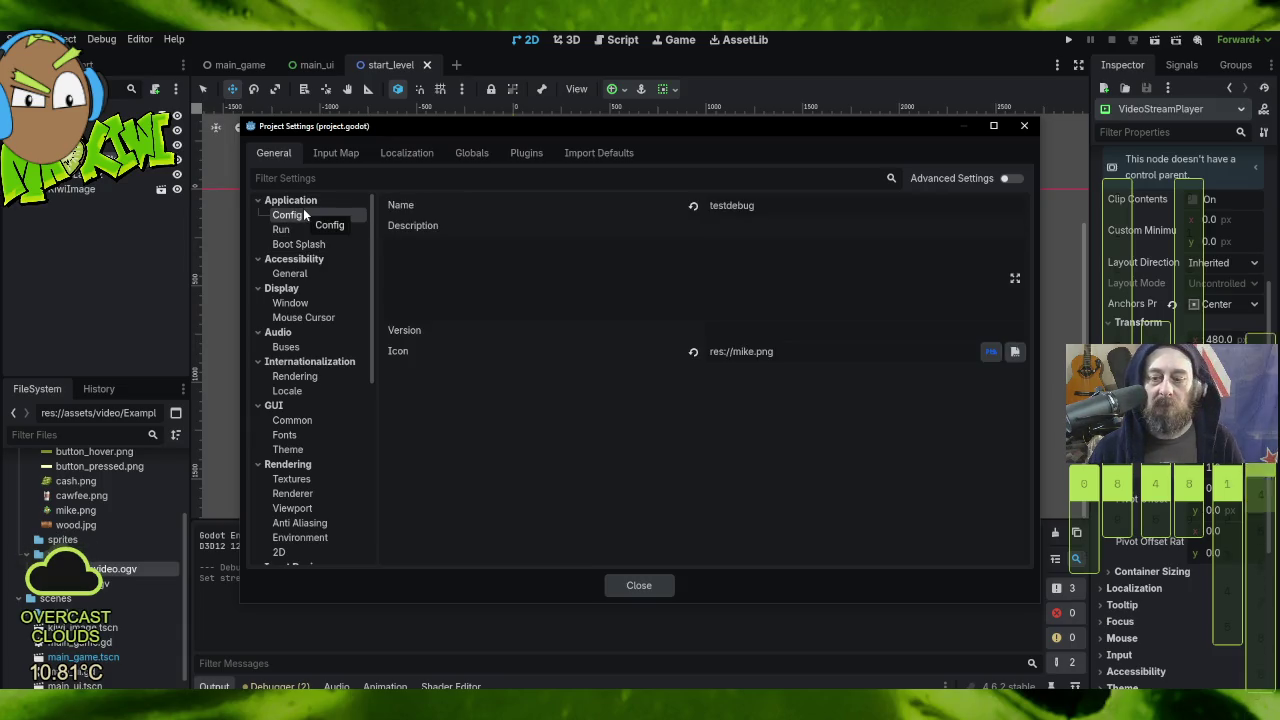
click(323, 306)
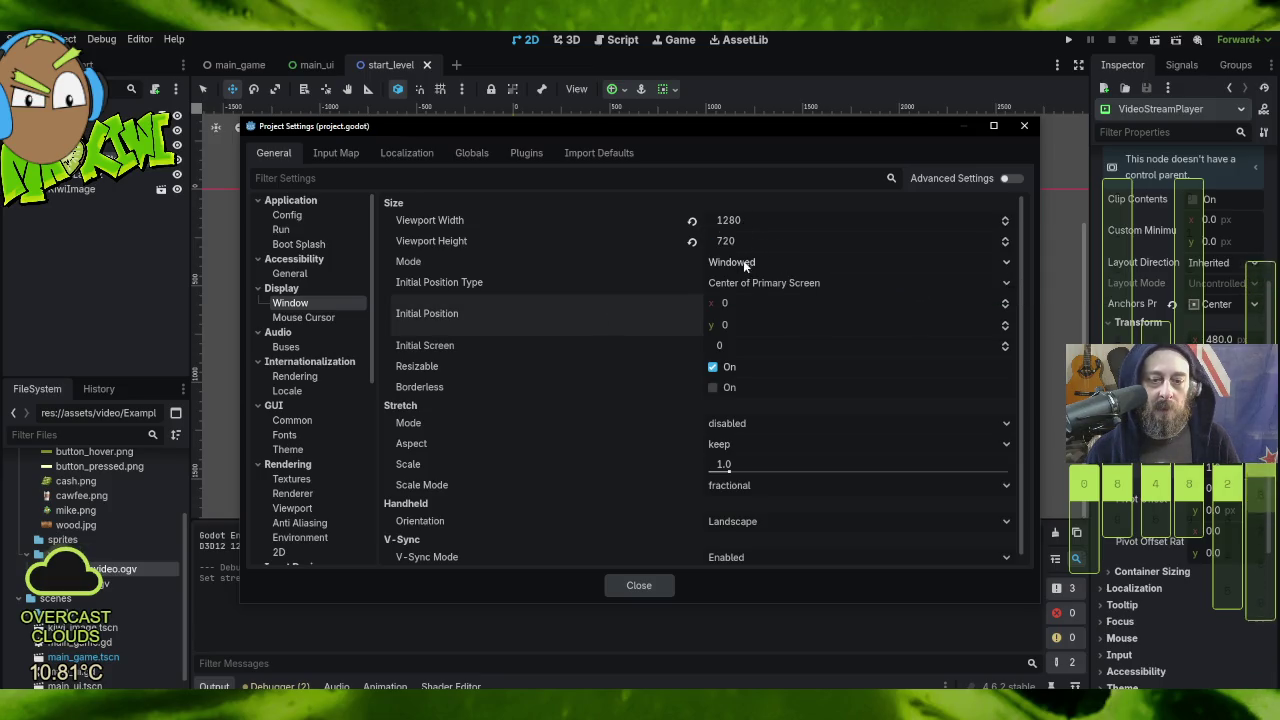
Step: Set Stretch Mode to viewport and Aspect to keep_height after trying expand, then close settings
scroll(789, 461, down, 1)
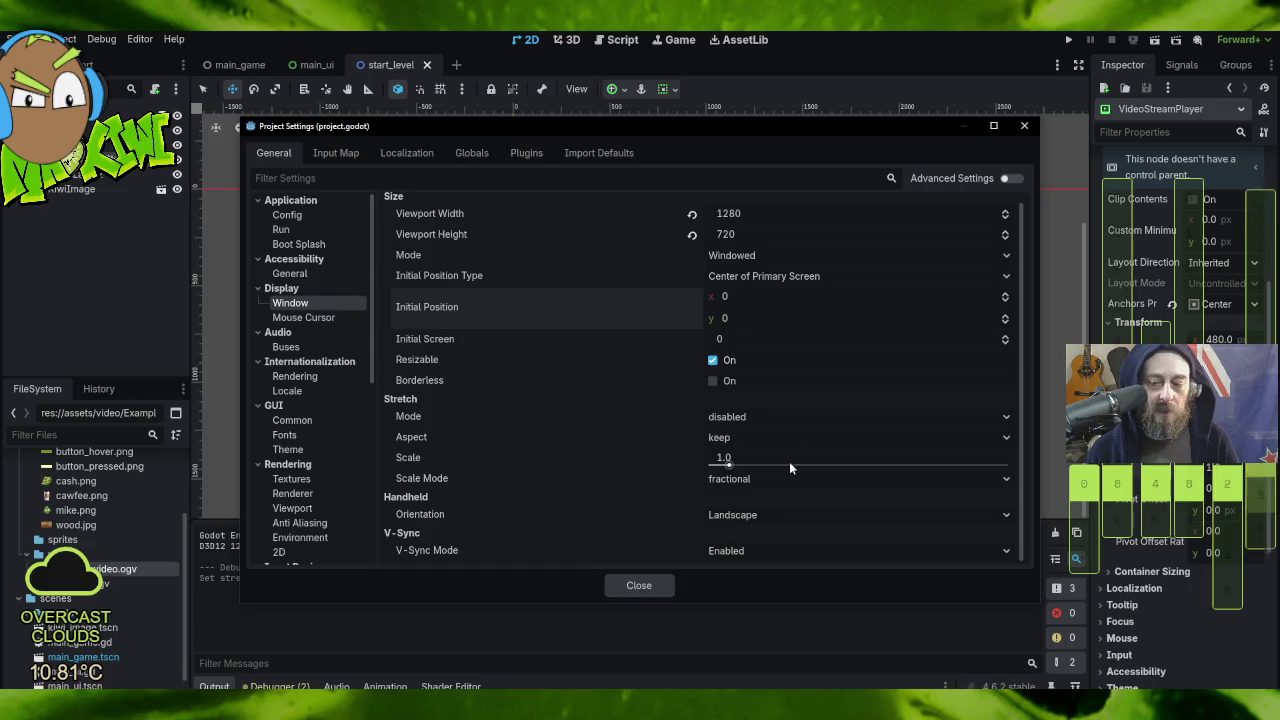
click(760, 418)
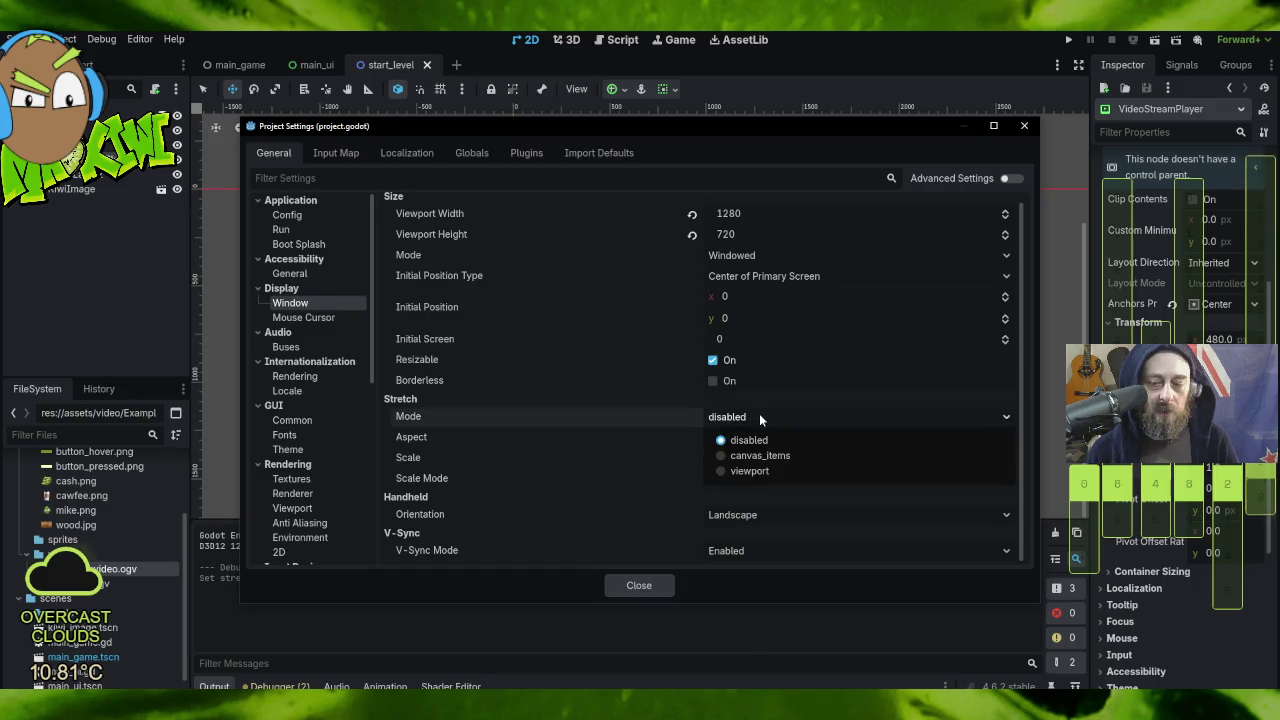
click(761, 470)
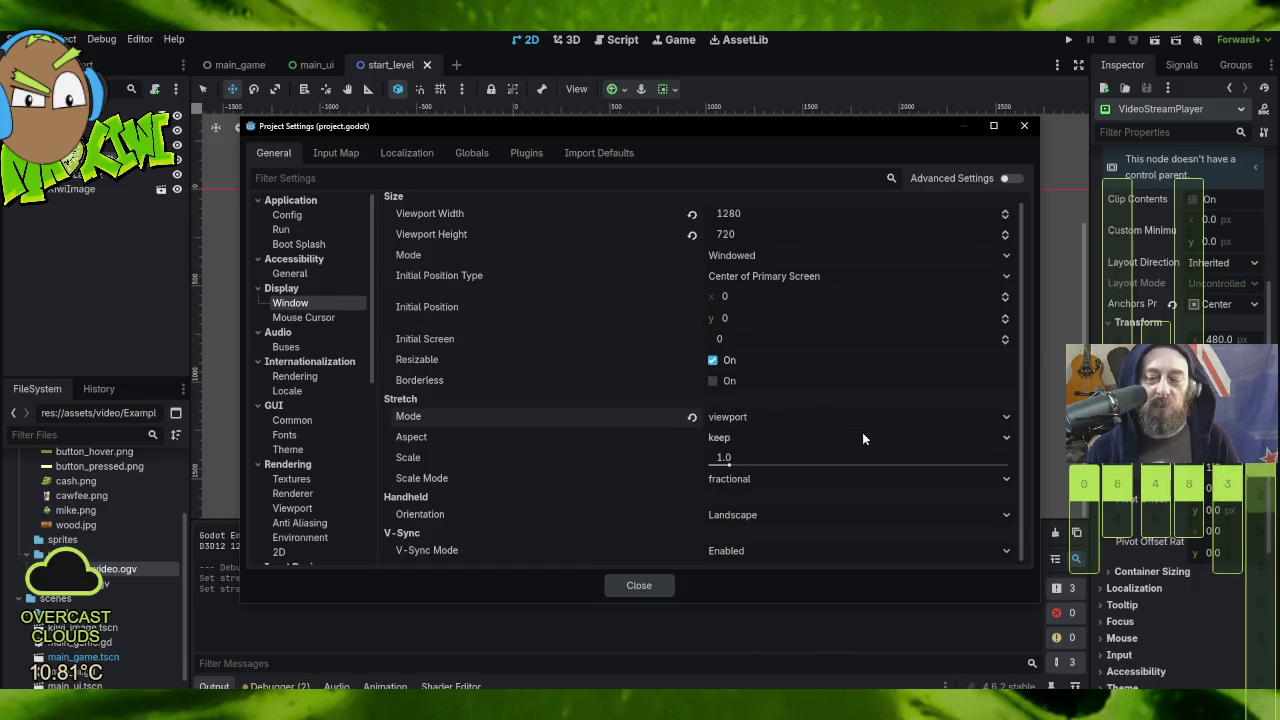
click(859, 436)
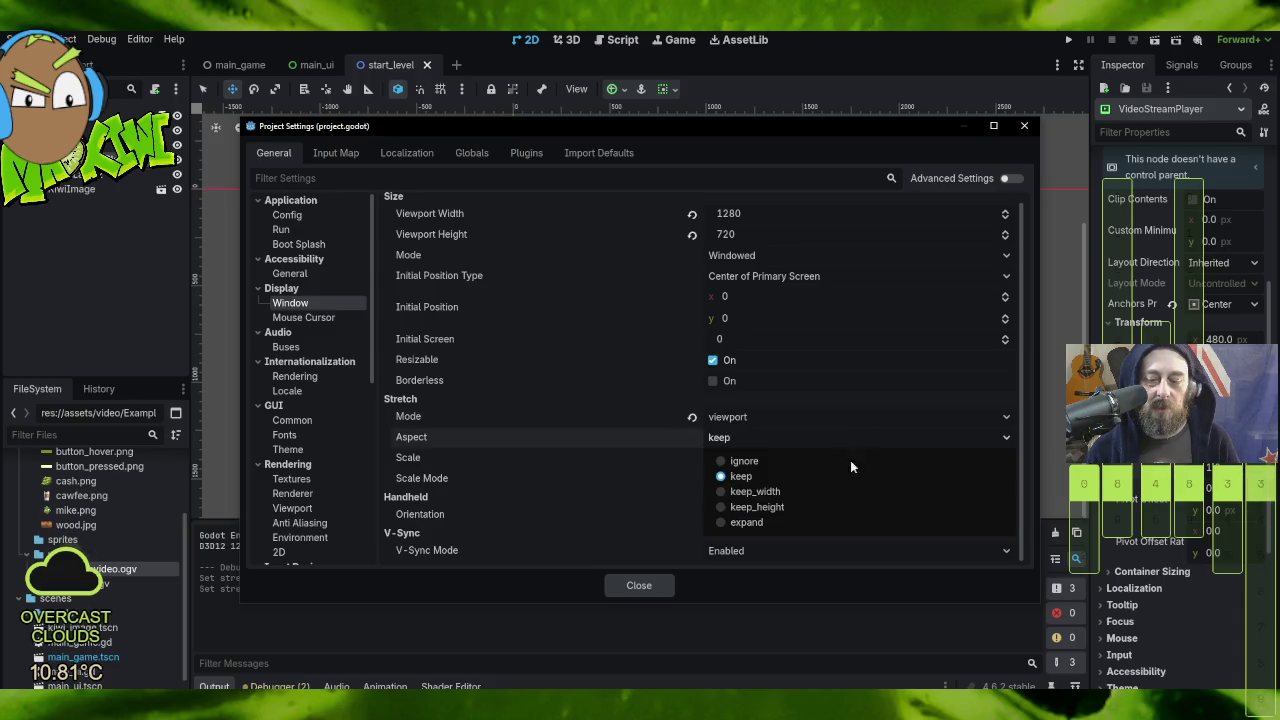
click(810, 523)
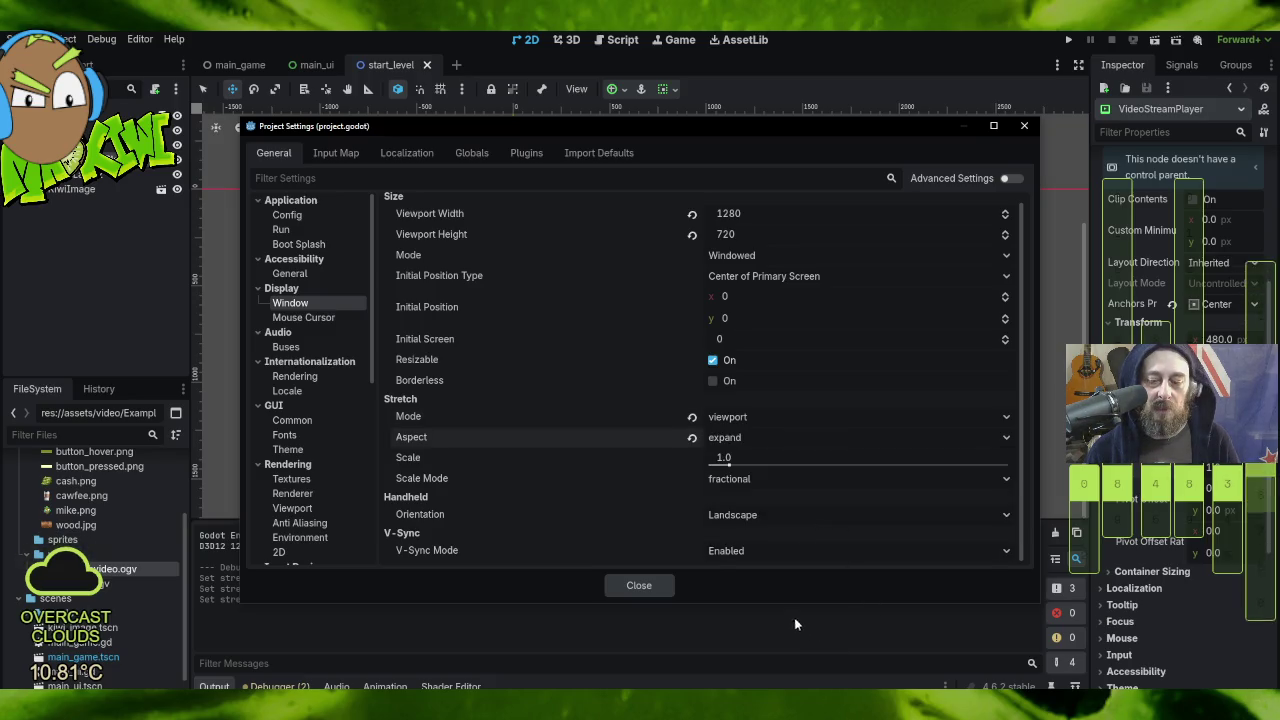
click(725, 439)
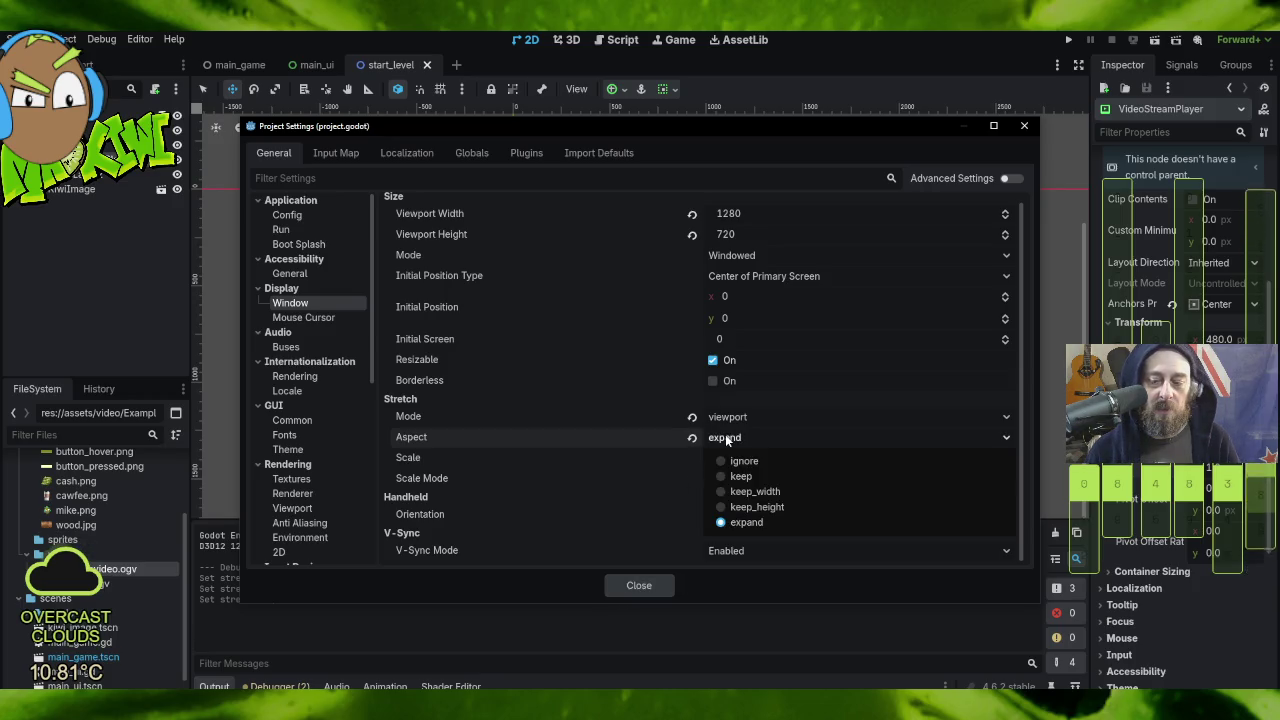
click(786, 508)
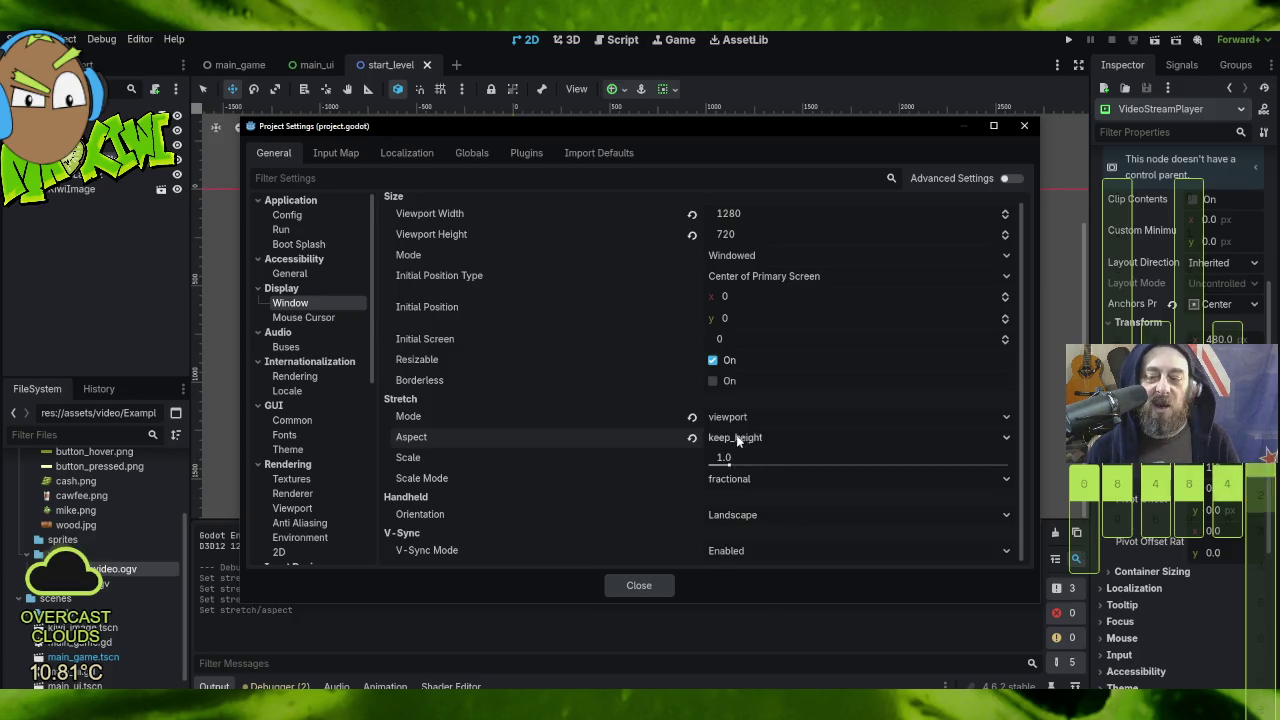
click(645, 584)
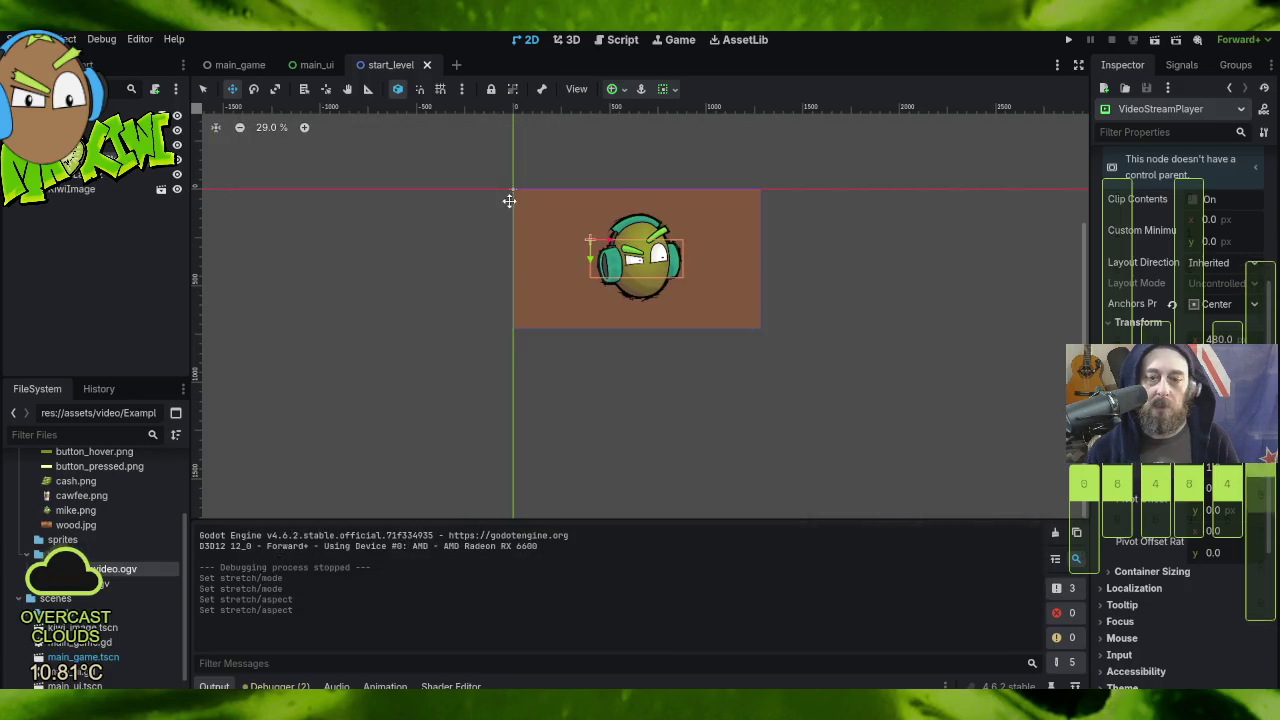
click(1068, 39)
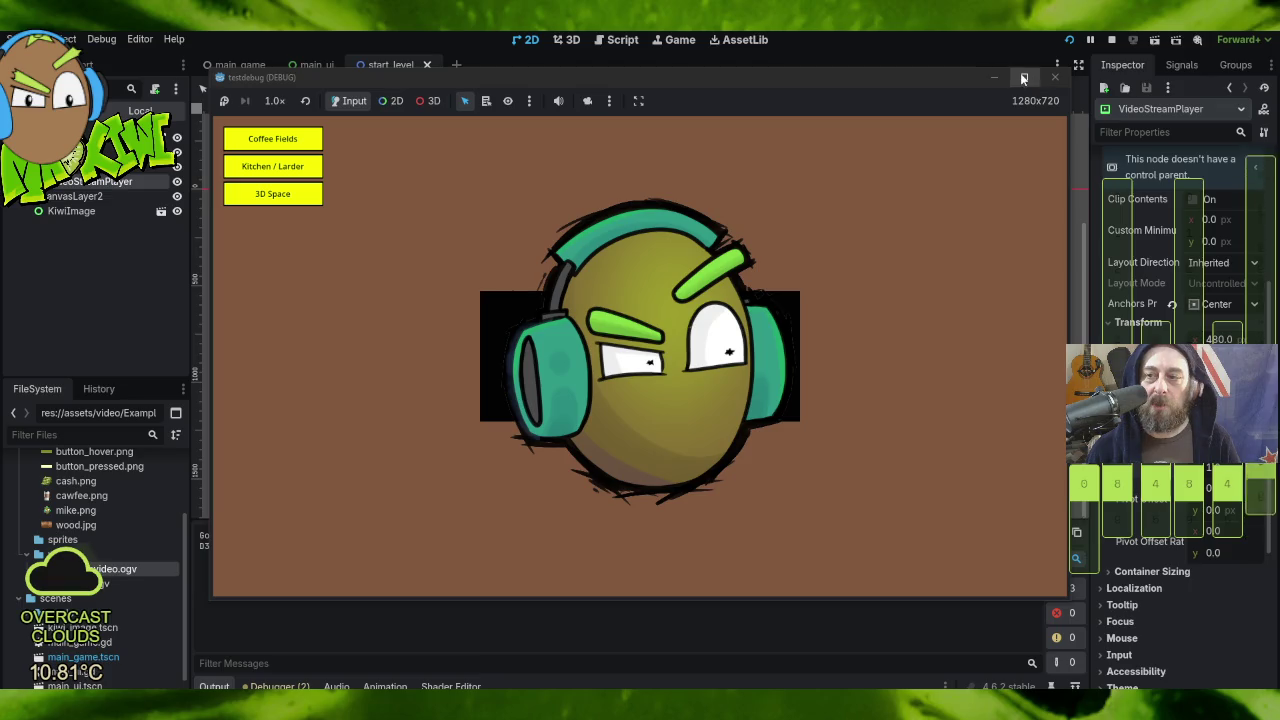
click(1023, 78)
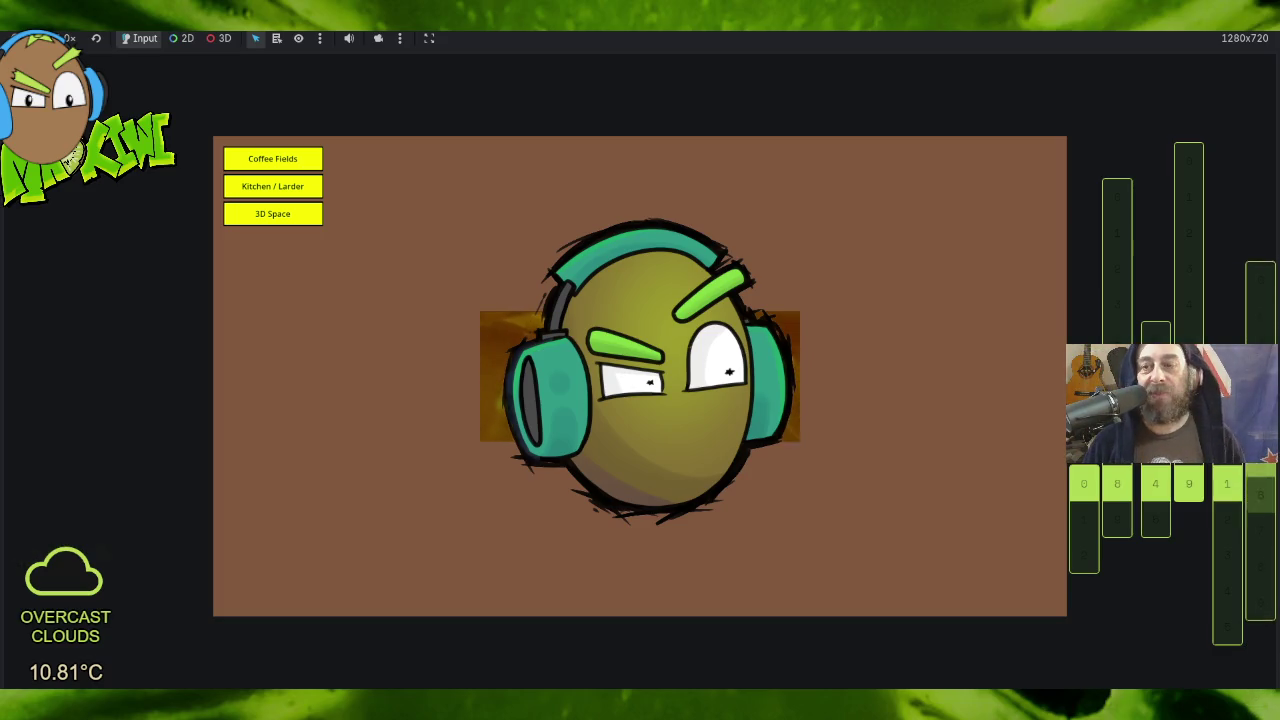
key(F8)
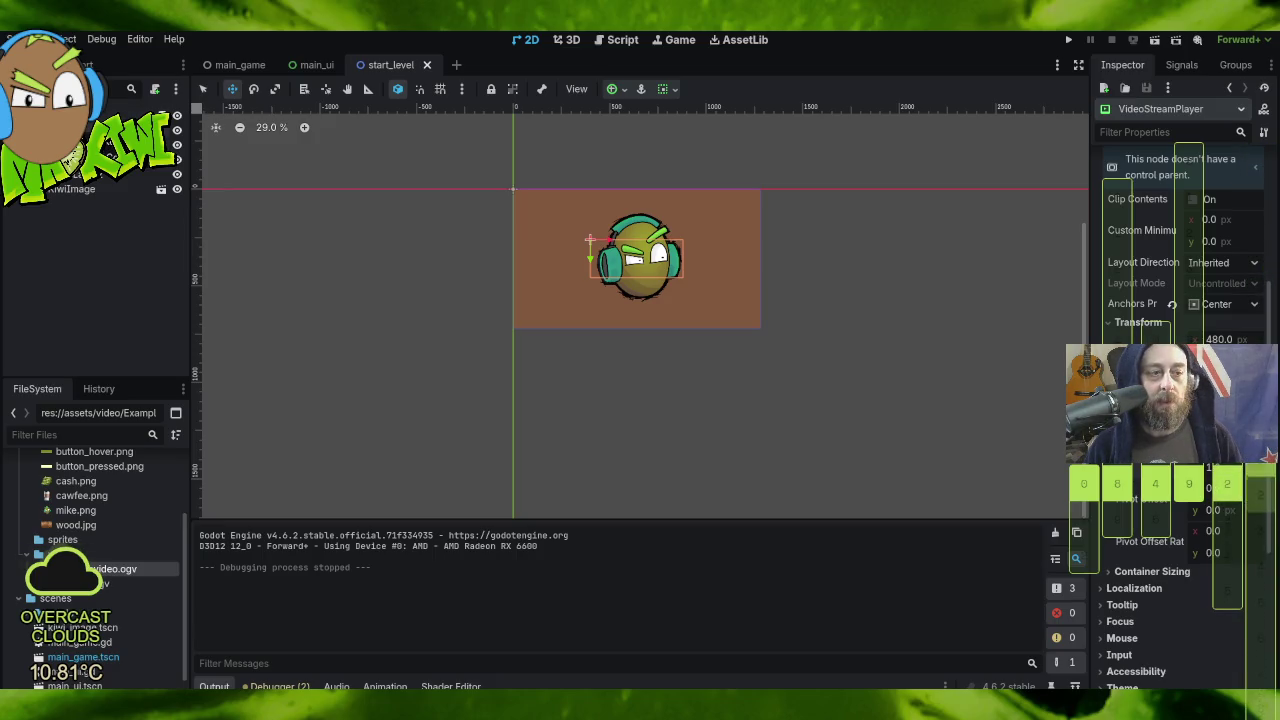
Step: Switch to the main_game scene, frame the whole canvas, select MenuItems and run the project
click(80, 116)
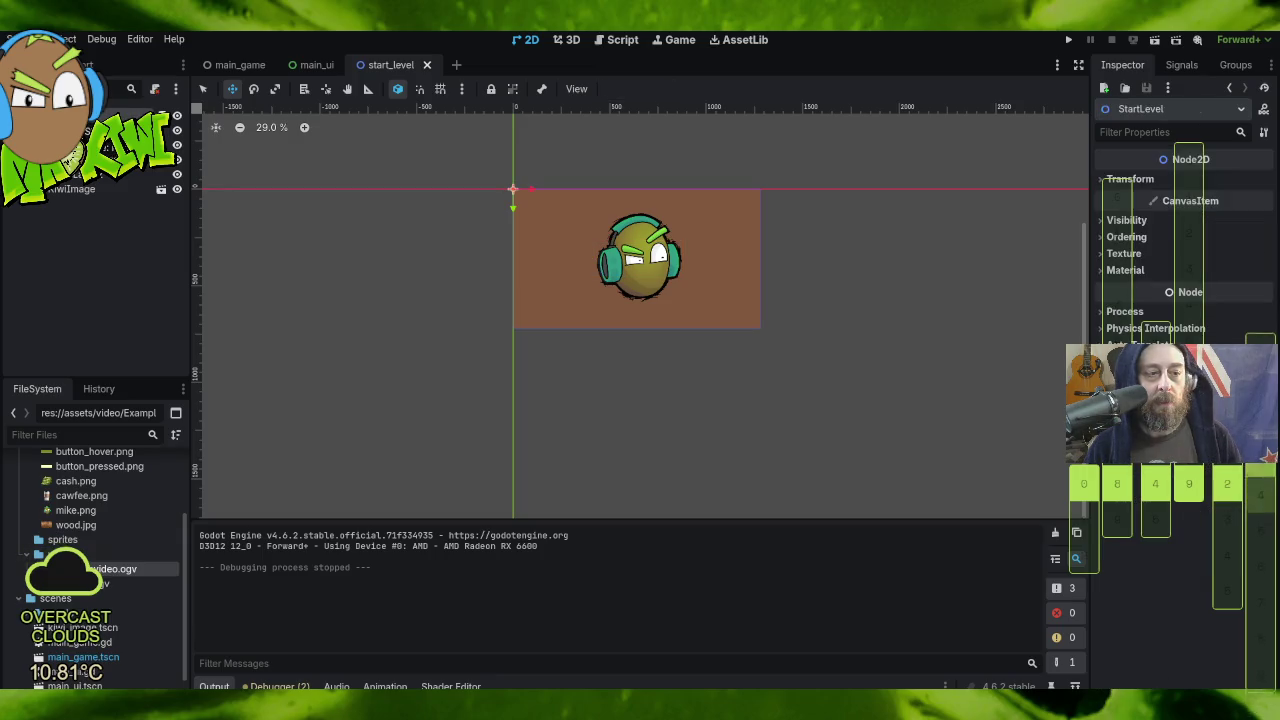
click(237, 65)
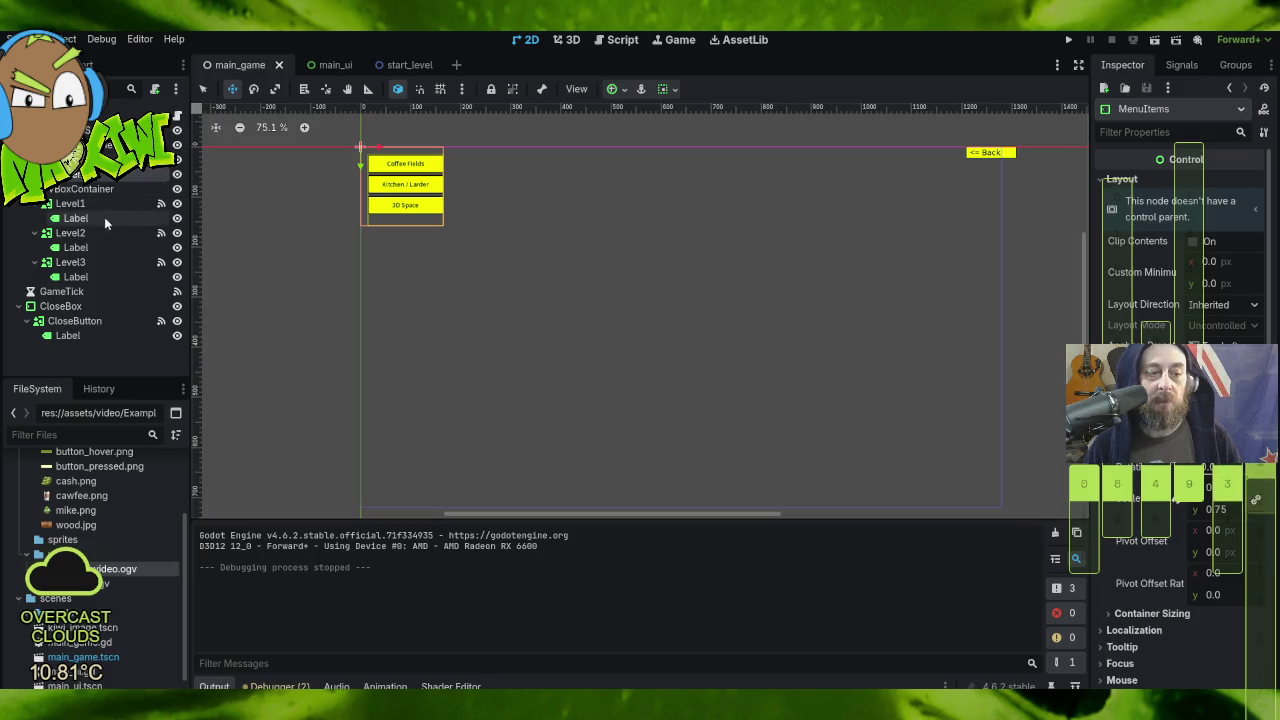
click(360, 147)
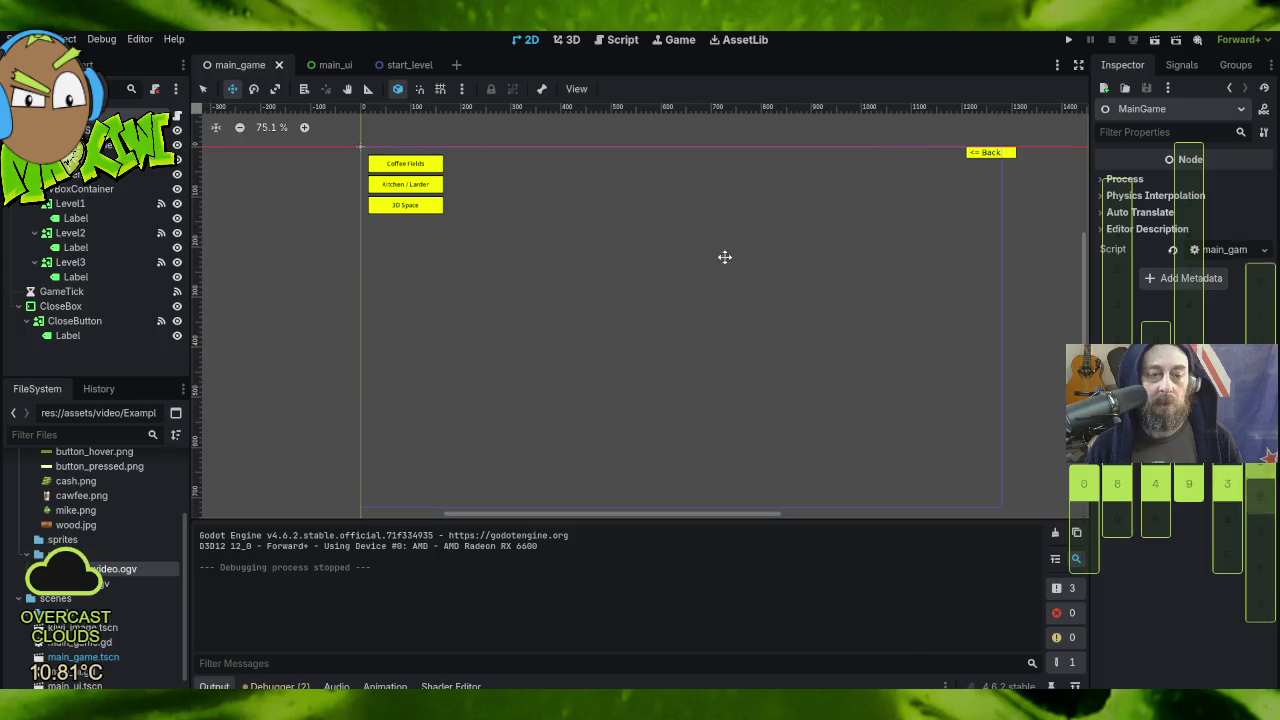
scroll(728, 306, down, 5)
mouse_move(985, 383)
mouse_down()
mouse_move(811, 351)
mouse_move(817, 274)
mouse_move(847, 317)
mouse_up()
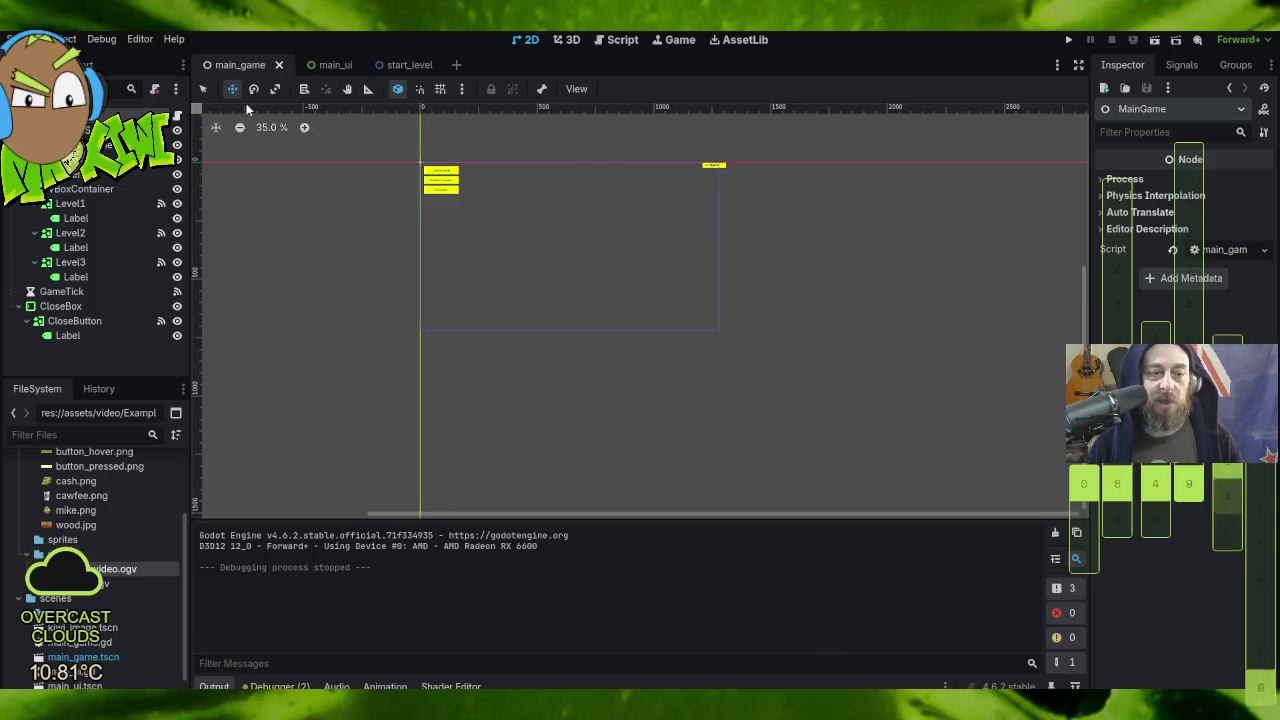
click(100, 174)
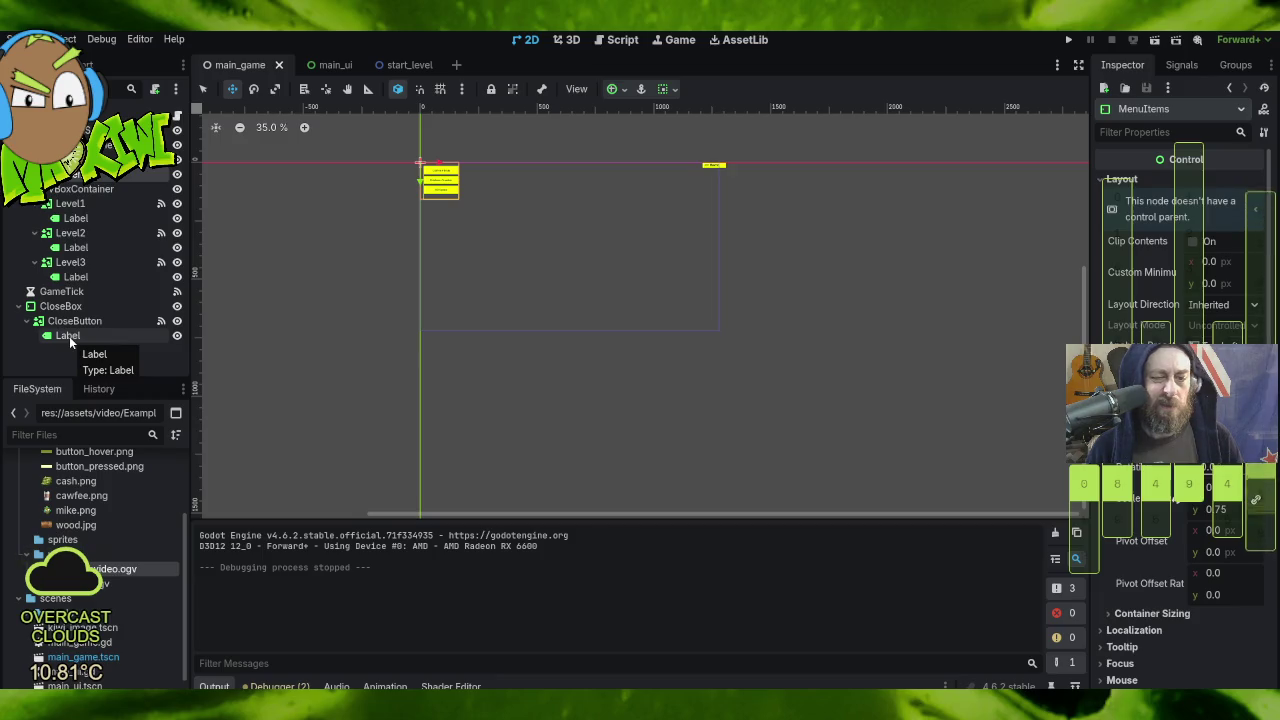
click(1068, 39)
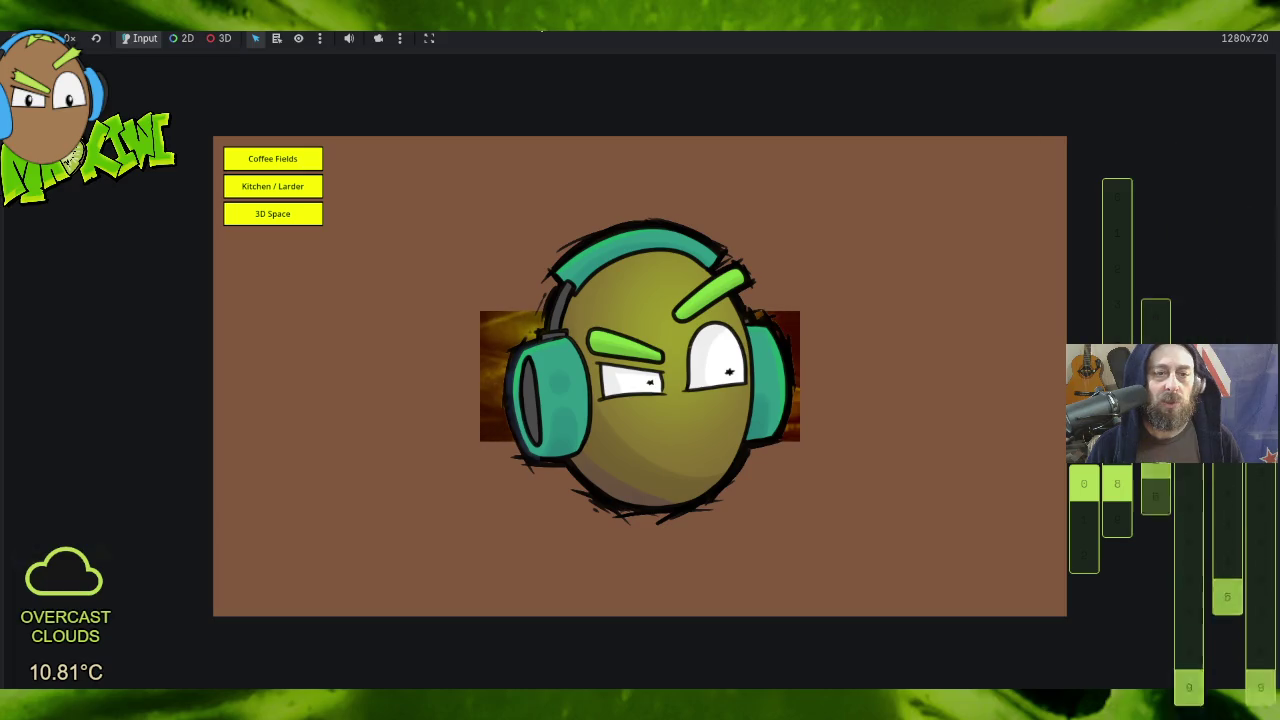
Step: Set the embedded game to Stretch to Fit, then Keep Aspect Ratio, and restore it to 1280×720
click(428, 40)
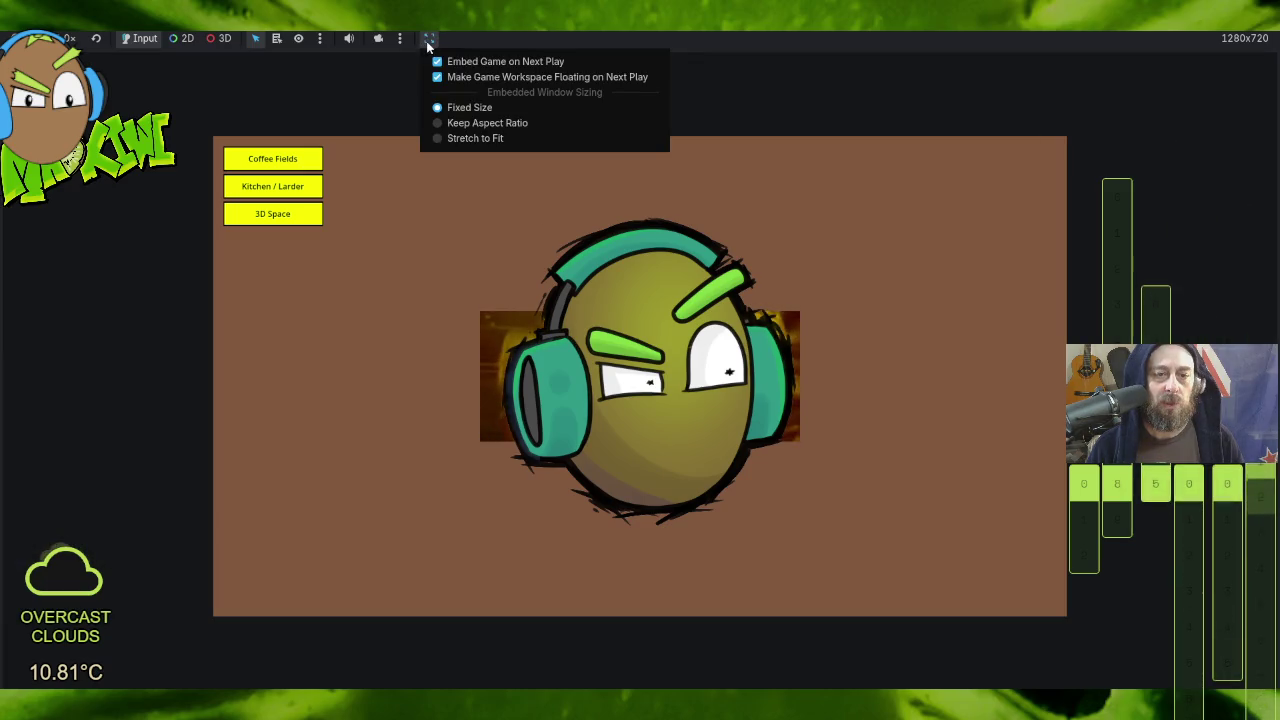
click(506, 139)
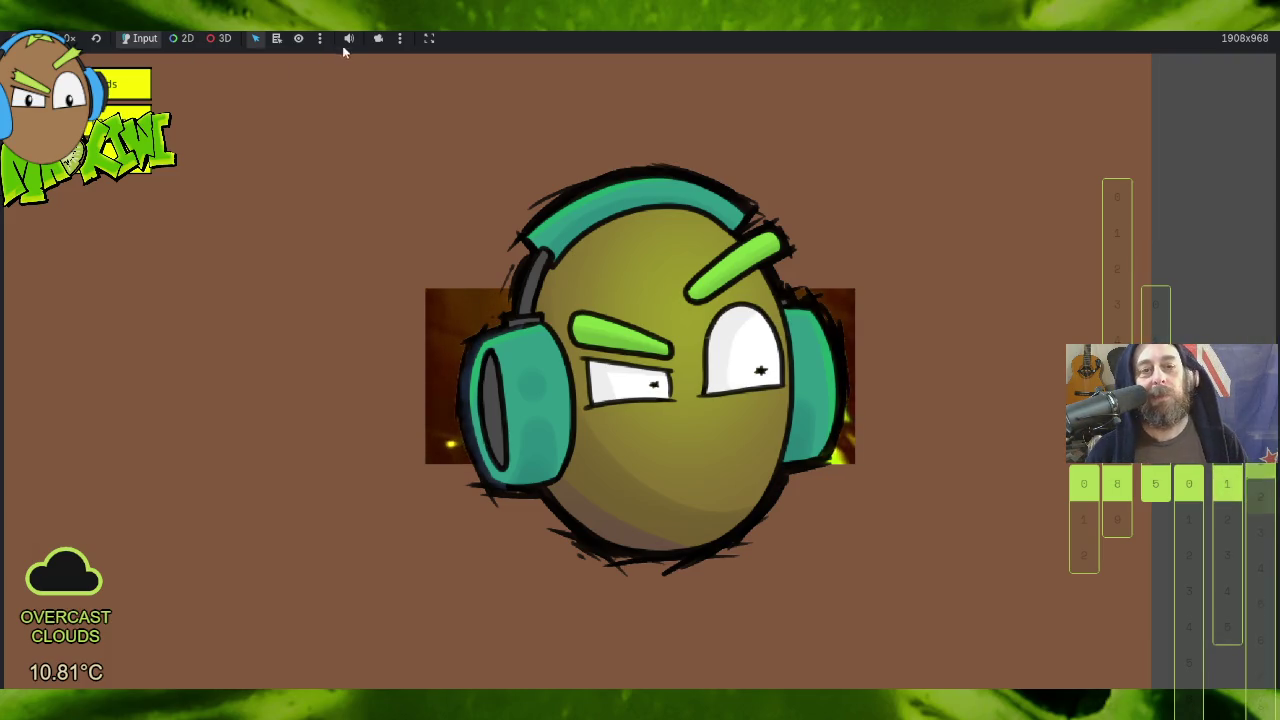
click(430, 39)
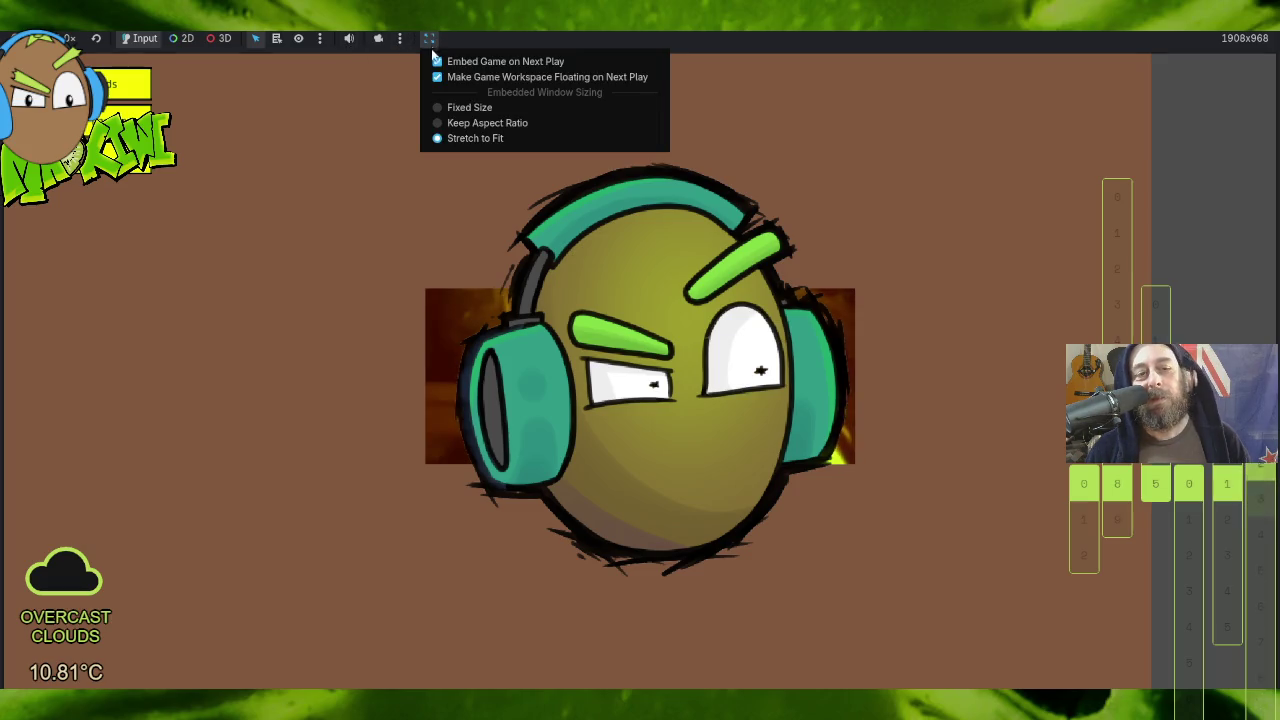
click(499, 122)
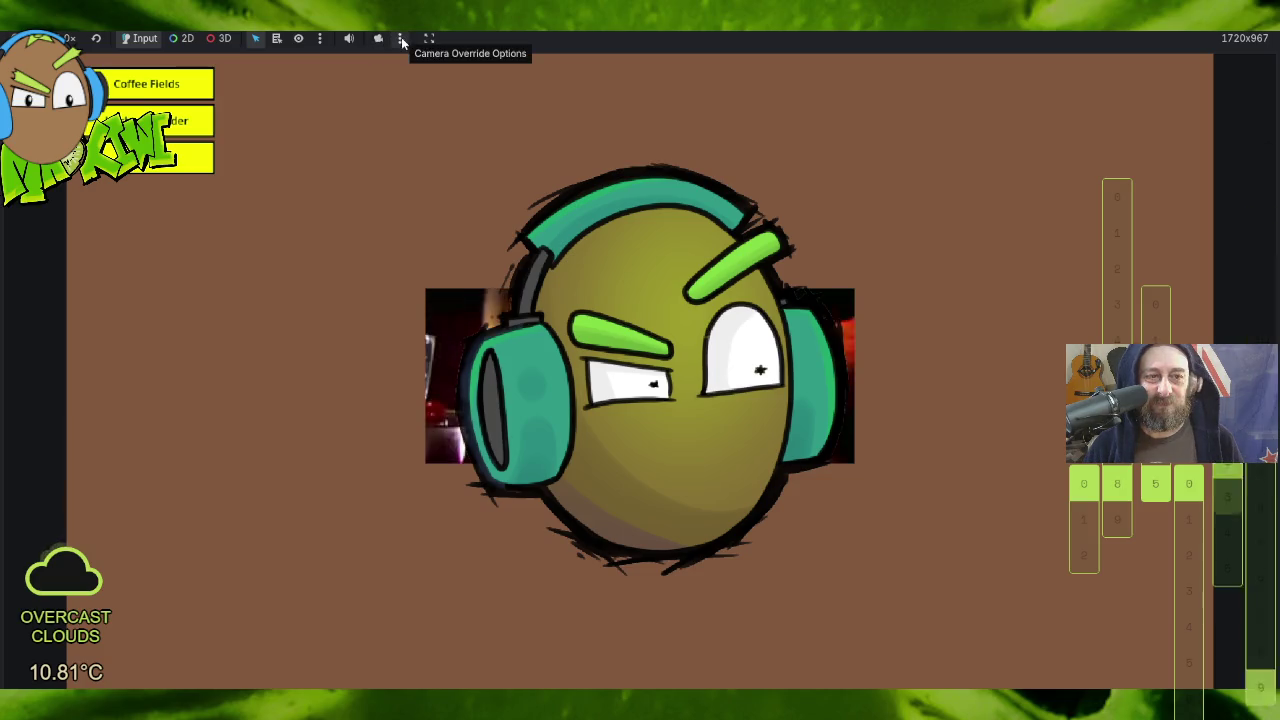
click(427, 40)
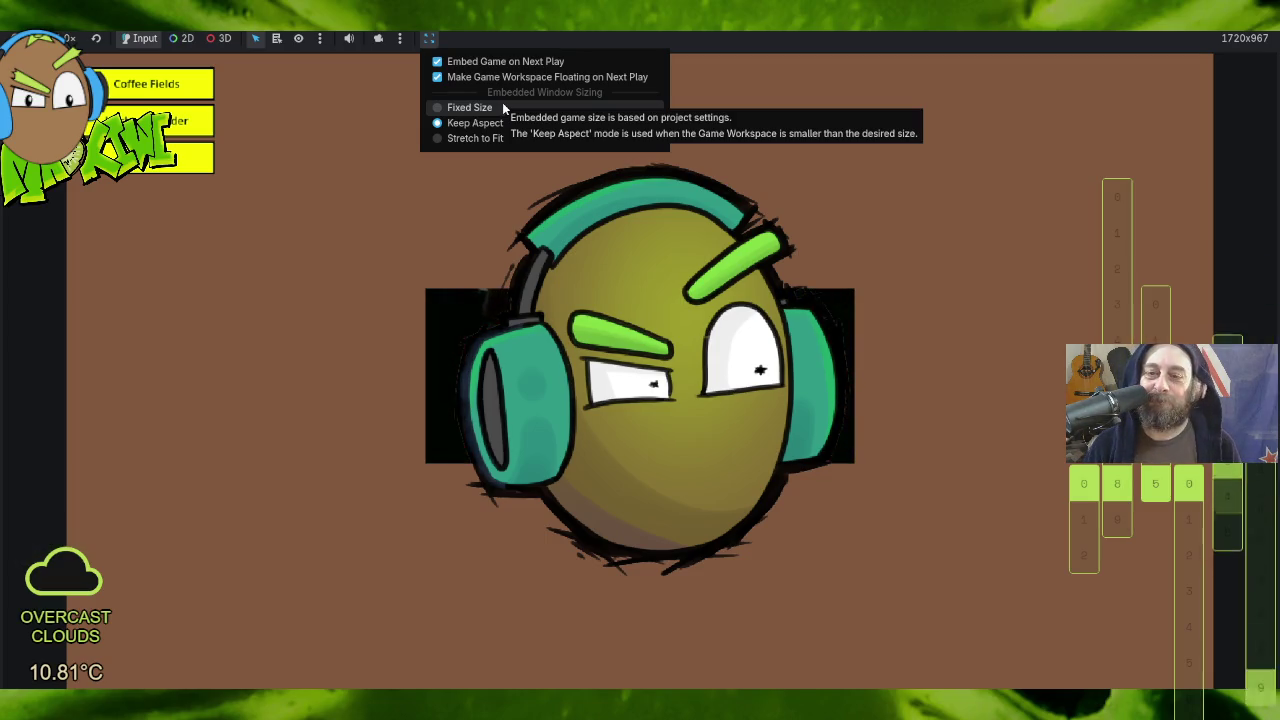
click(1064, 142)
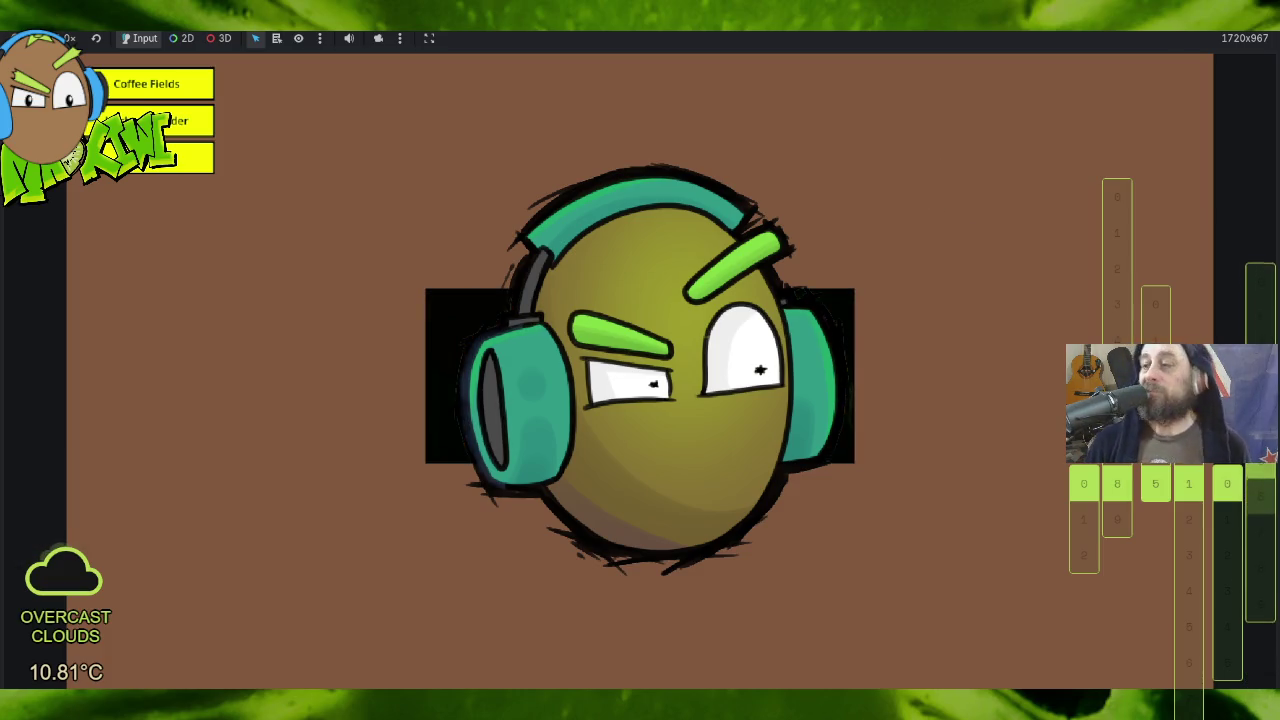
double_click(877, 33)
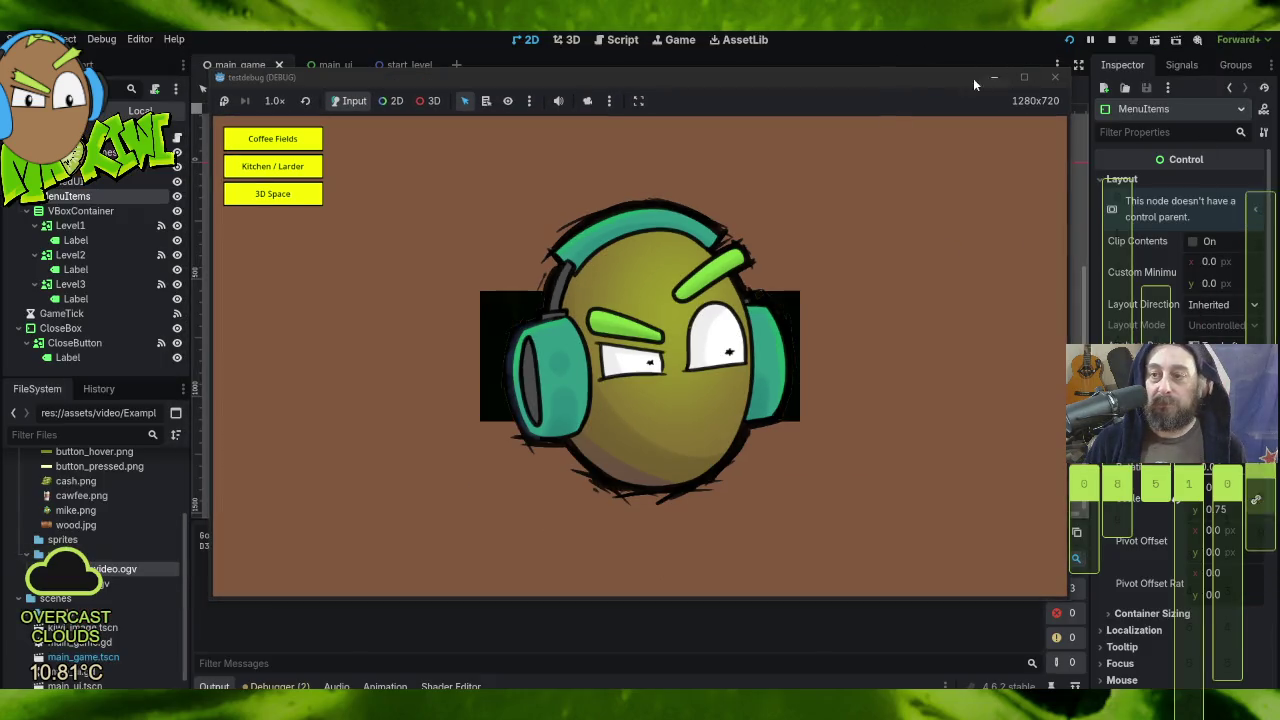
Step: Resize the game window back and forth to test scaling, then stop the game with F8
mouse_move(911, 84)
mouse_down()
mouse_move(912, 126)
mouse_move(855, 124)
mouse_move(1051, 86)
mouse_move(1080, 180)
mouse_move(928, 148)
mouse_move(953, 64)
mouse_move(1051, 134)
mouse_move(837, 120)
mouse_move(1022, 52)
mouse_move(944, 187)
mouse_move(813, 41)
mouse_move(1060, 130)
mouse_move(1000, 5)
mouse_up()
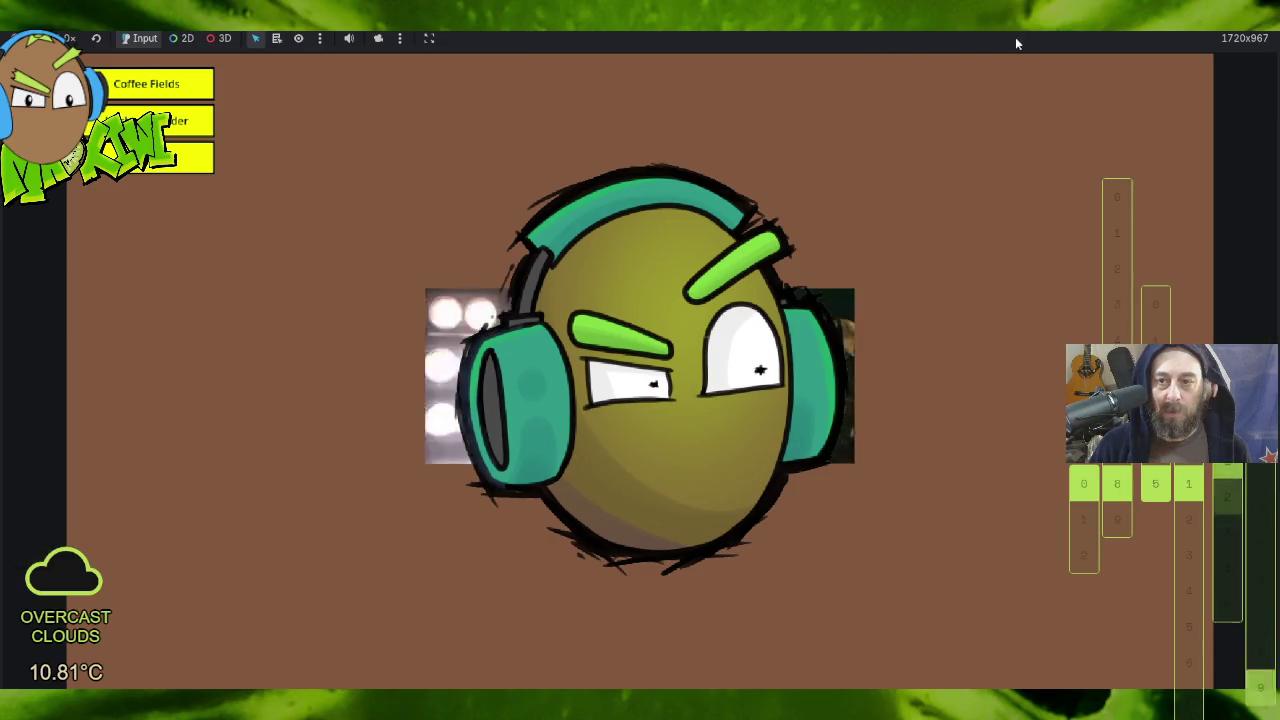
double_click(952, 33)
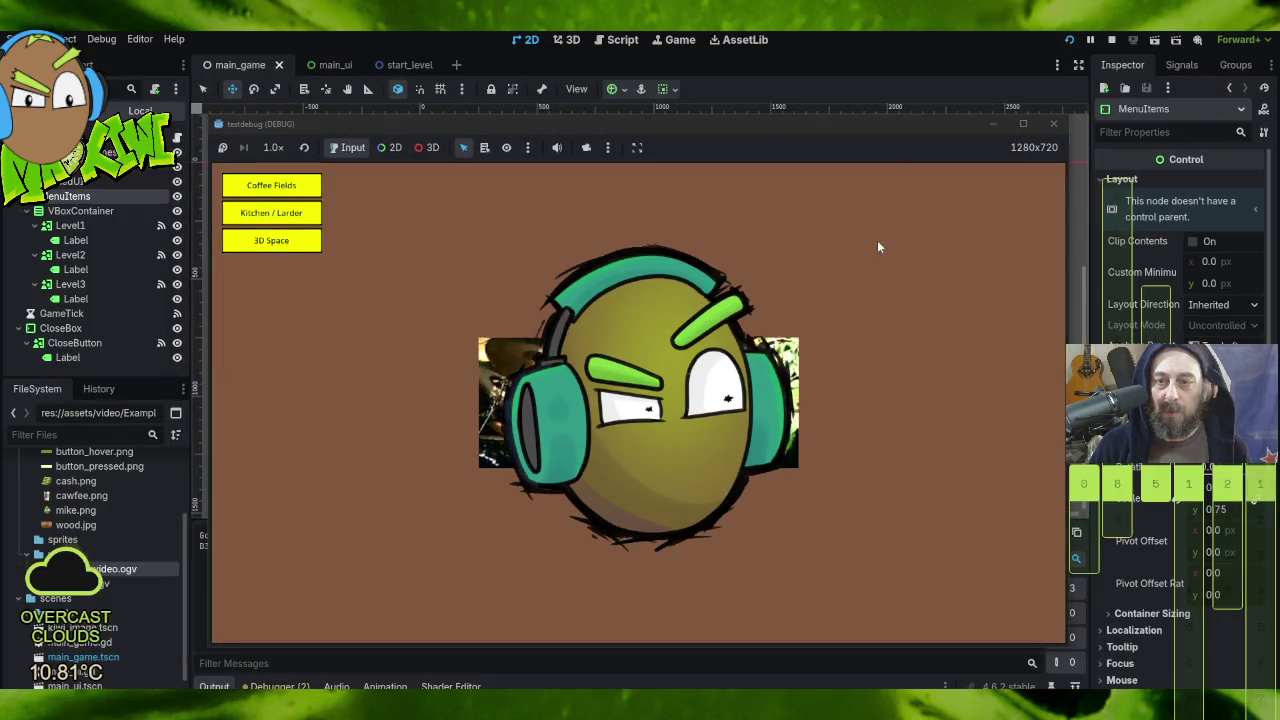
double_click(747, 131)
double_click(740, 34)
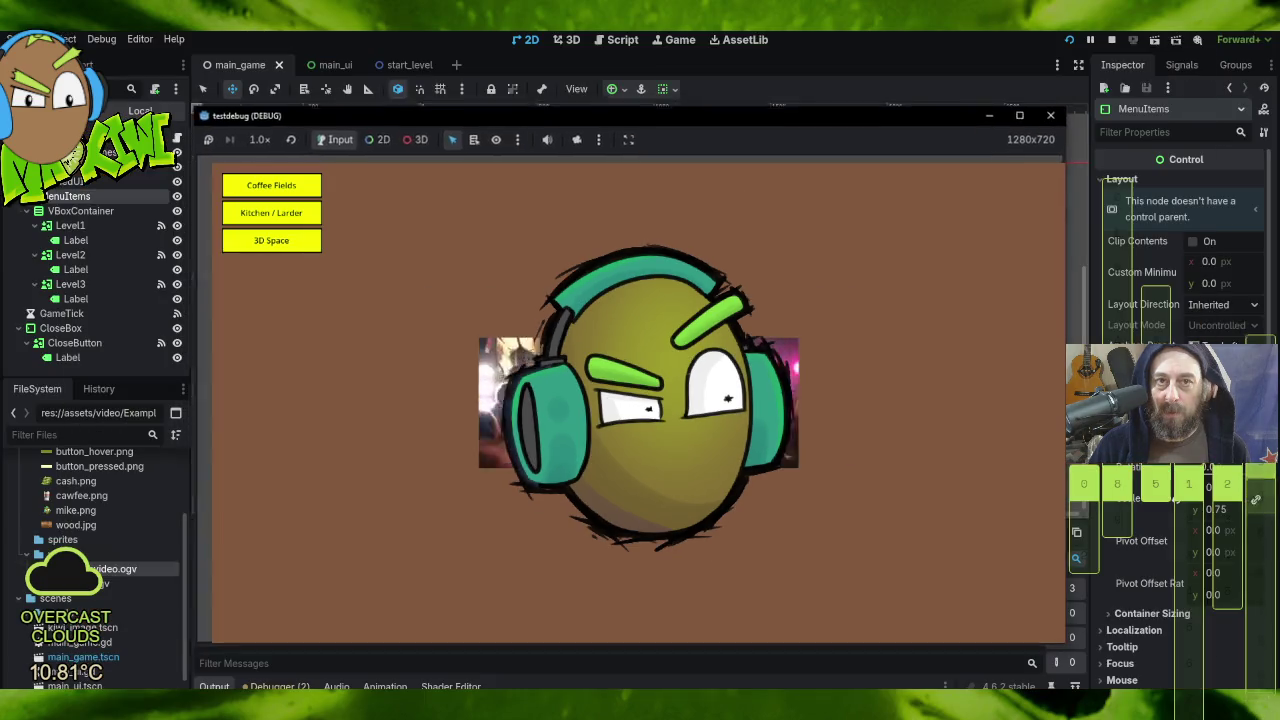
key(F8)
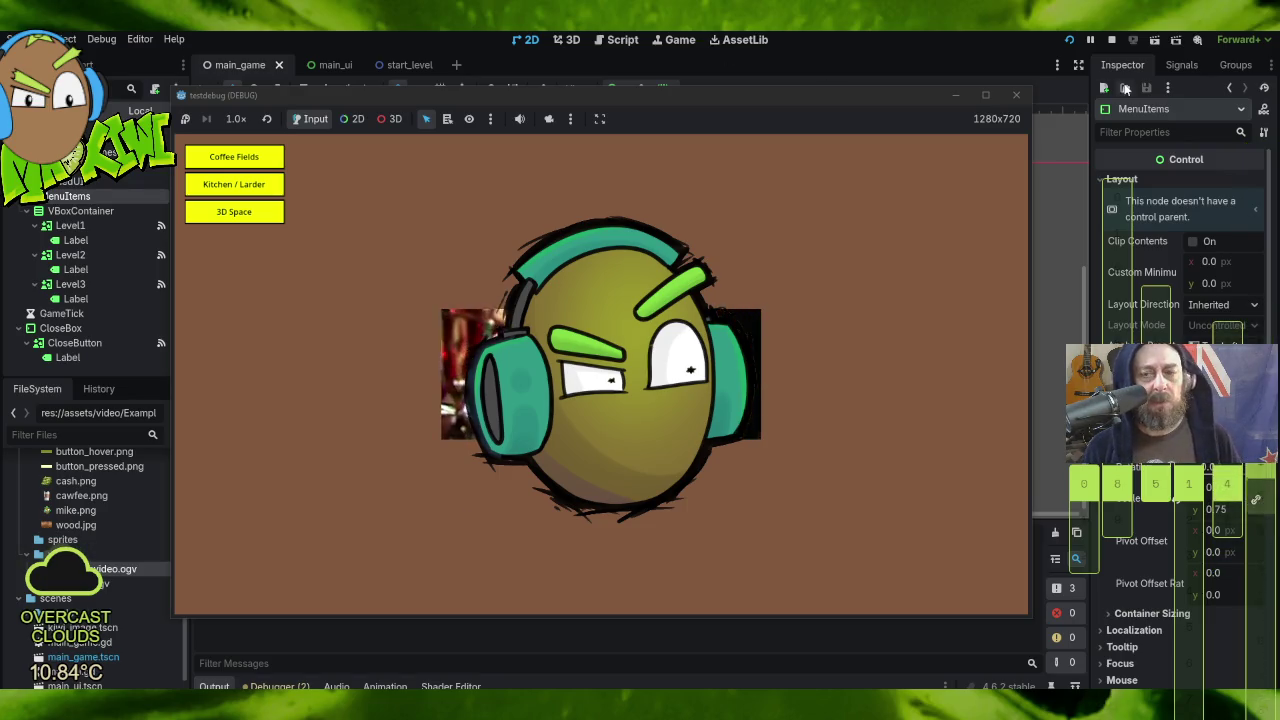
click(1017, 96)
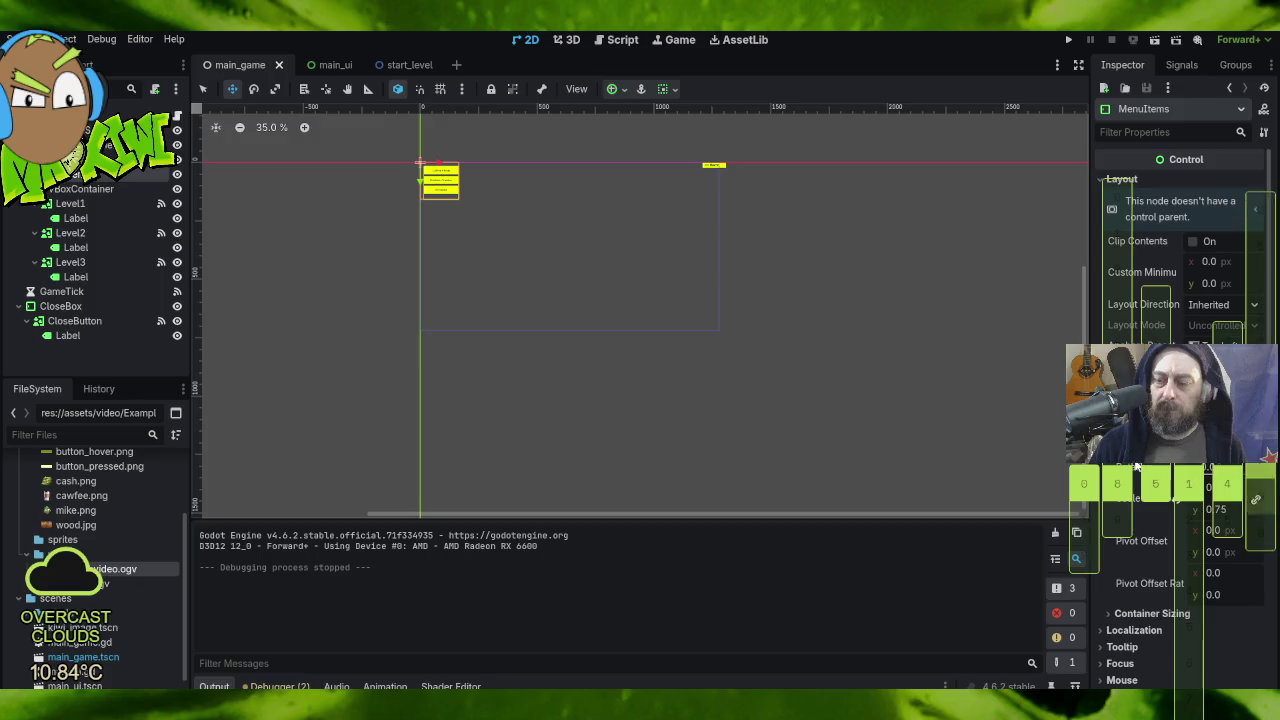
Step: Open start_level and confirm a new Size for the VideoStreamPlayer
click(405, 65)
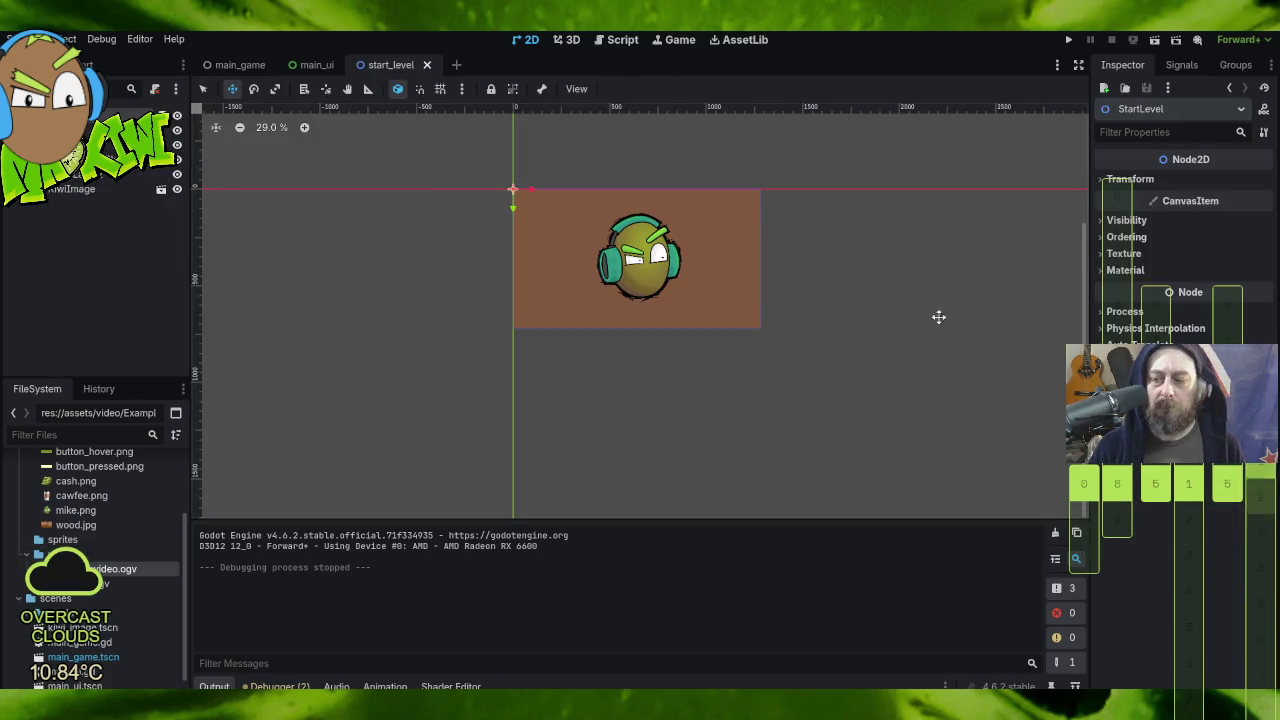
click(78, 176)
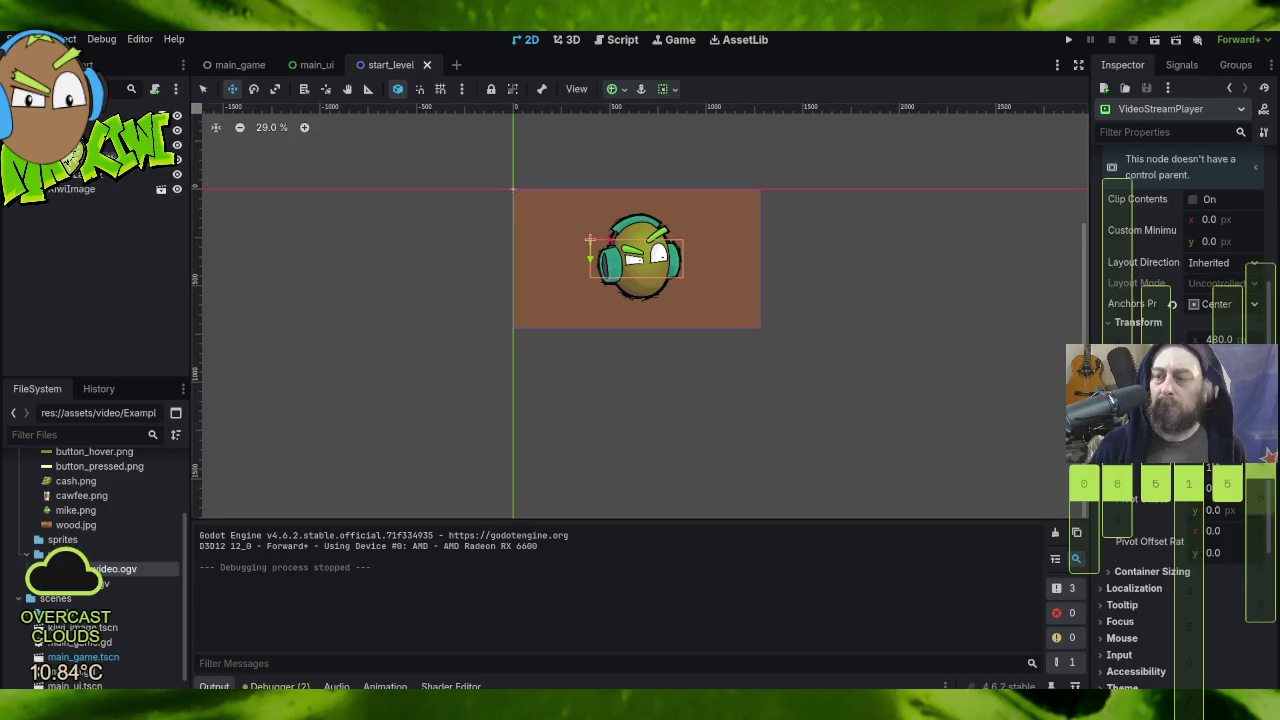
key(Return)
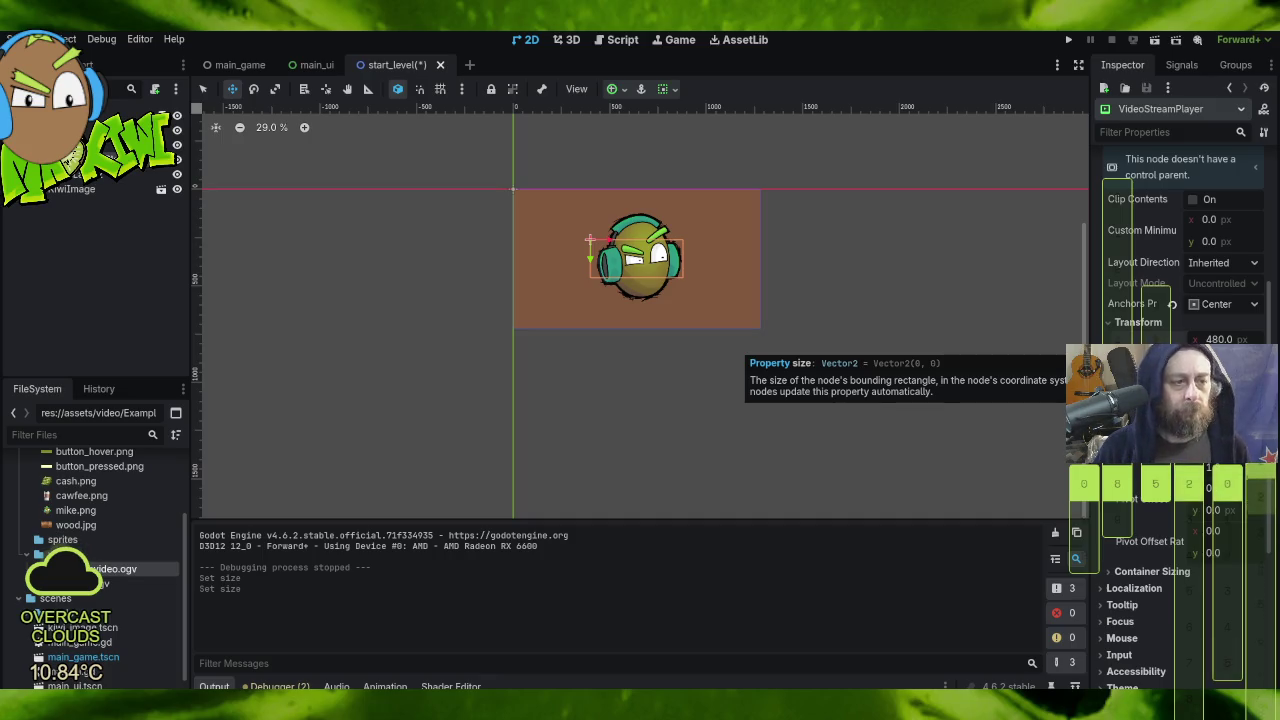
Step: Inspect the CanvasLayer's Transform and Layer settings, then reselect the VideoStreamPlayer
click(80, 130)
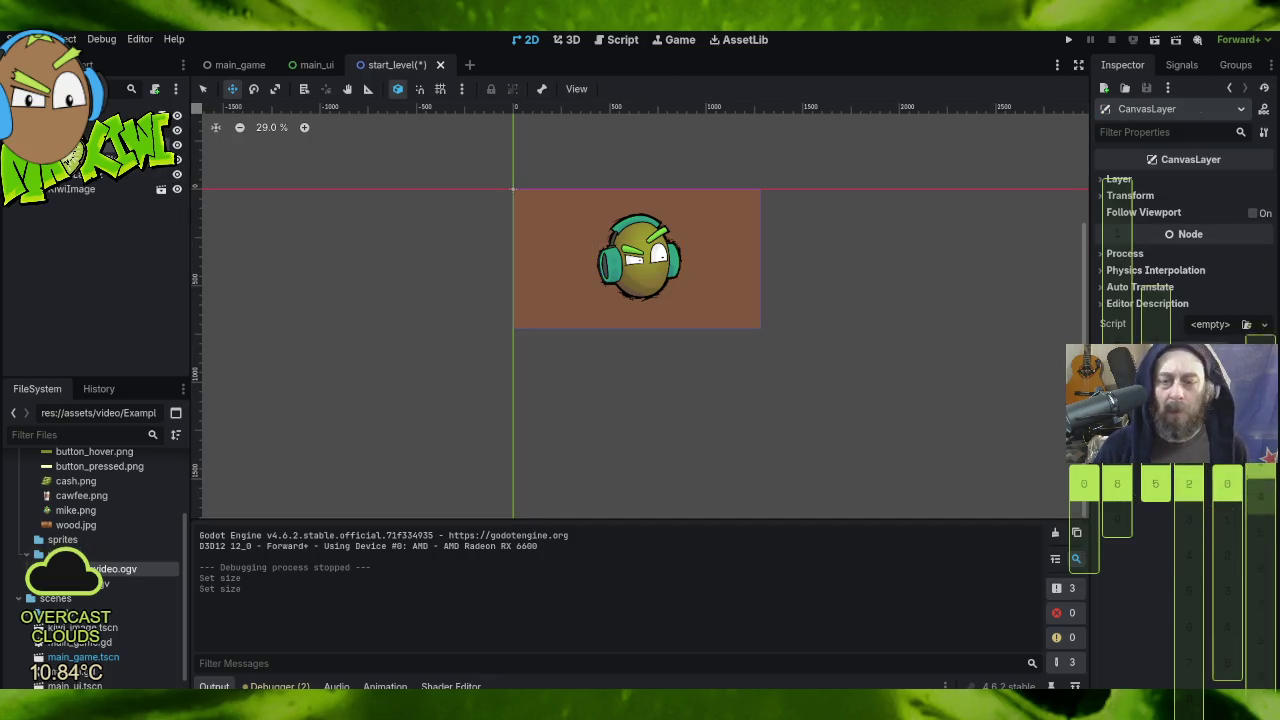
click(1106, 196)
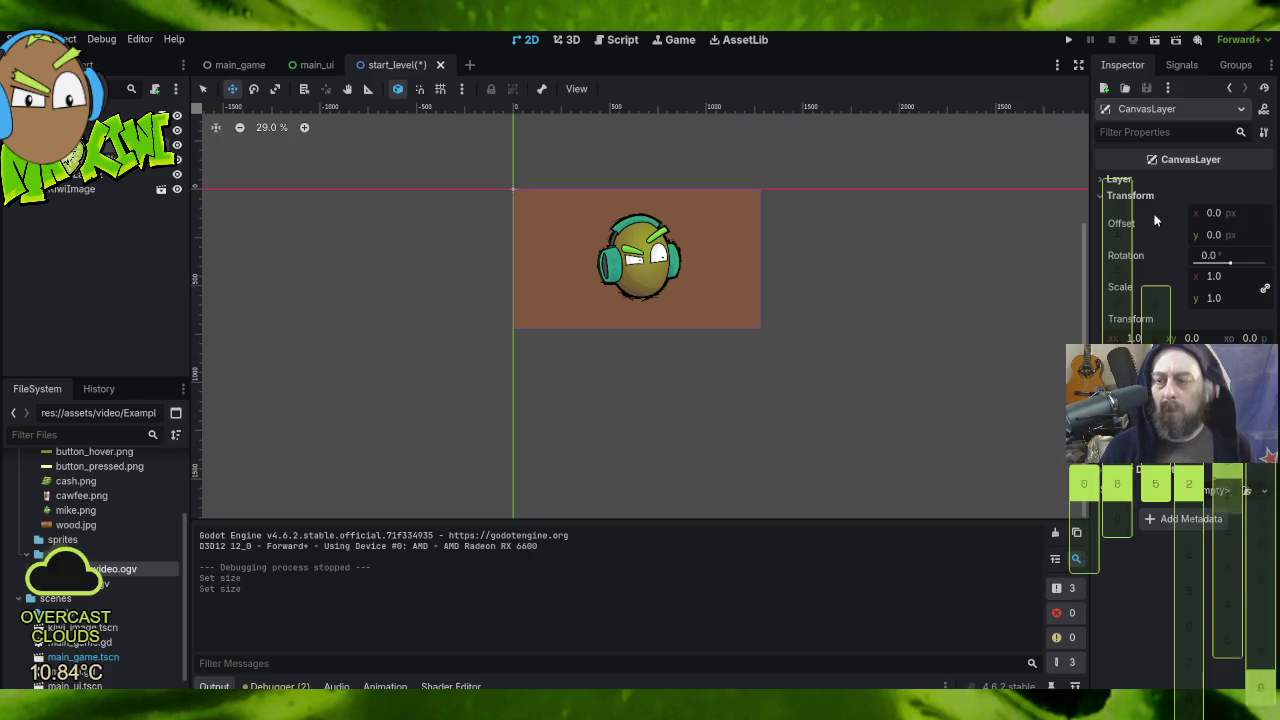
click(1103, 195)
click(1106, 182)
click(1107, 184)
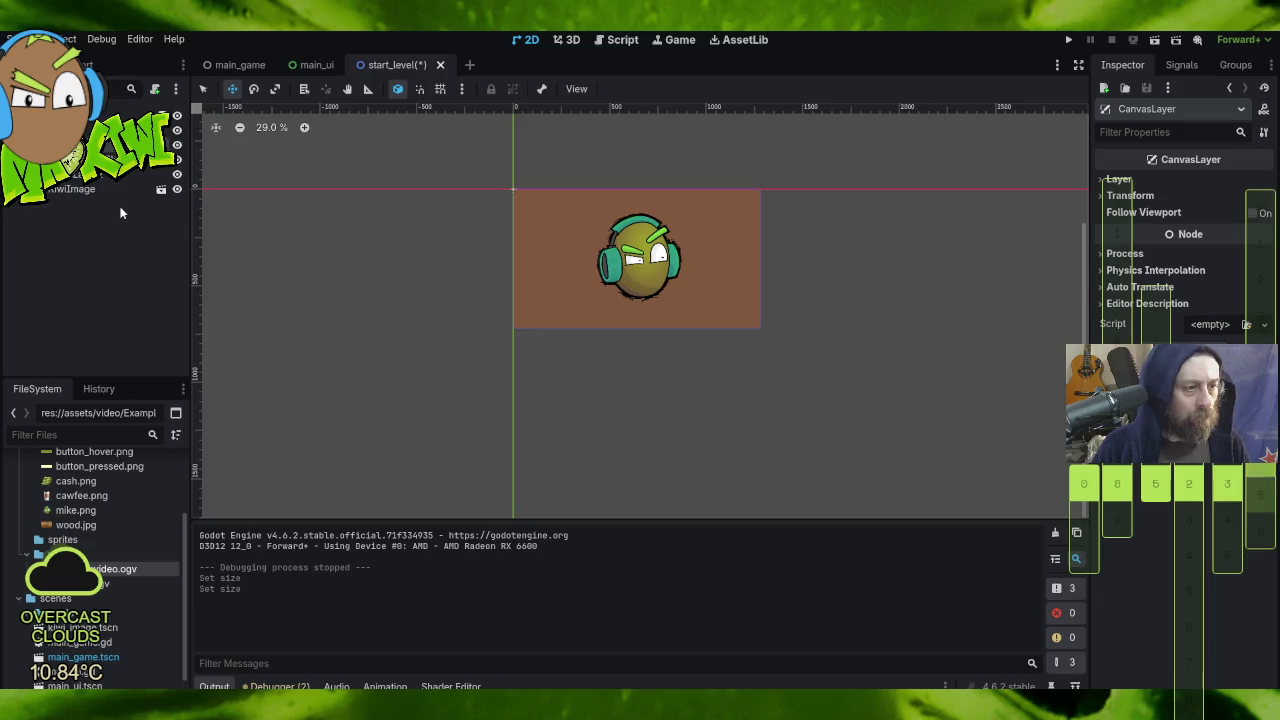
click(90, 175)
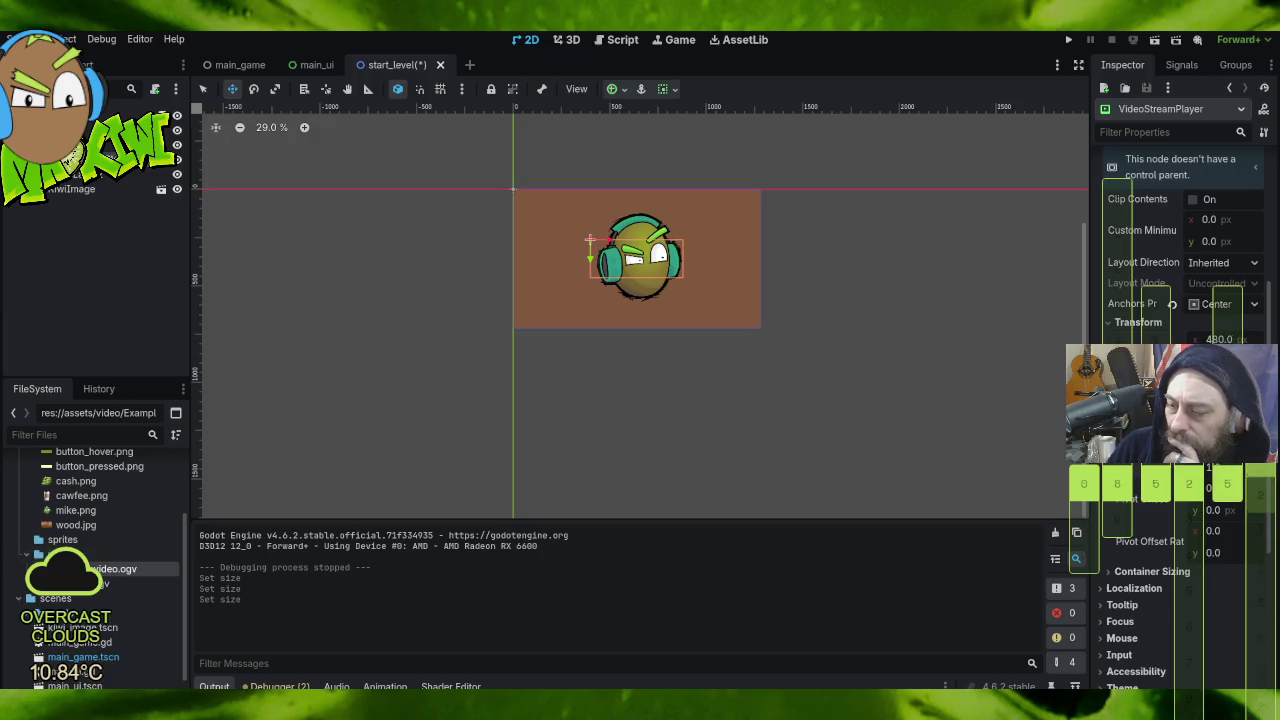
Step: Double the VideoStreamPlayer's scale and apply the Full Rect anchor preset so it spans 1280 px
key(Return)
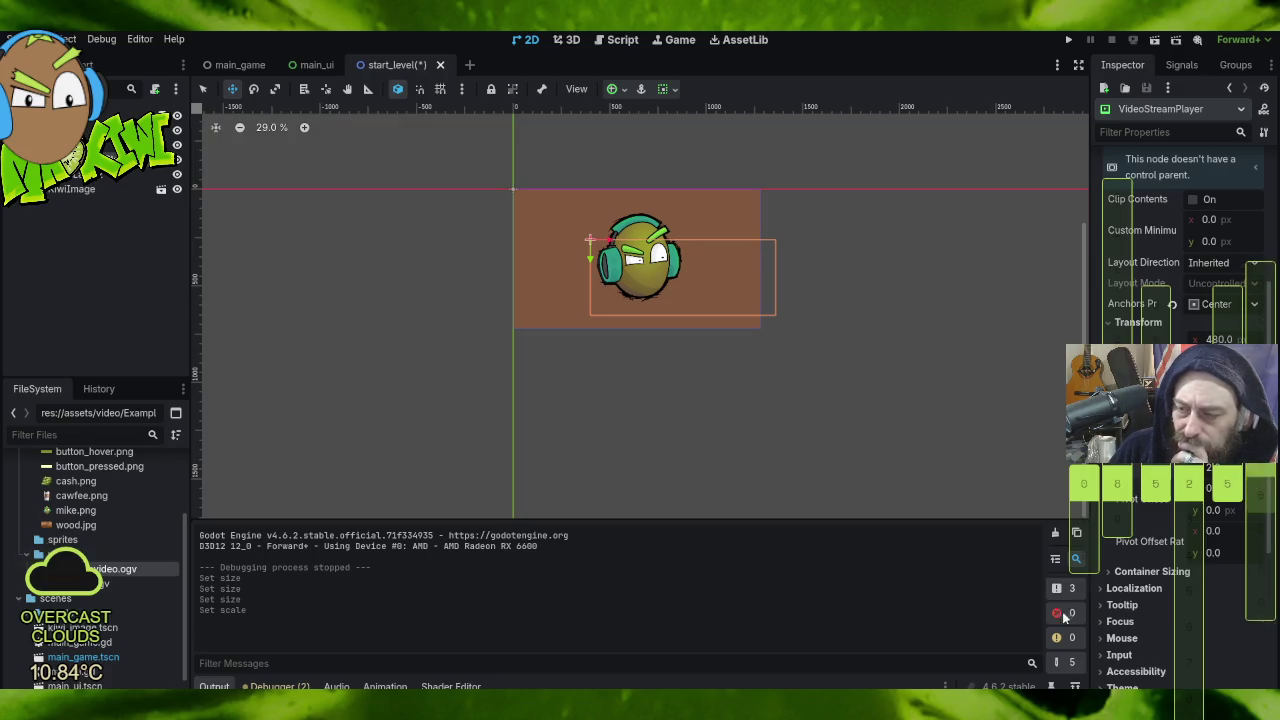
click(613, 89)
click(643, 162)
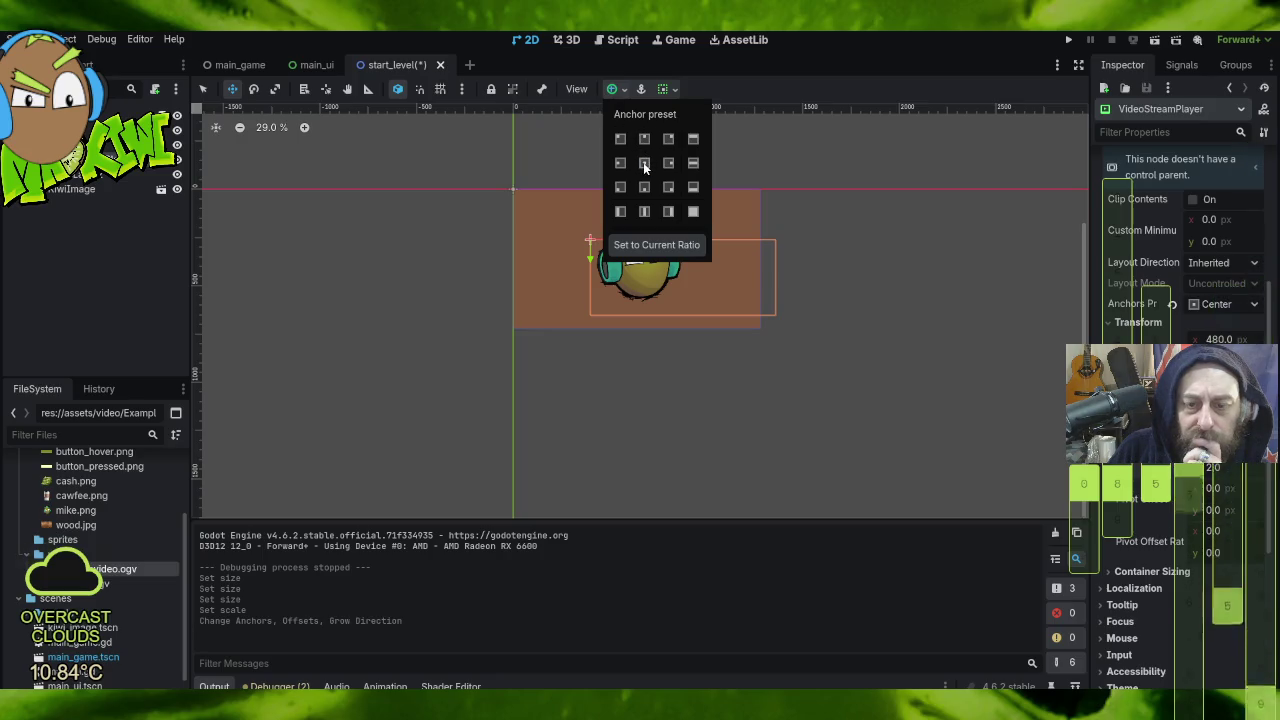
click(620, 138)
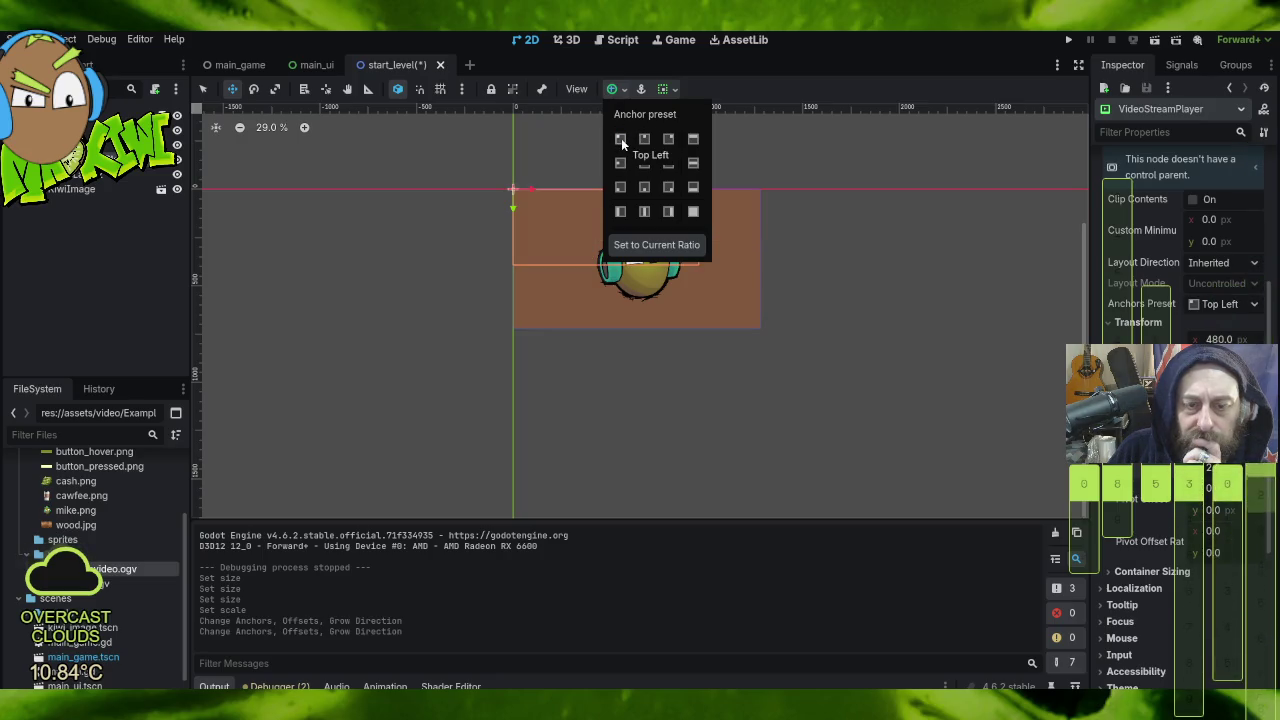
click(693, 211)
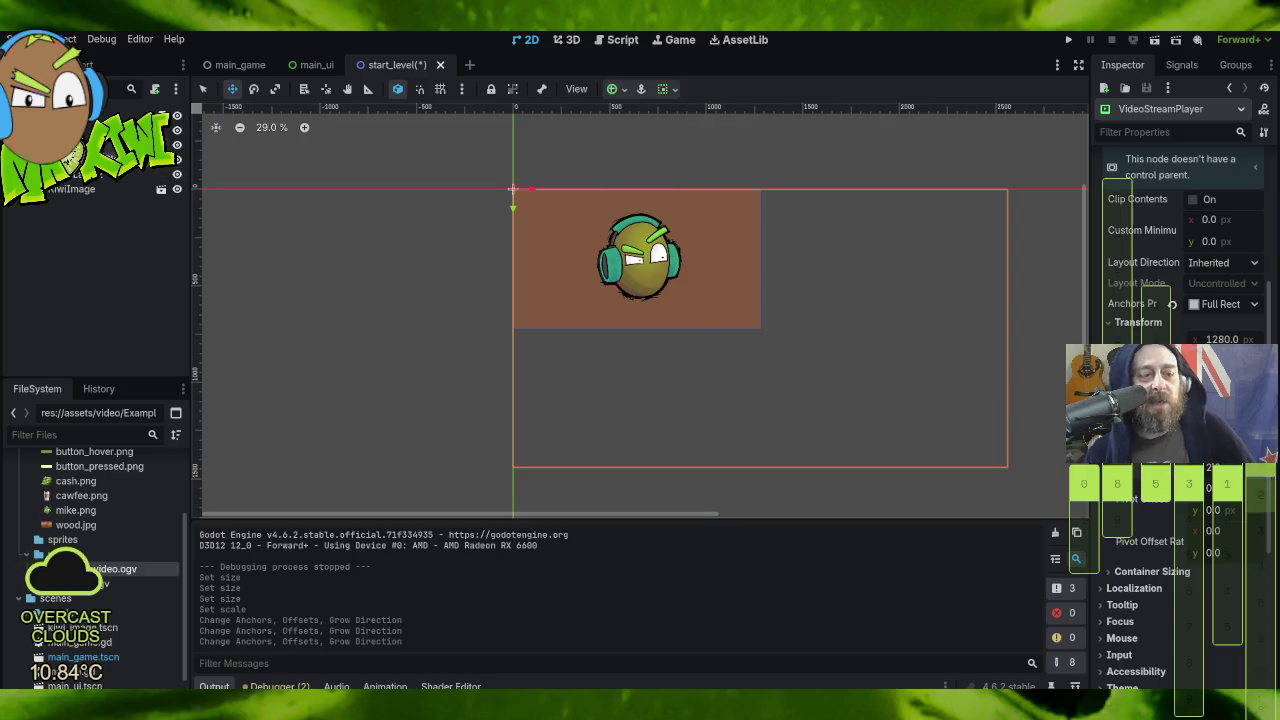
click(130, 159)
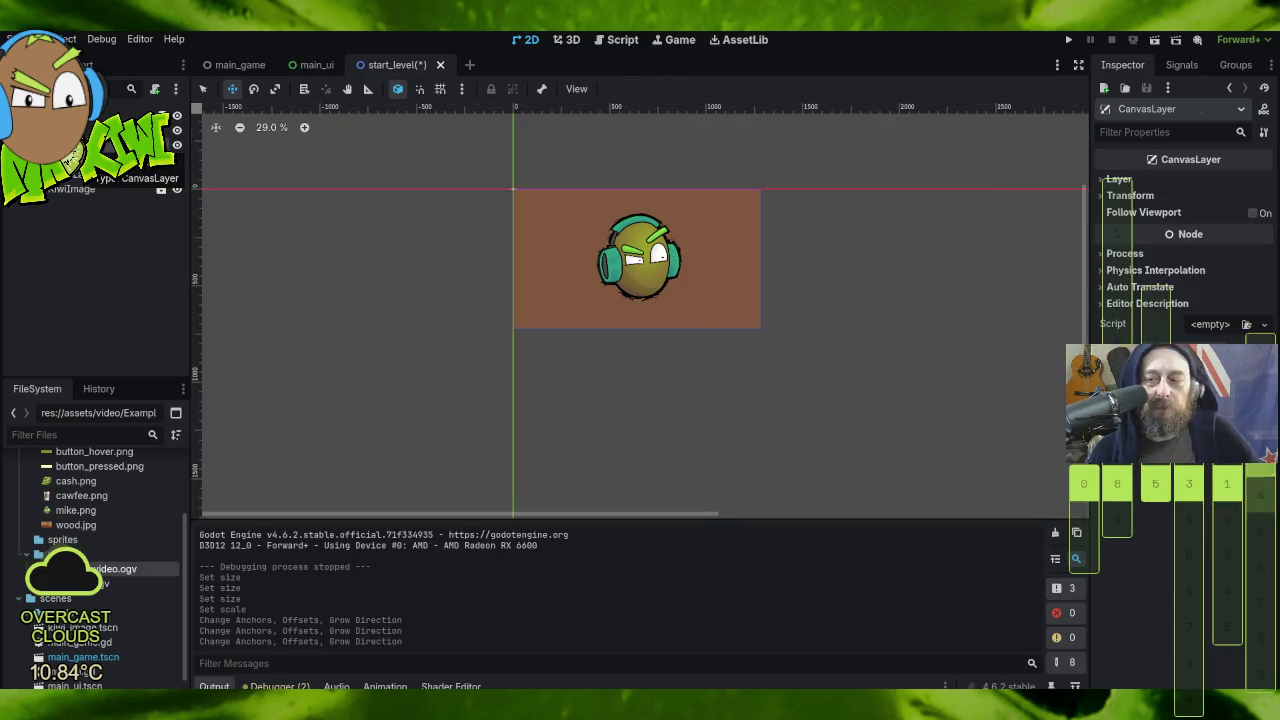
click(100, 175)
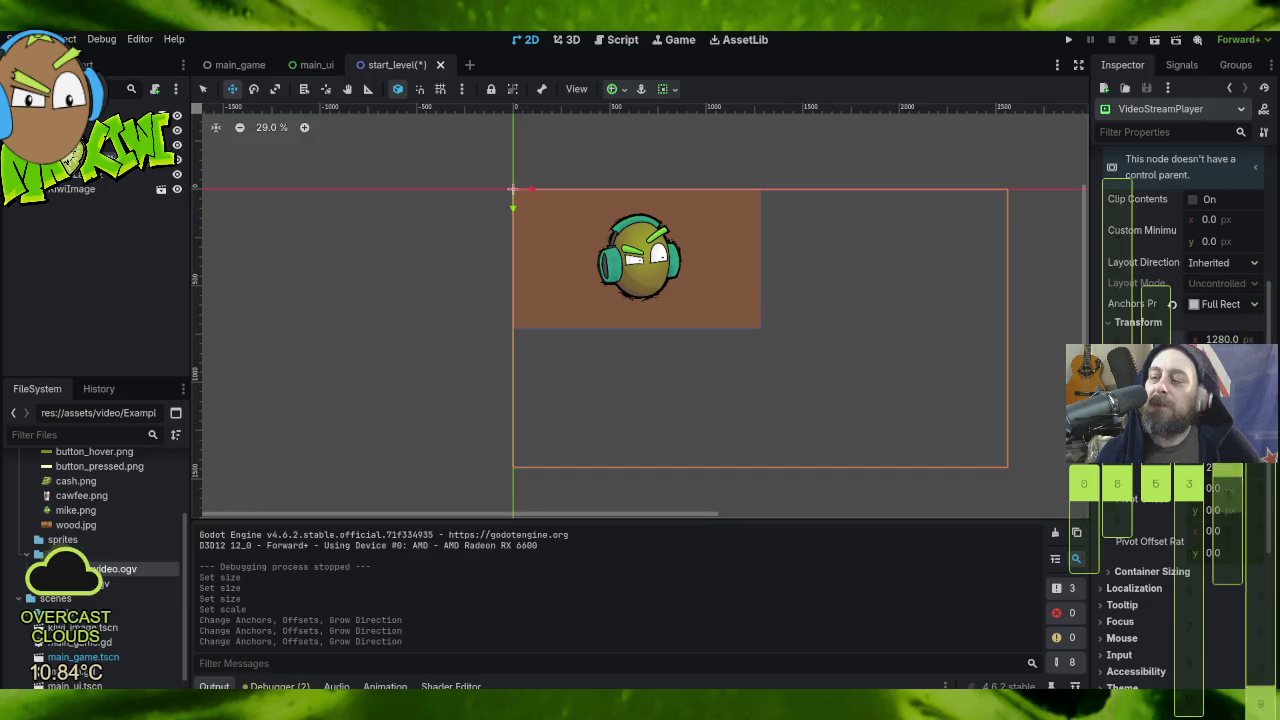
Step: Reset the VideoStreamPlayer to size 480 at half scale, move it over the kiwi, and apply Full Rect anchors
click(1174, 339)
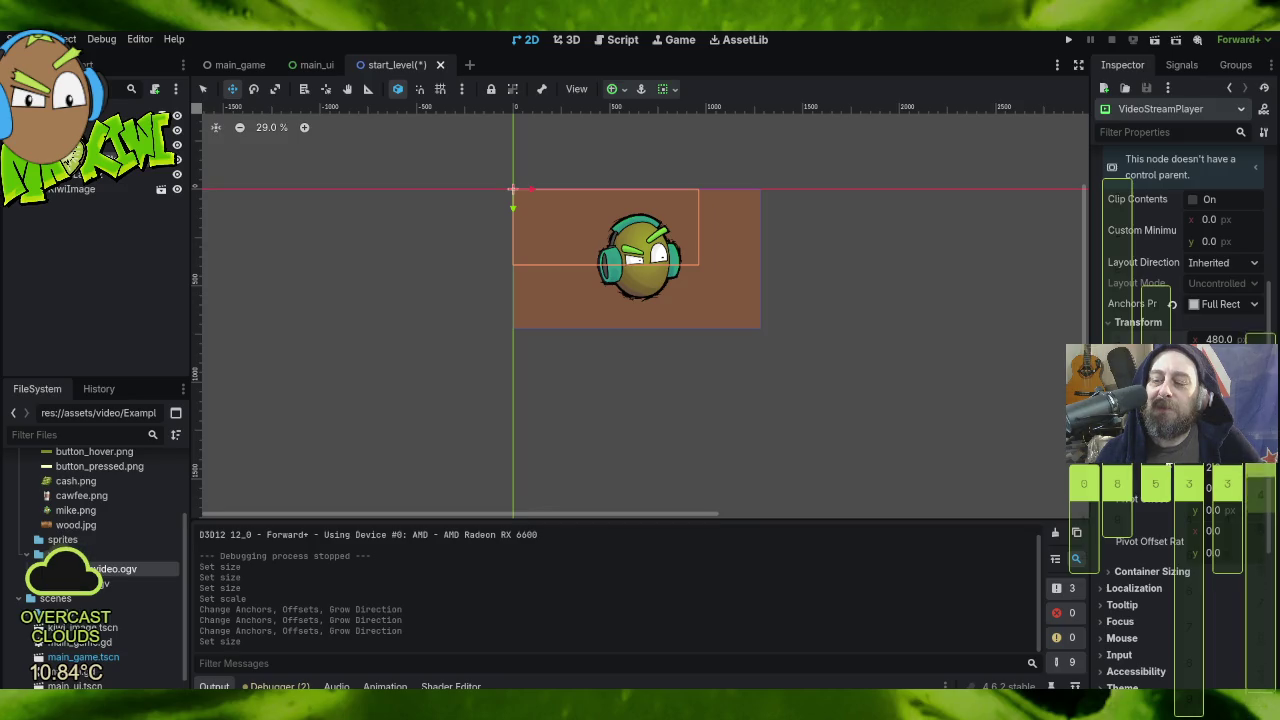
click(1172, 455)
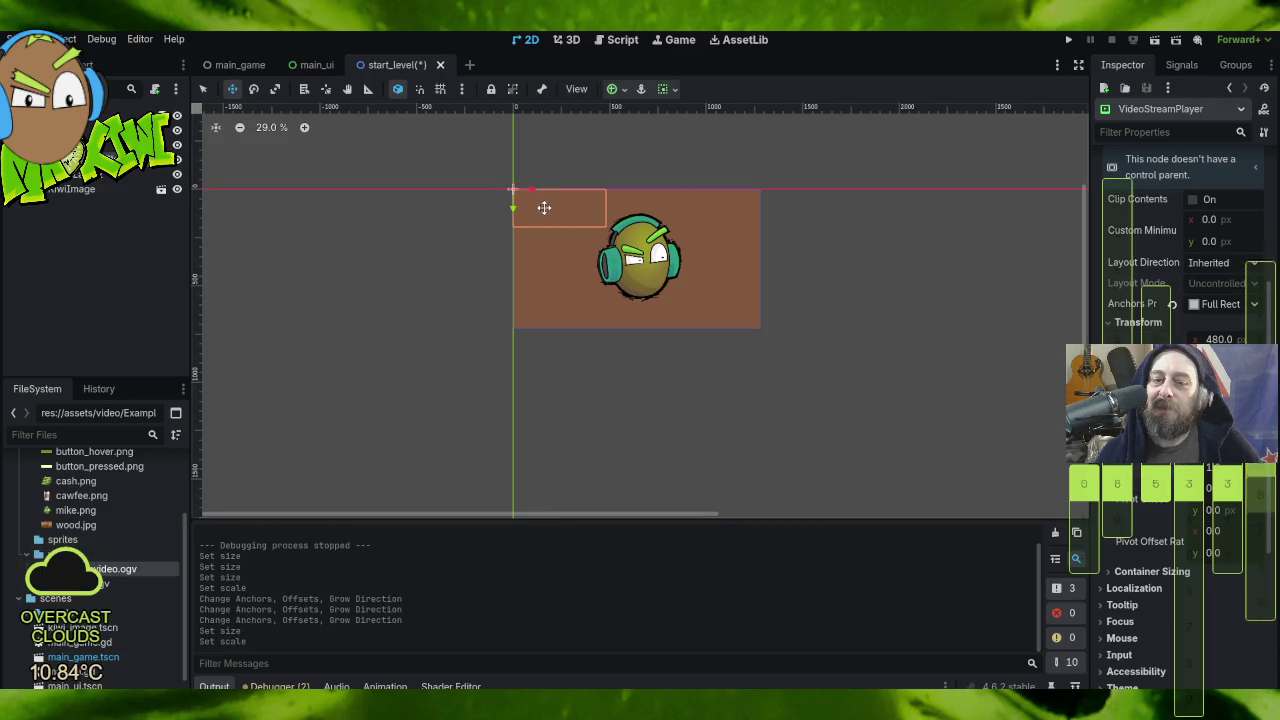
mouse_move(548, 211)
mouse_down()
mouse_move(609, 244)
mouse_move(640, 277)
mouse_move(631, 305)
mouse_move(631, 292)
mouse_up()
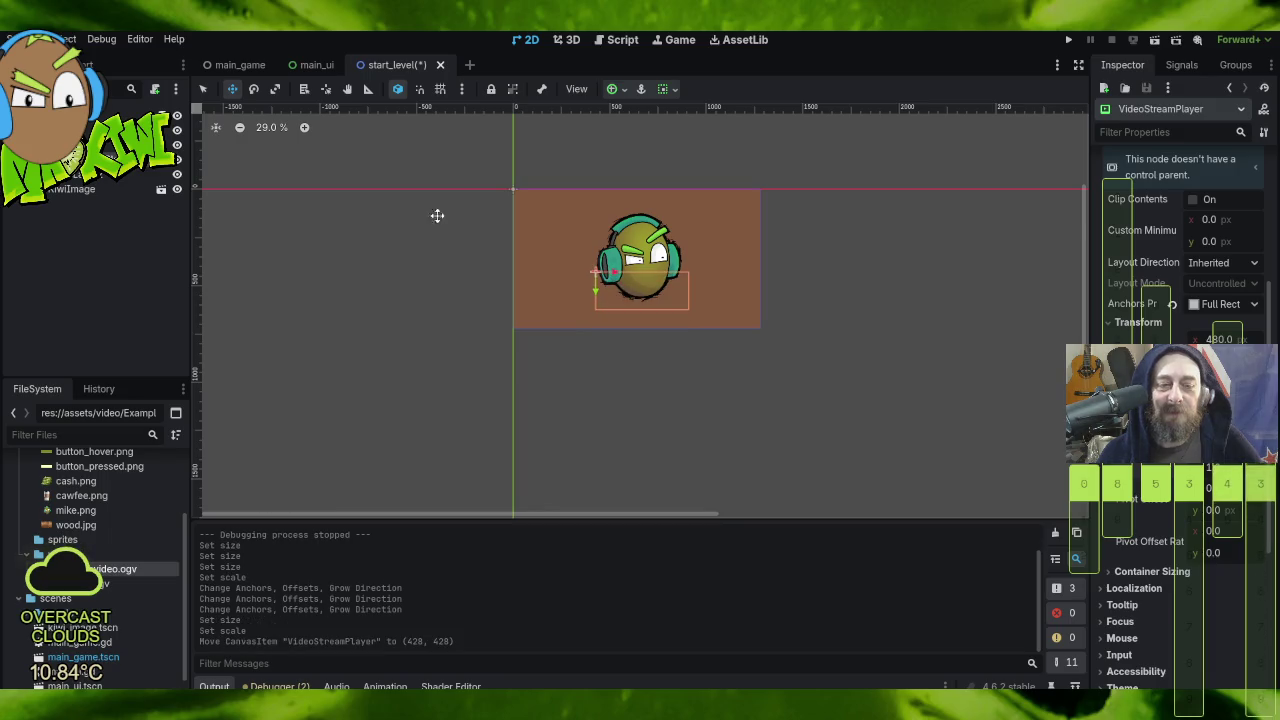
click(92, 177)
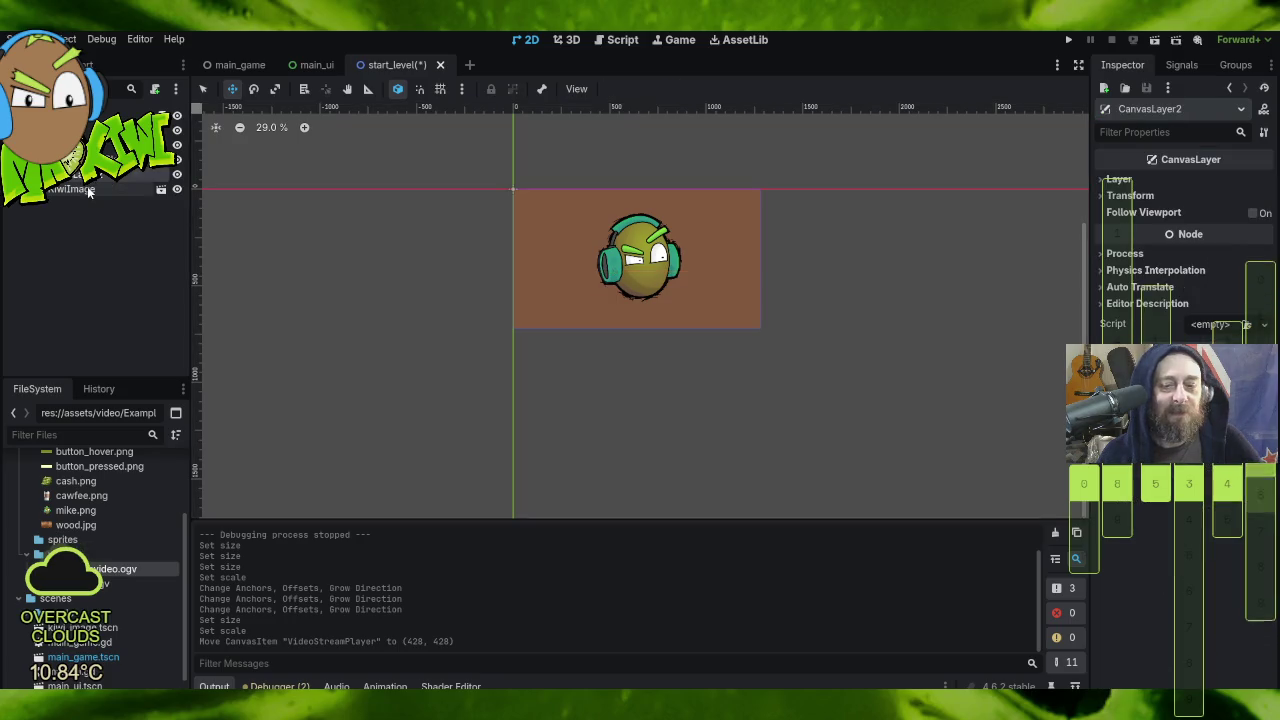
click(640, 290)
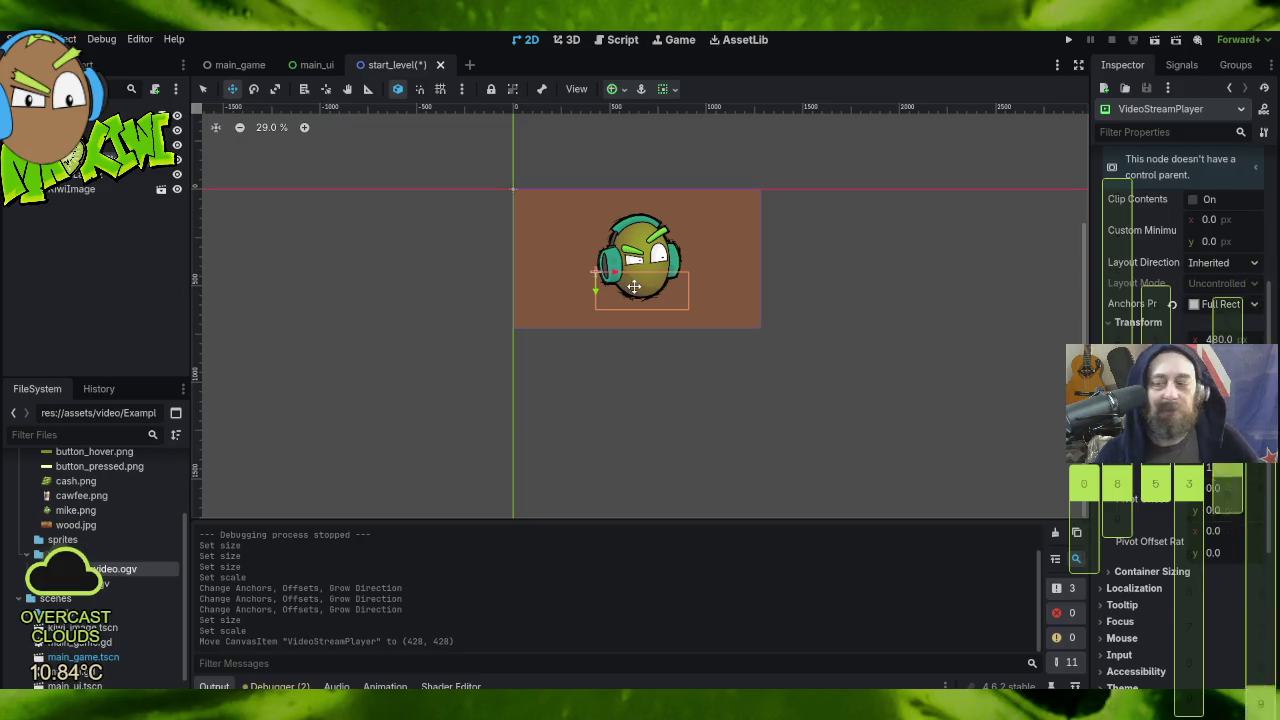
click(620, 91)
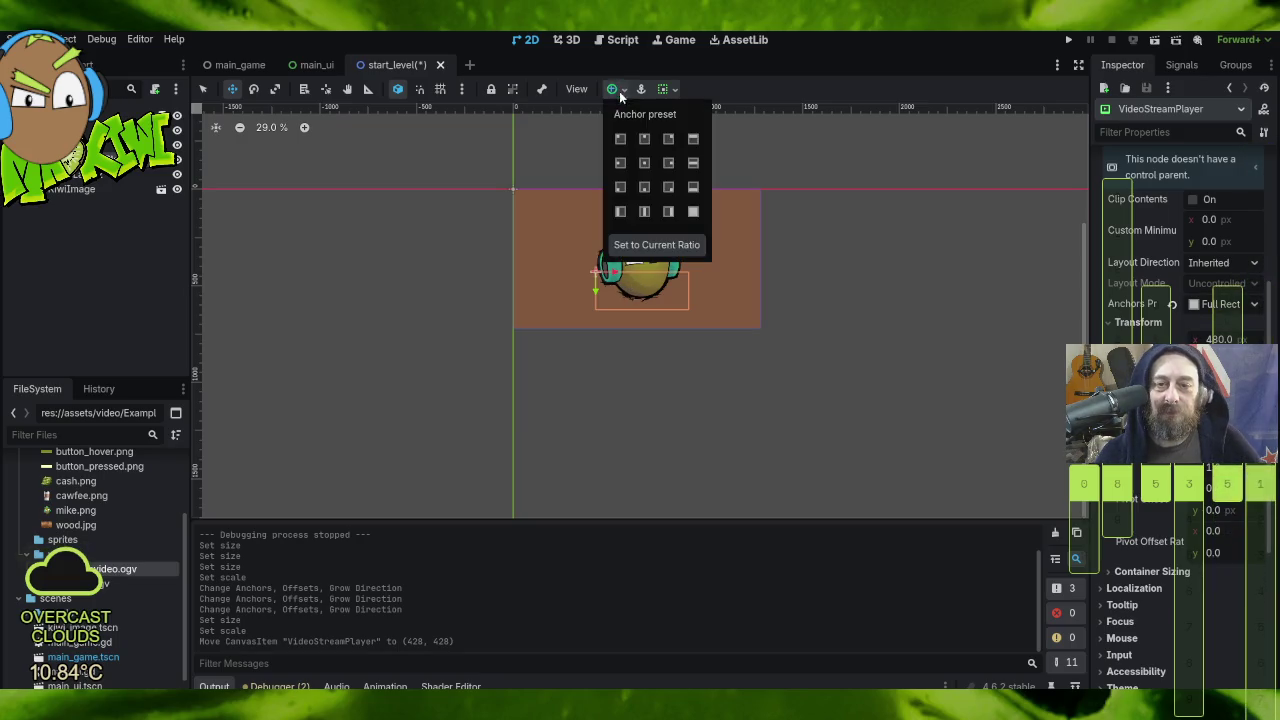
click(692, 213)
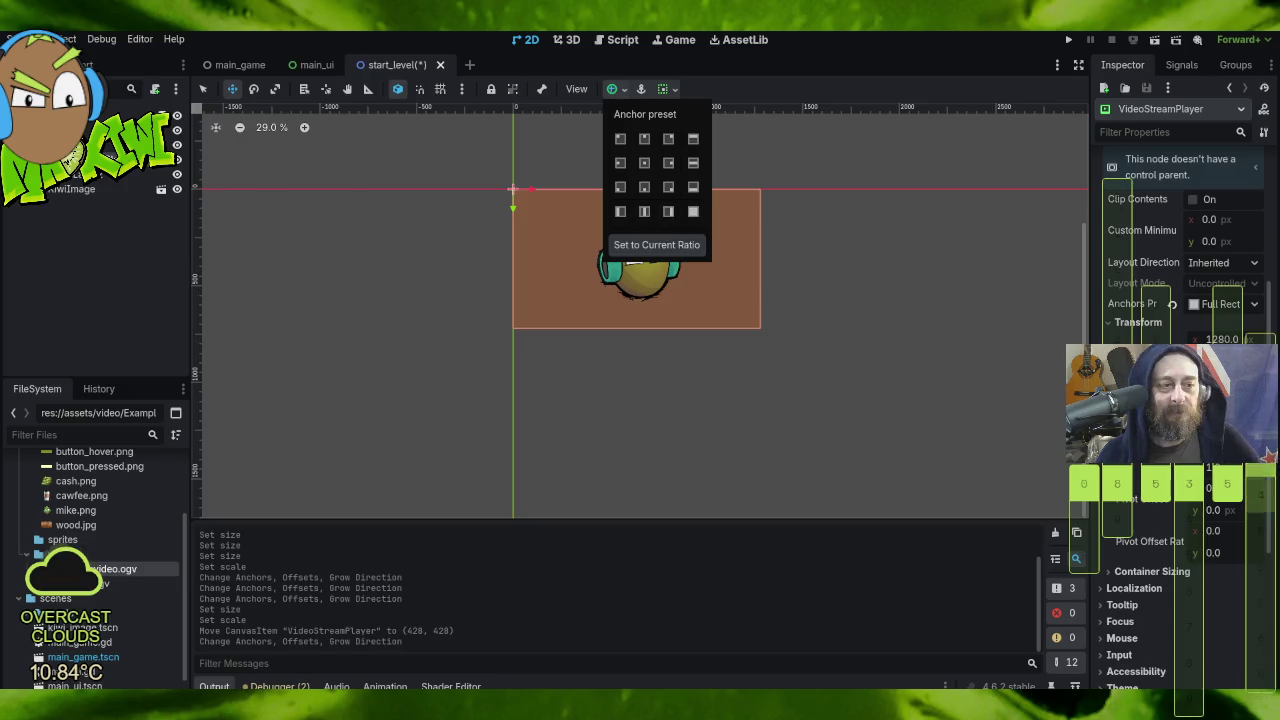
Step: Edit KiwiImage's Position values to nudge the kiwi slightly upward
click(105, 147)
click(105, 147)
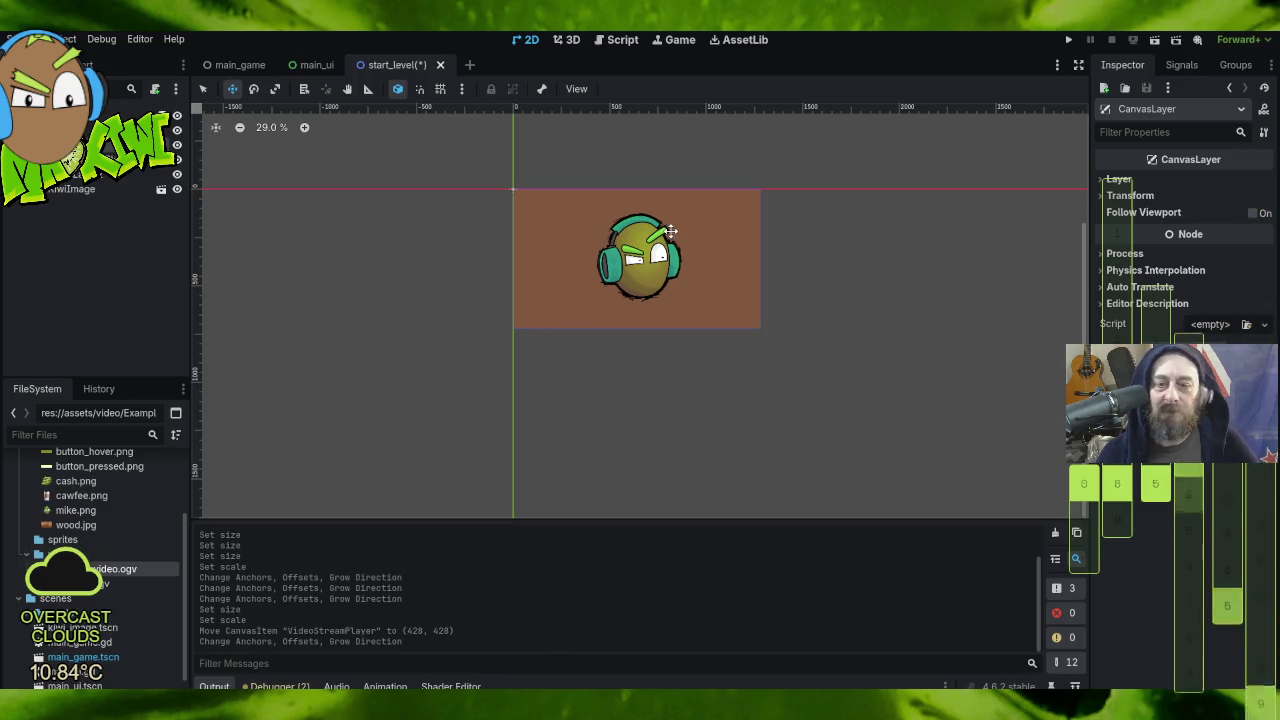
click(92, 194)
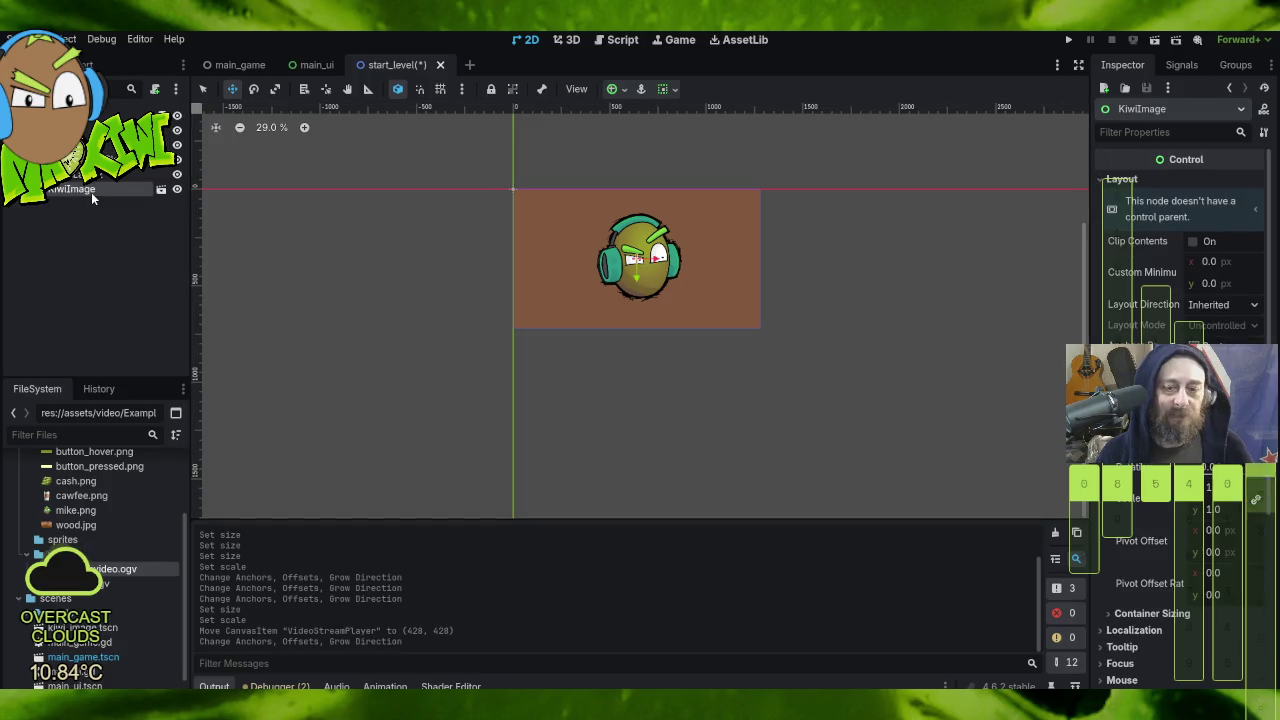
click(640, 258)
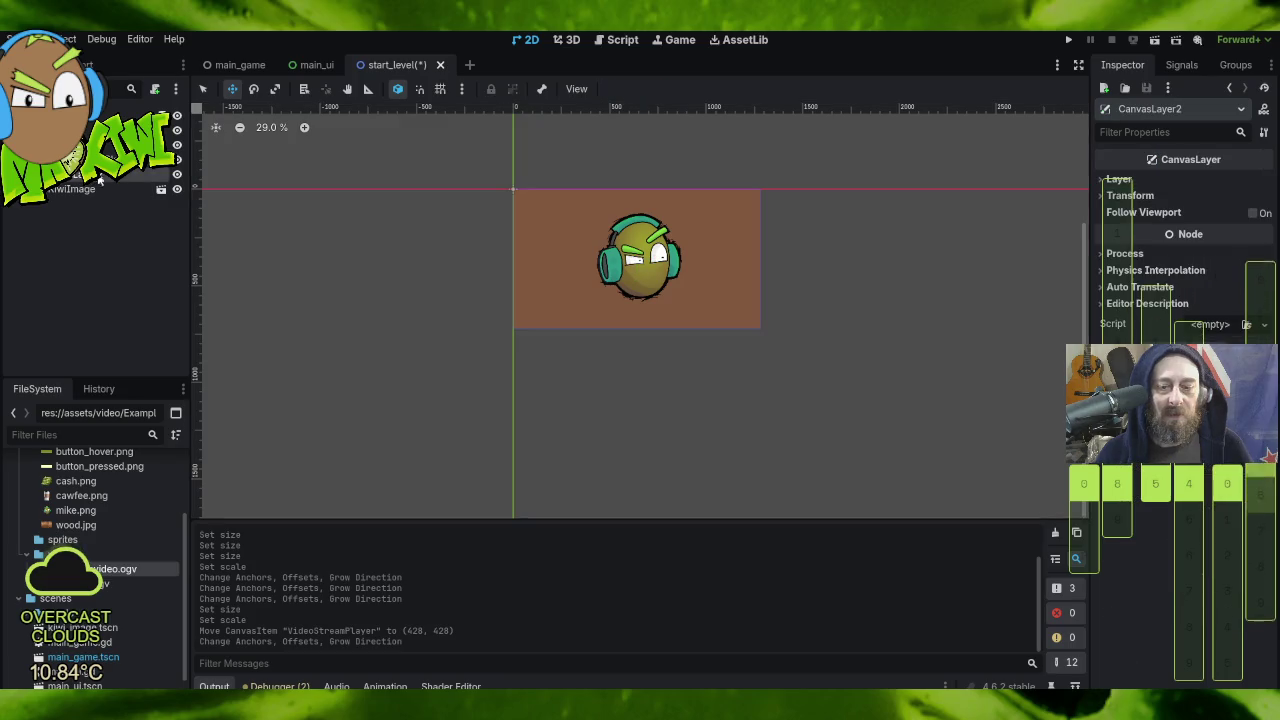
click(262, 194)
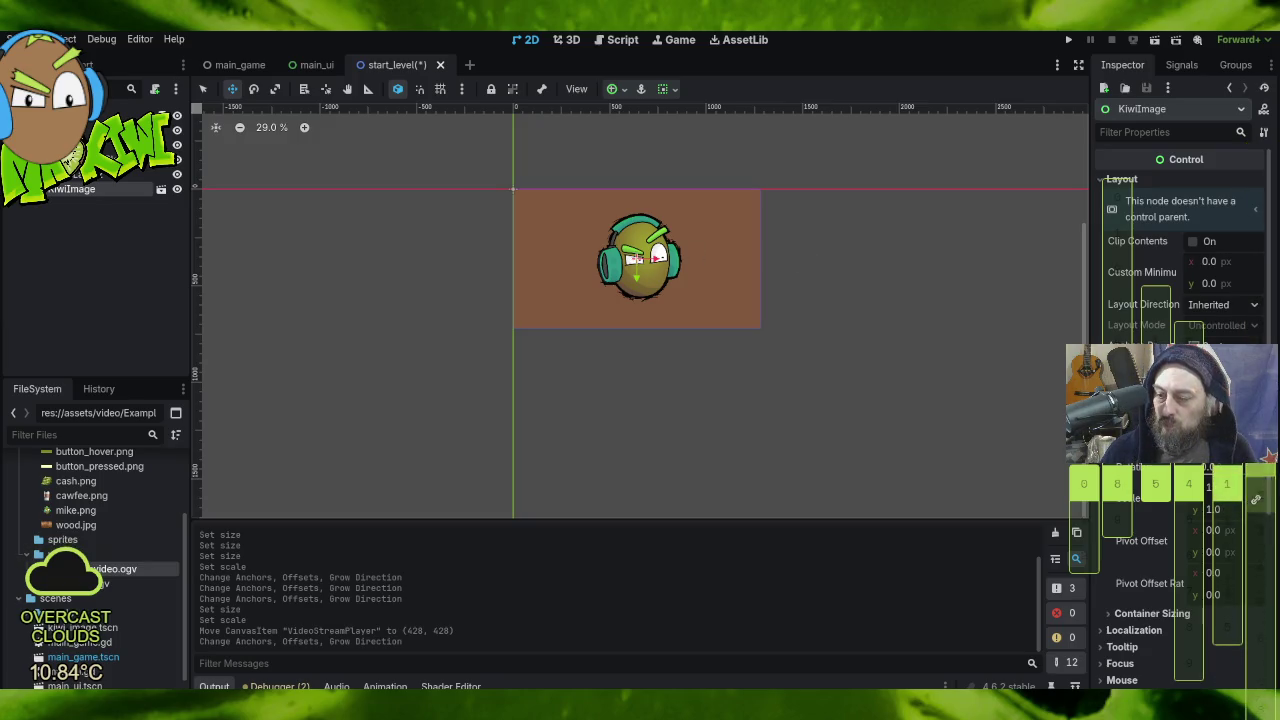
click(640, 258)
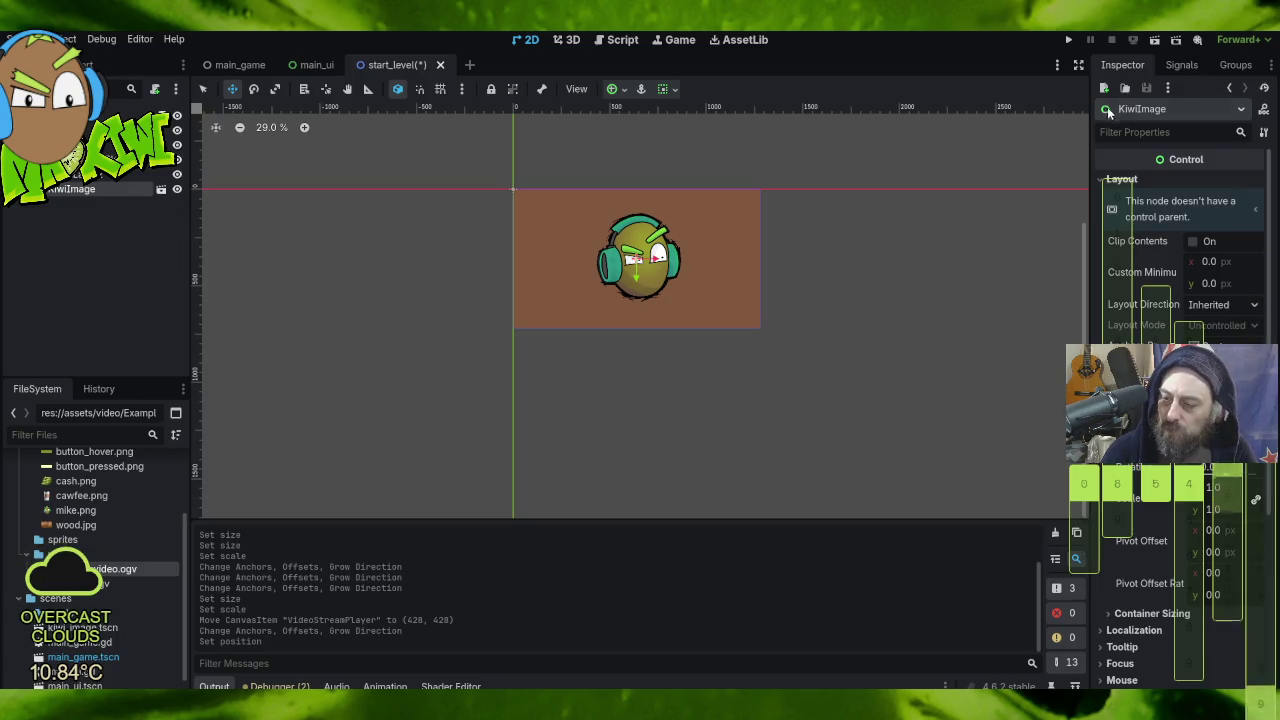
key(Return)
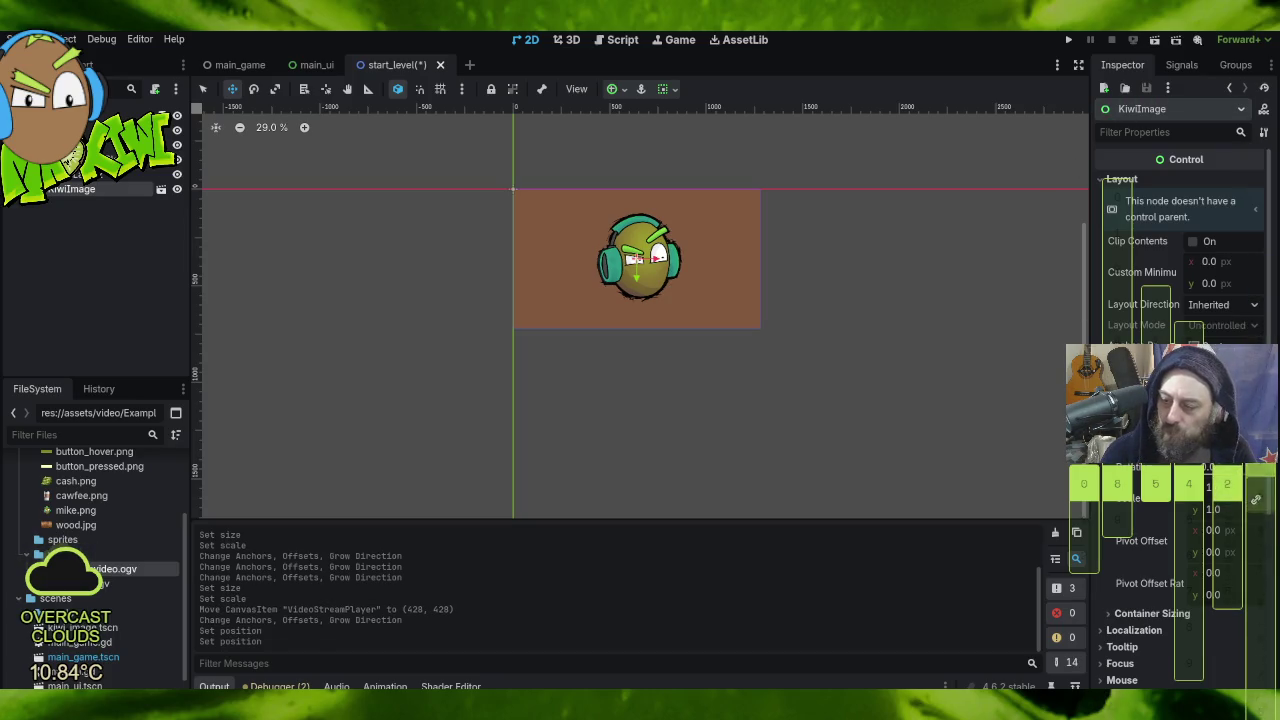
key(Return)
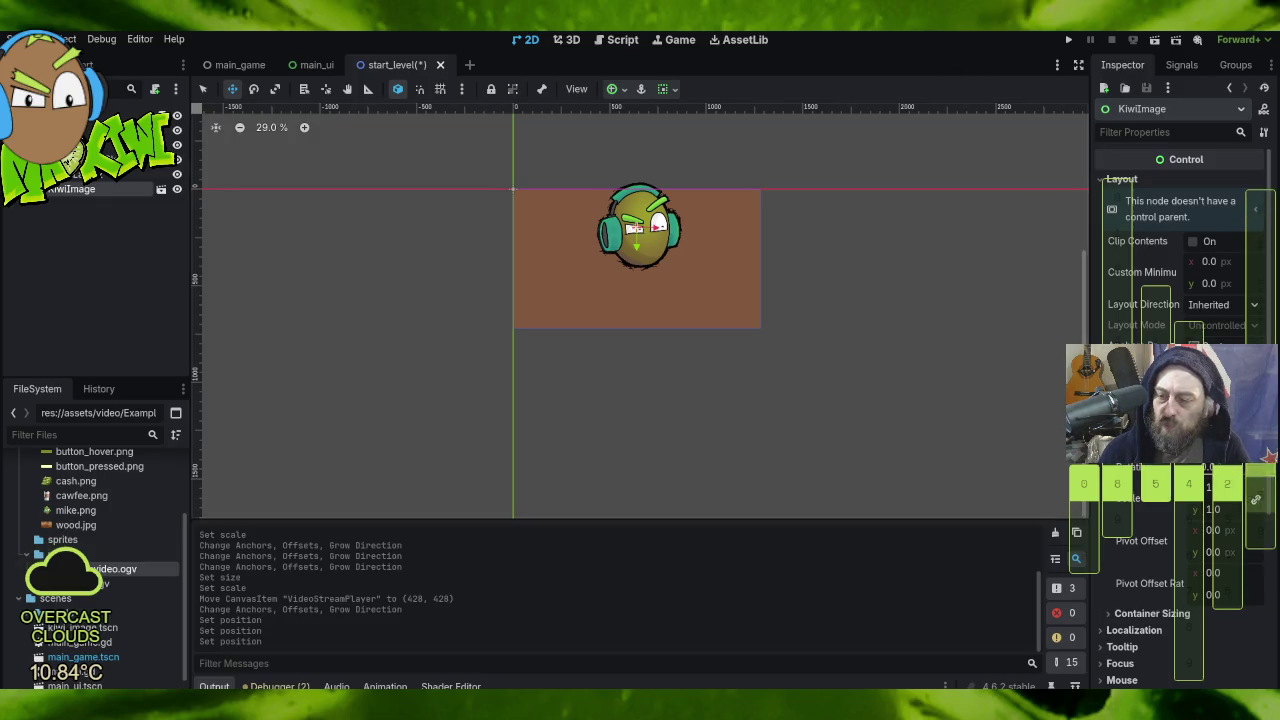
key(Return)
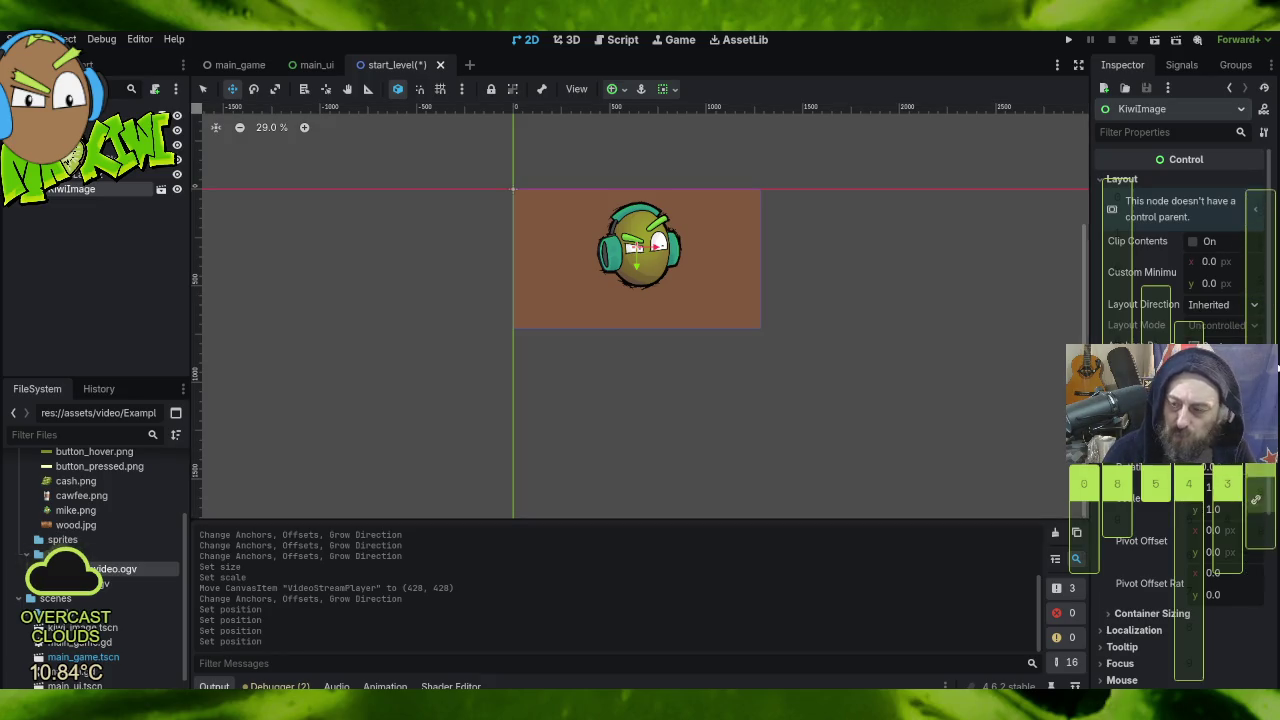
key(Return)
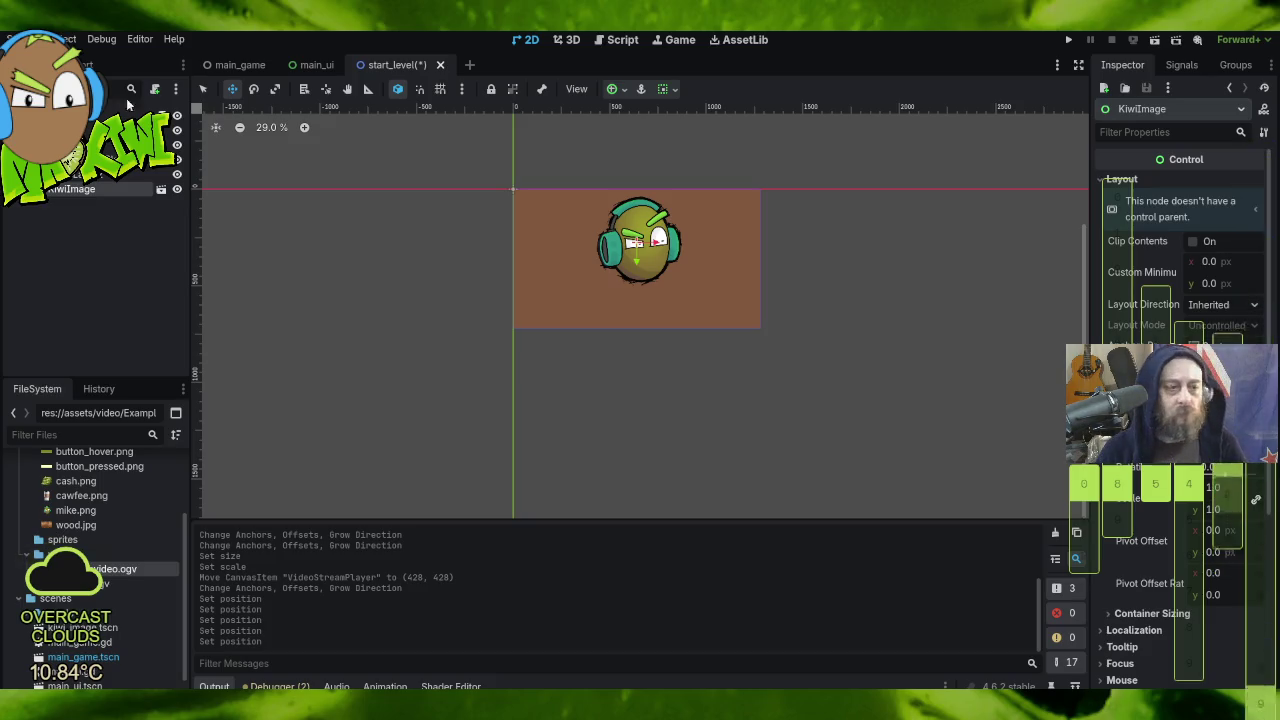
click(516, 195)
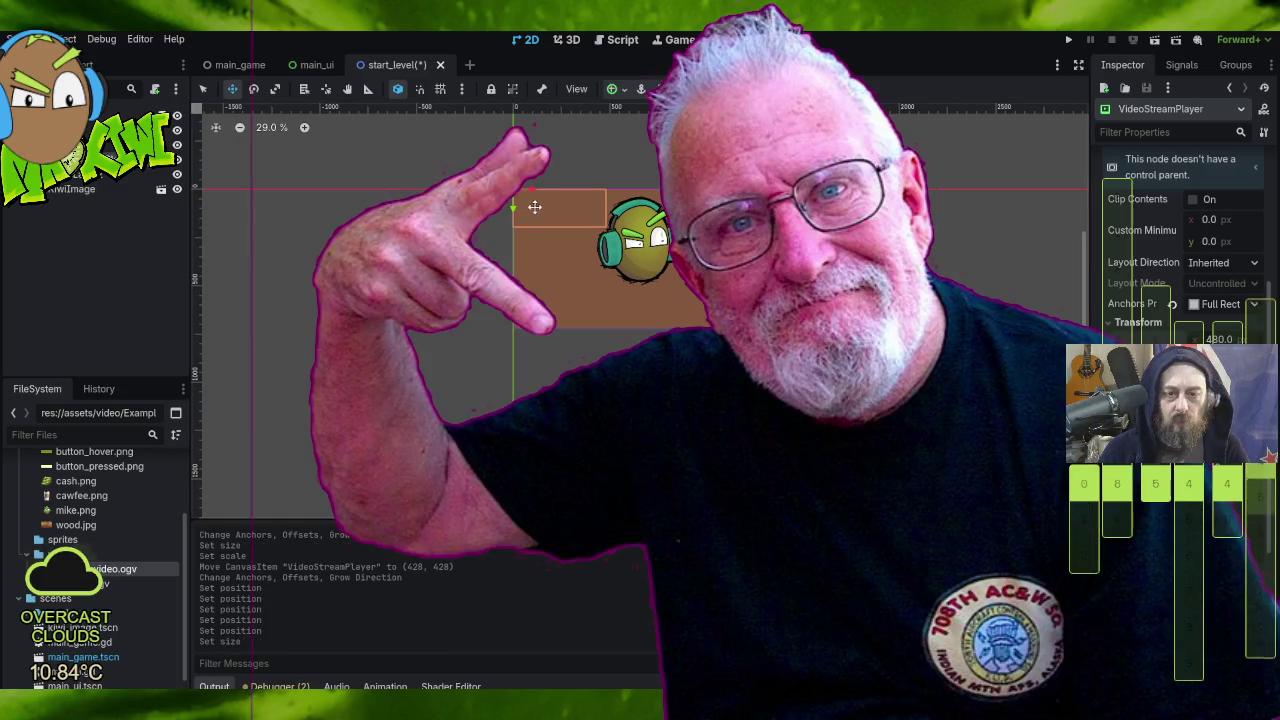
Step: Give the VideoStreamPlayer the Center anchor preset and nudge it just below the kiwi
mouse_move(548, 209)
mouse_down()
mouse_move(626, 303)
mouse_move(628, 280)
mouse_move(626, 308)
mouse_up()
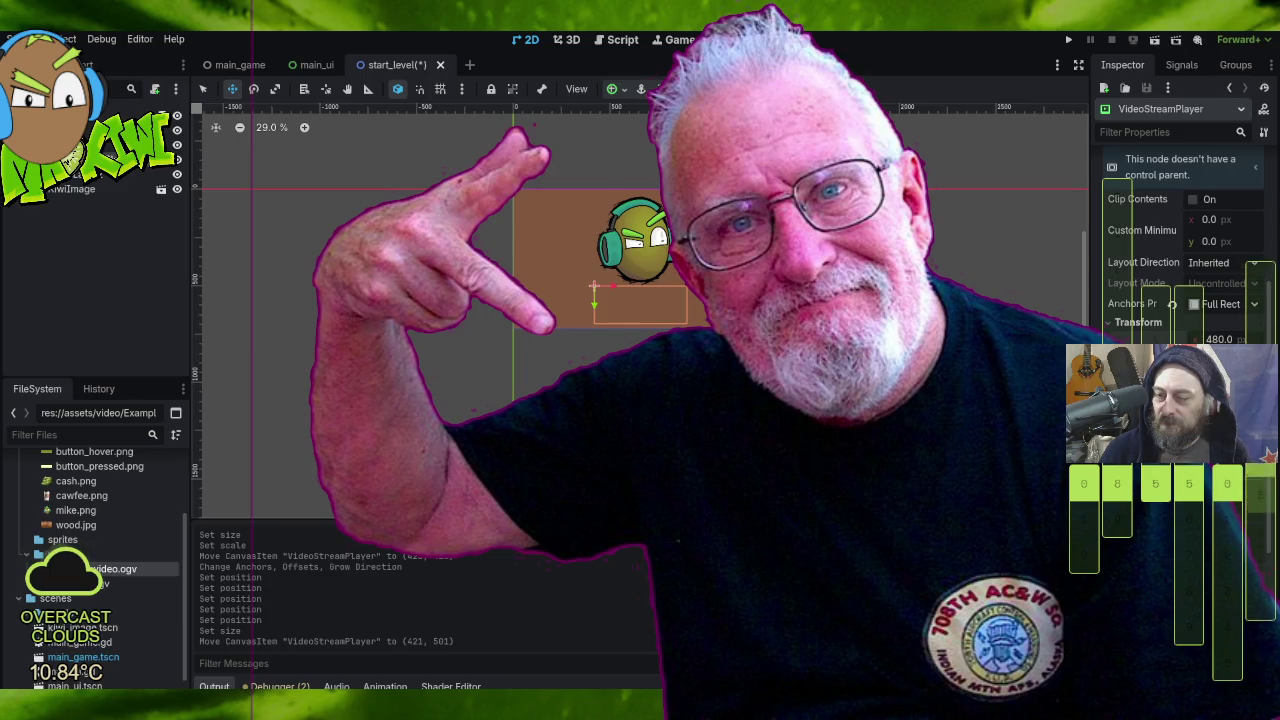
drag(593, 287, 512, 190)
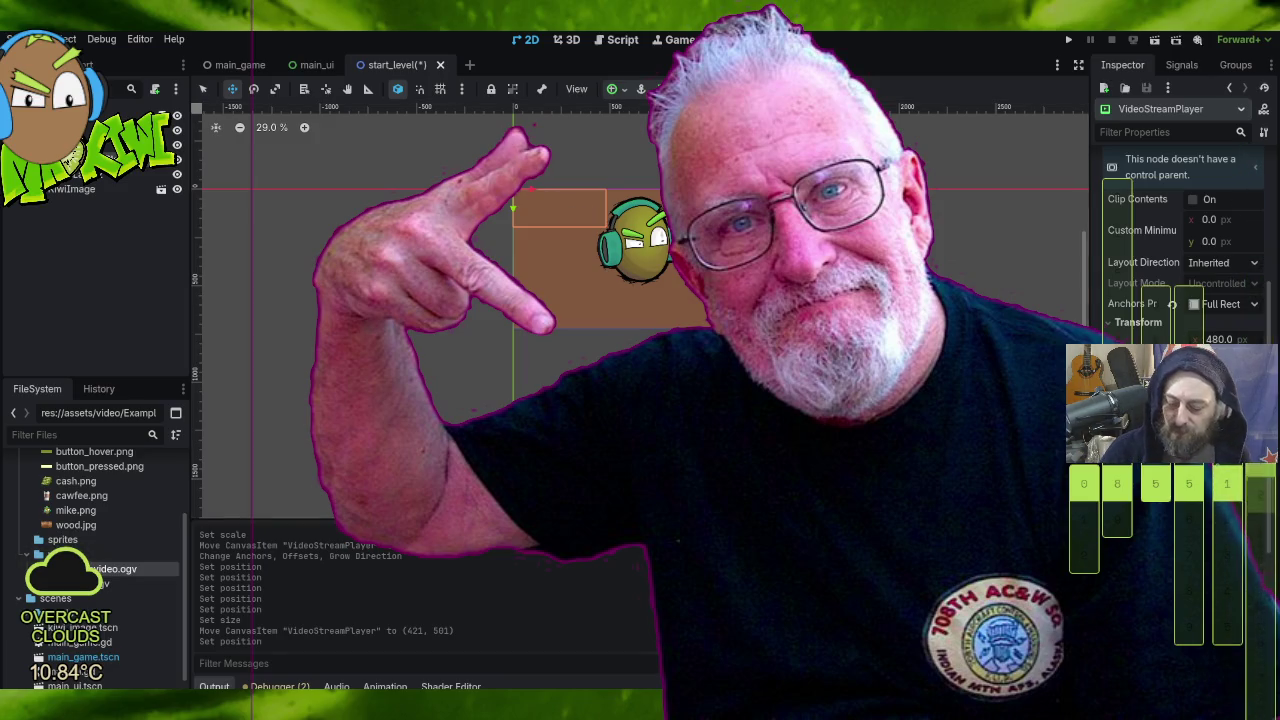
drag(512, 207, 636, 190)
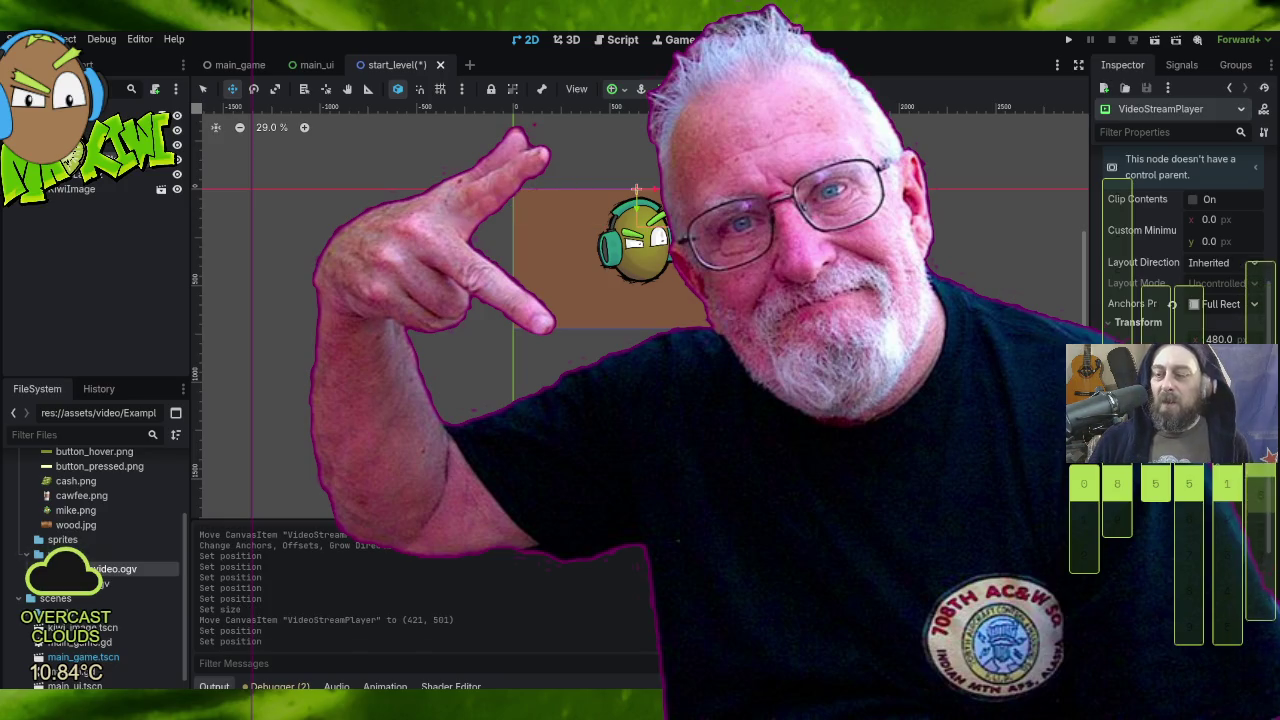
click(615, 89)
click(645, 164)
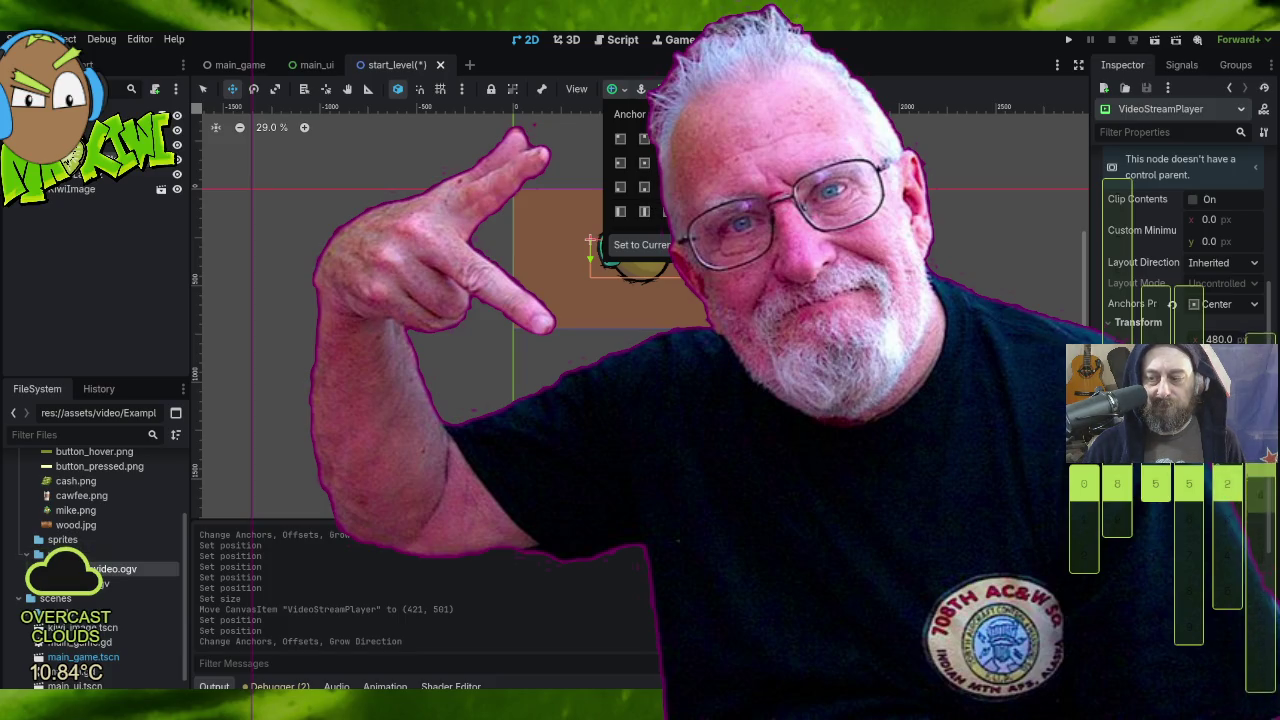
key(Escape)
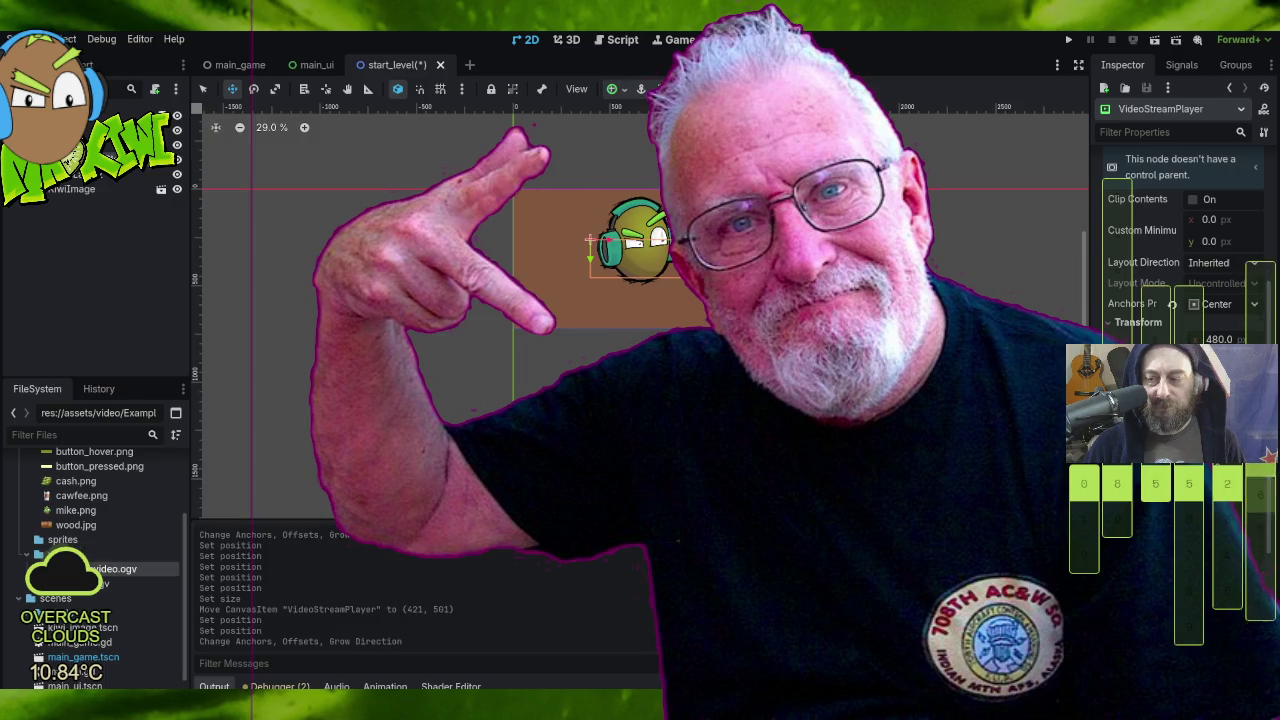
key(Right)
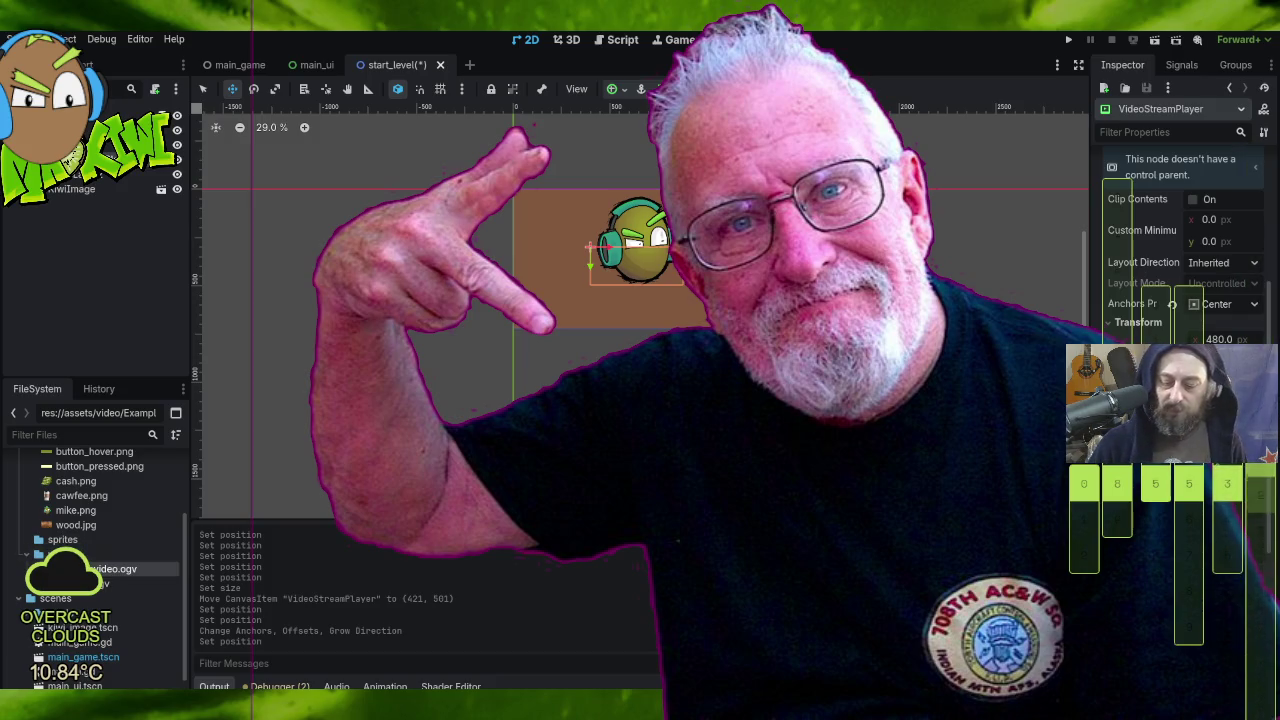
key(Down)
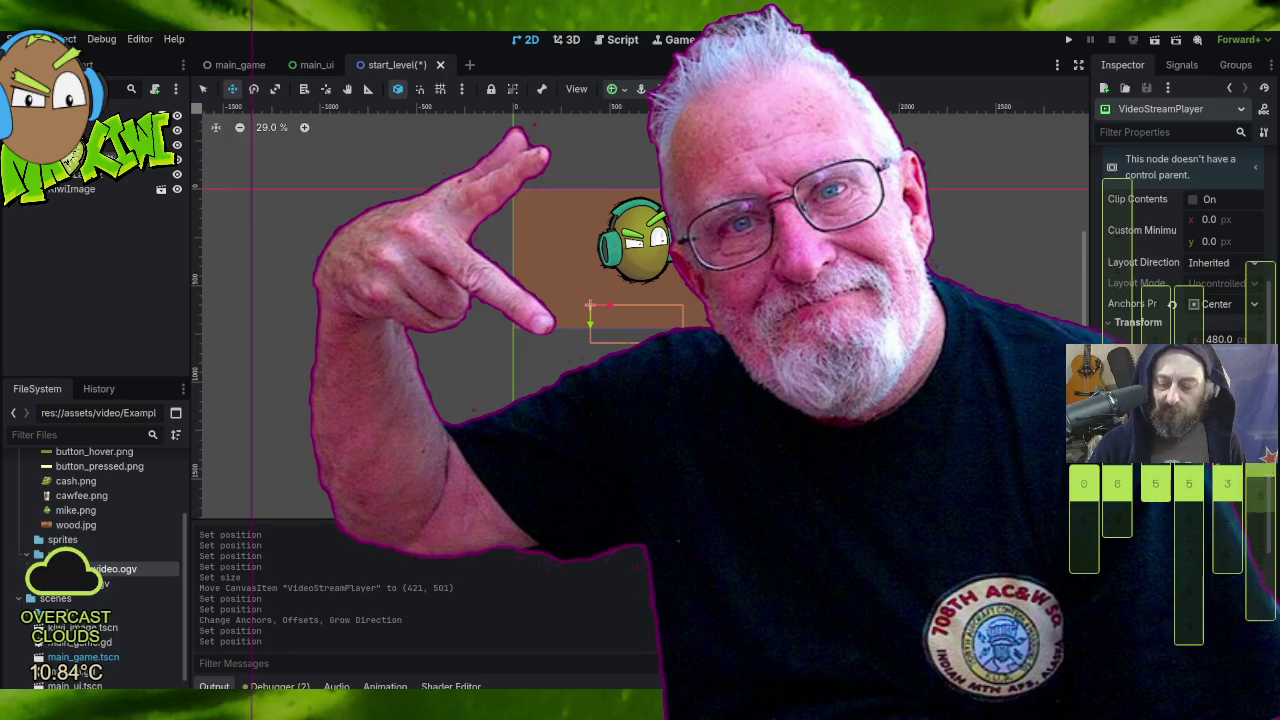
key(Up)
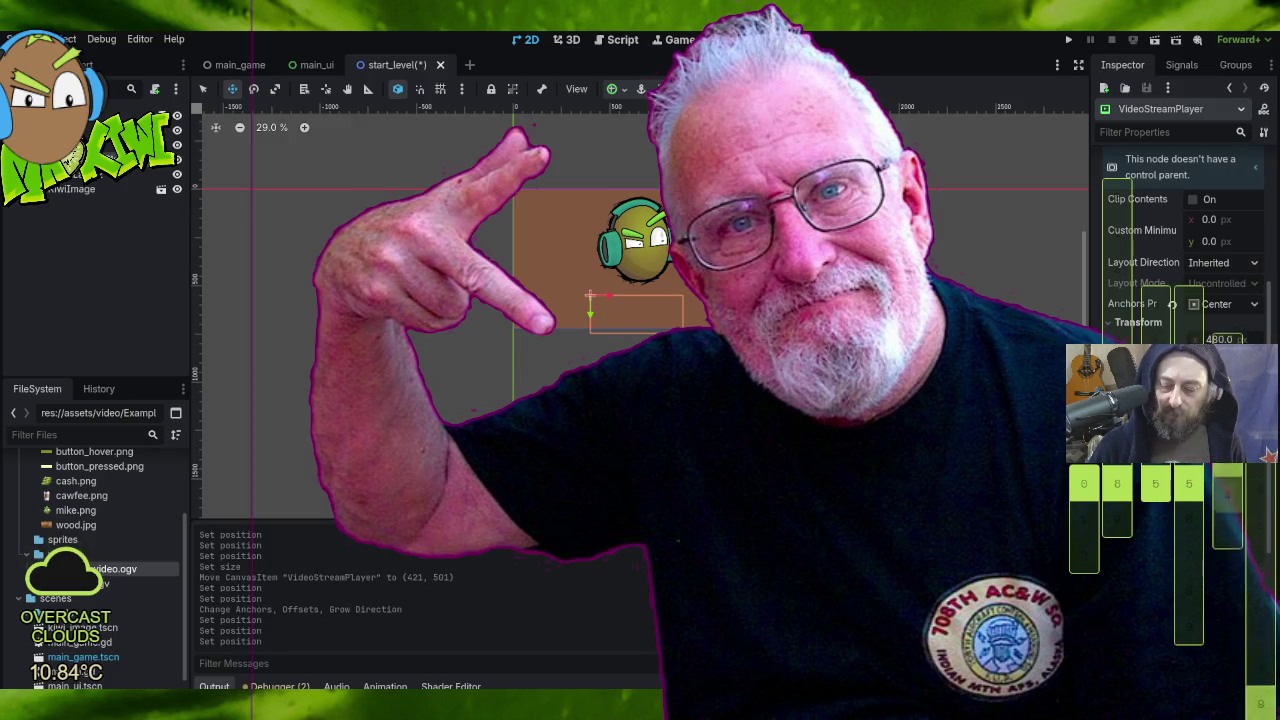
key(Up)
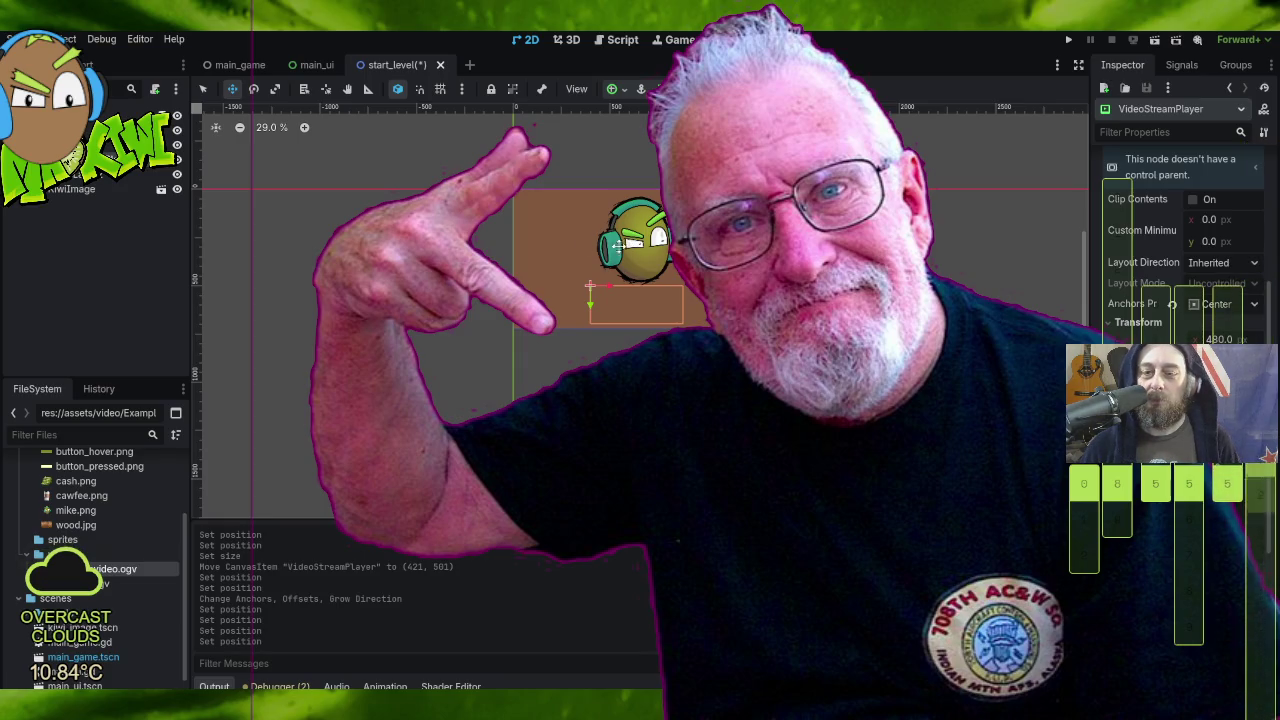
Step: Save start_level, run the project, enter Coffee Fields, then stop the running game
click(1068, 40)
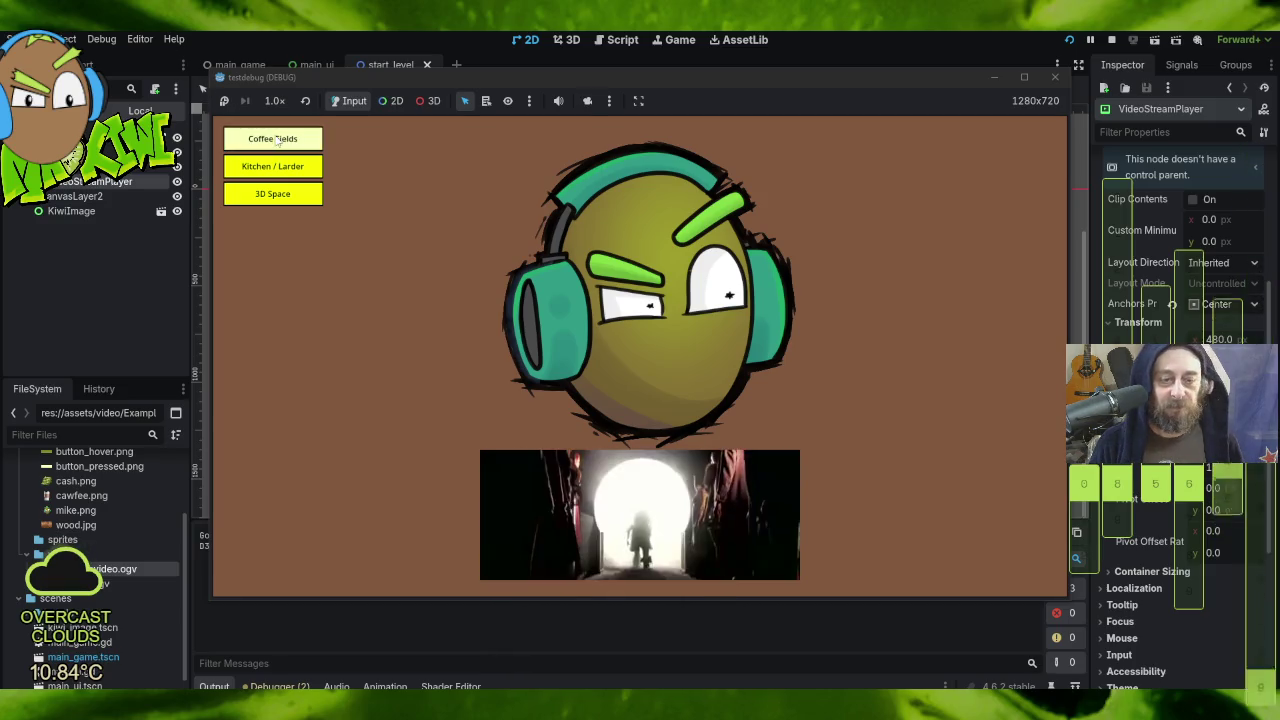
click(274, 135)
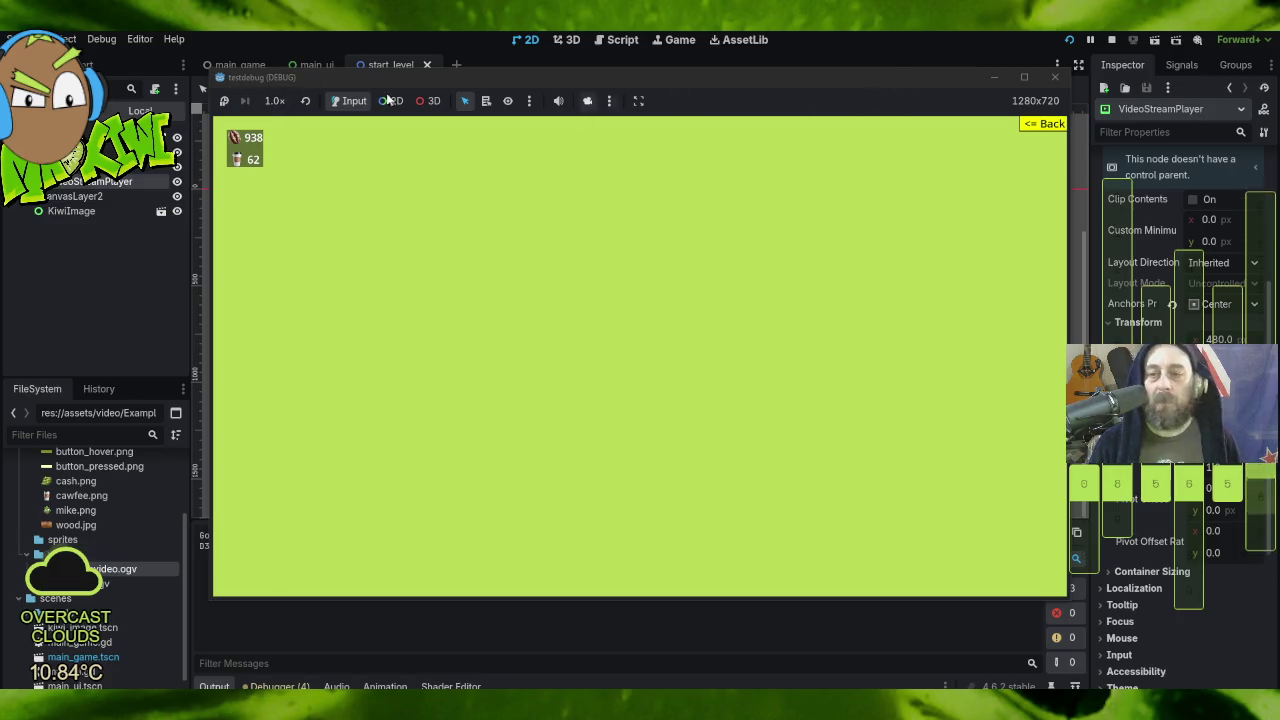
key(F8)
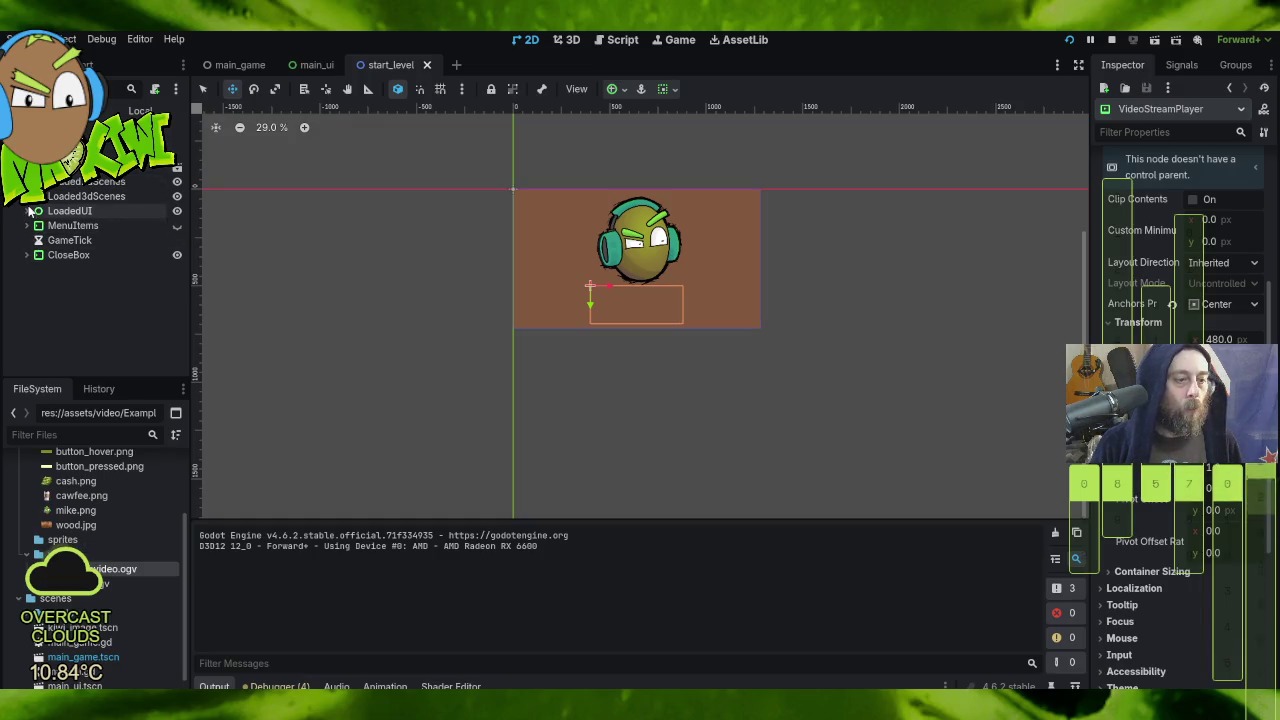
Step: Expand LoadedUI down to CoffeeBean and CupOfCoffee, and MenuItems down to Level1–Level3, in the Remote tree
click(27, 211)
click(34, 225)
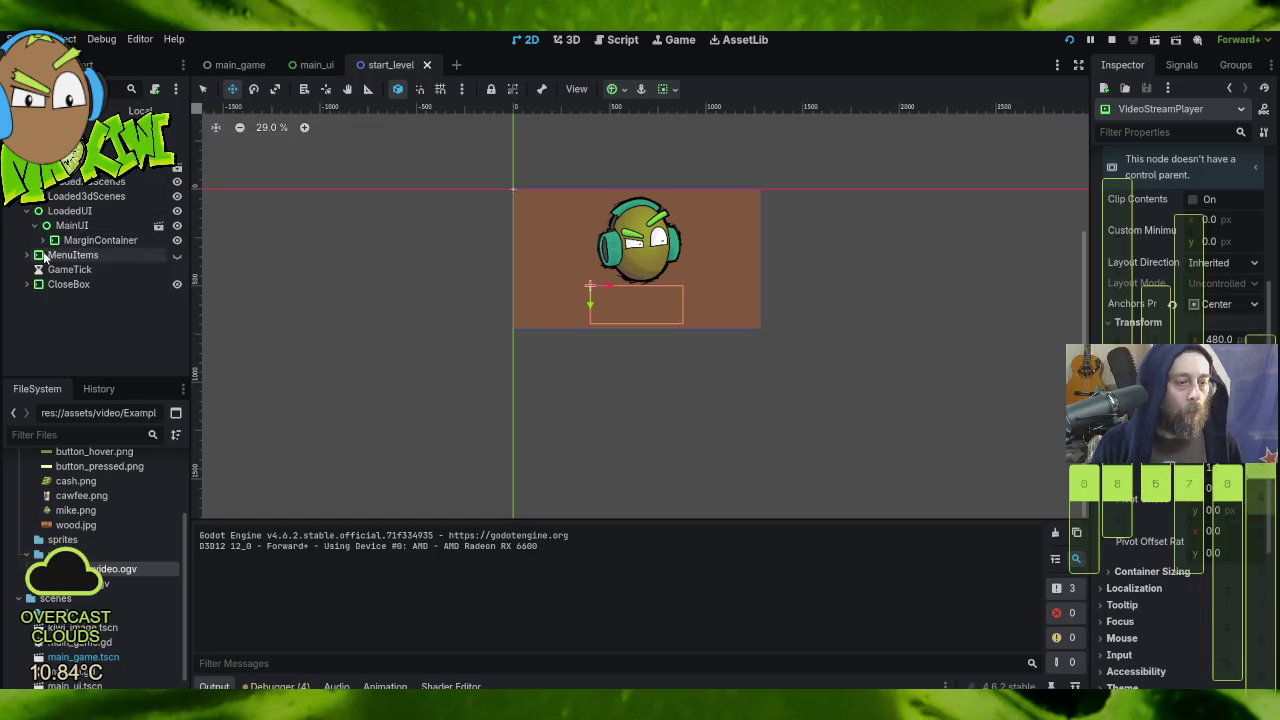
click(42, 240)
click(56, 270)
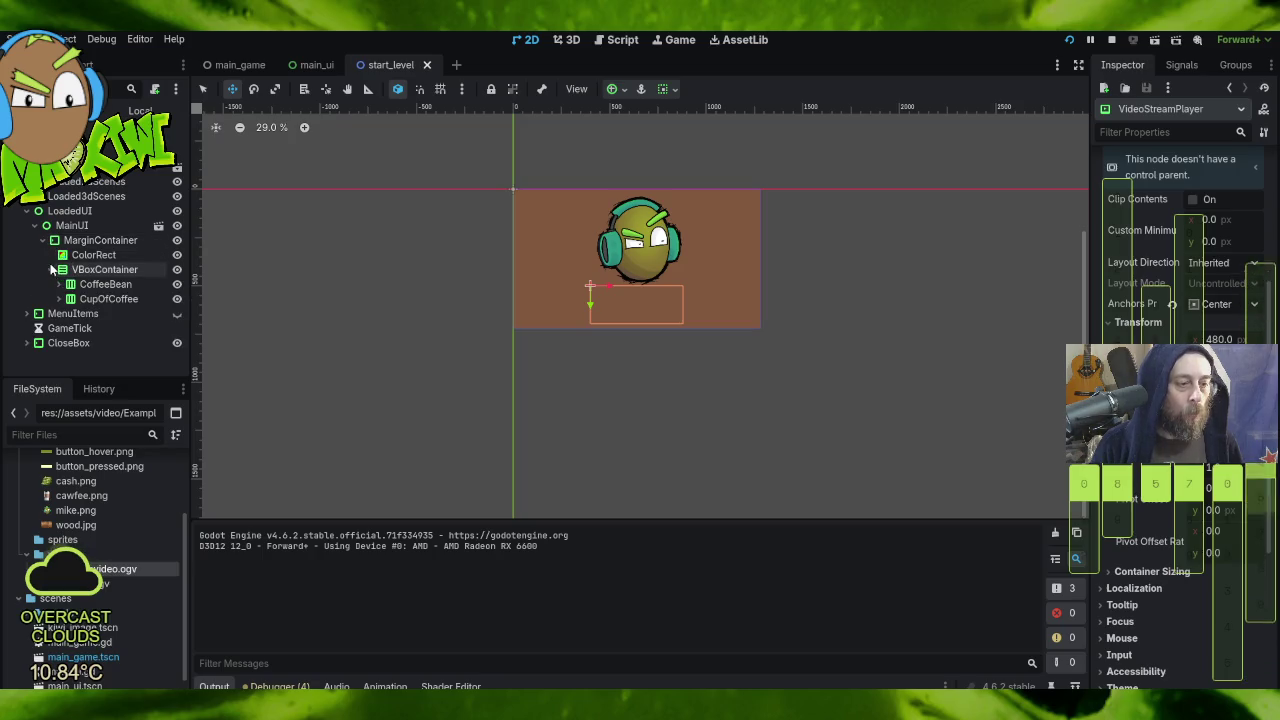
click(27, 313)
click(42, 328)
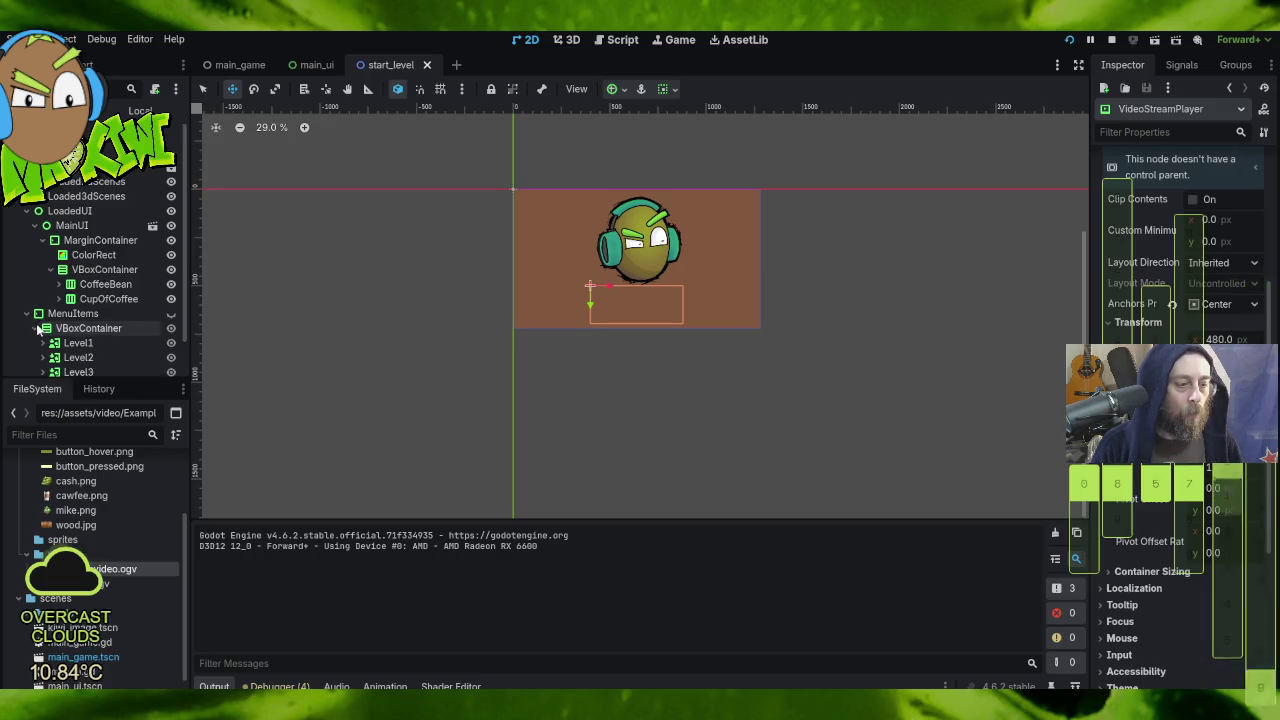
scroll(106, 341, down, 1)
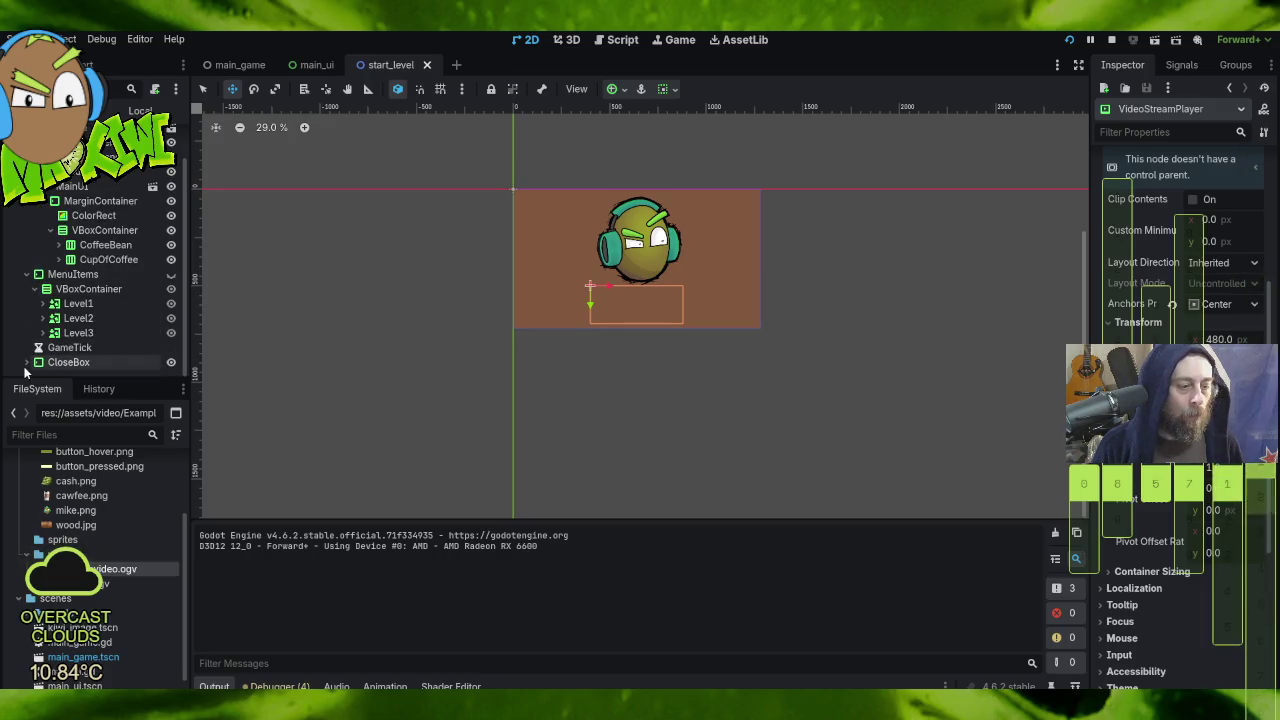
scroll(27, 290, up, 1)
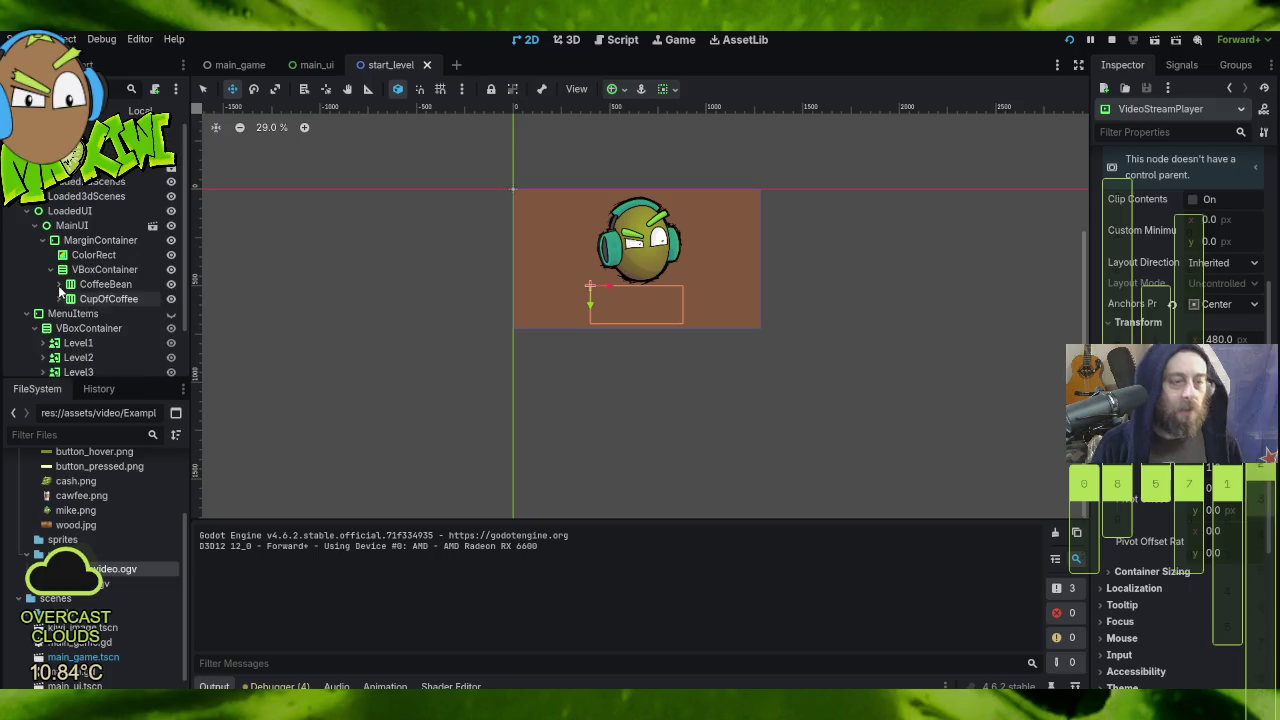
Step: Collapse LoadedUI, inspect Loaded2dScenes' TestLevel1, then collapse it to reach the globals node
click(27, 211)
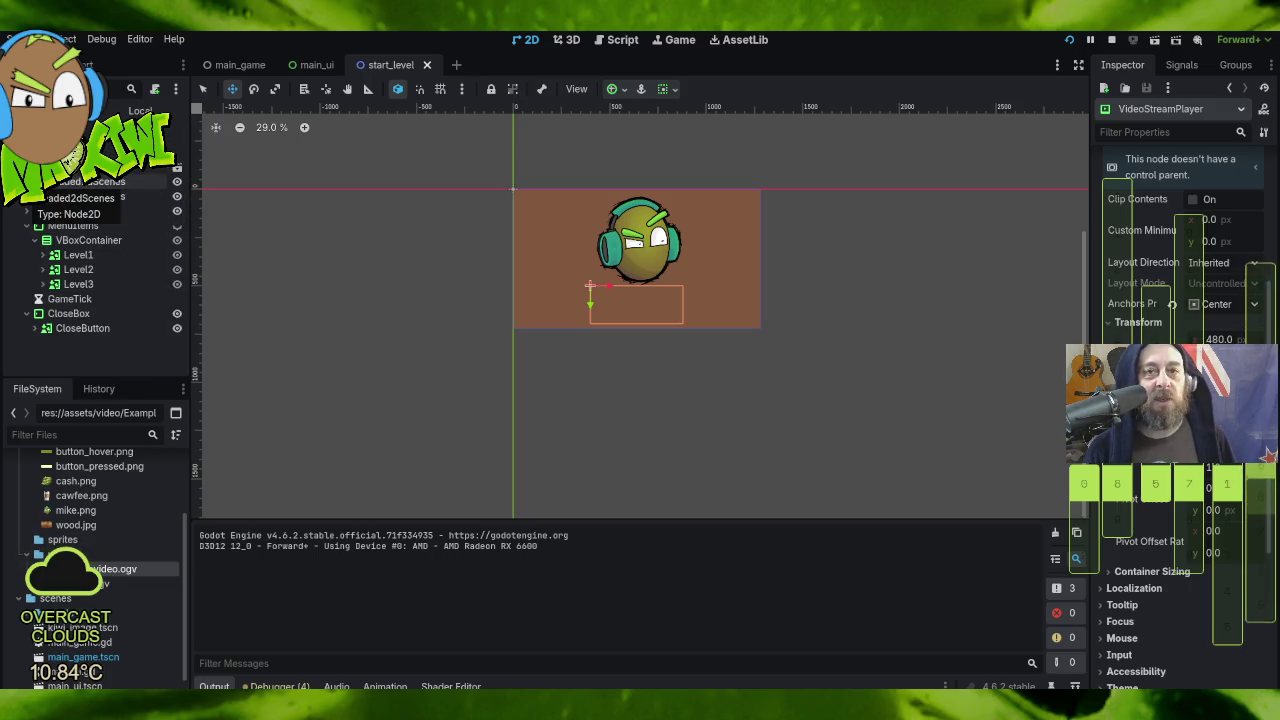
click(27, 181)
click(48, 196)
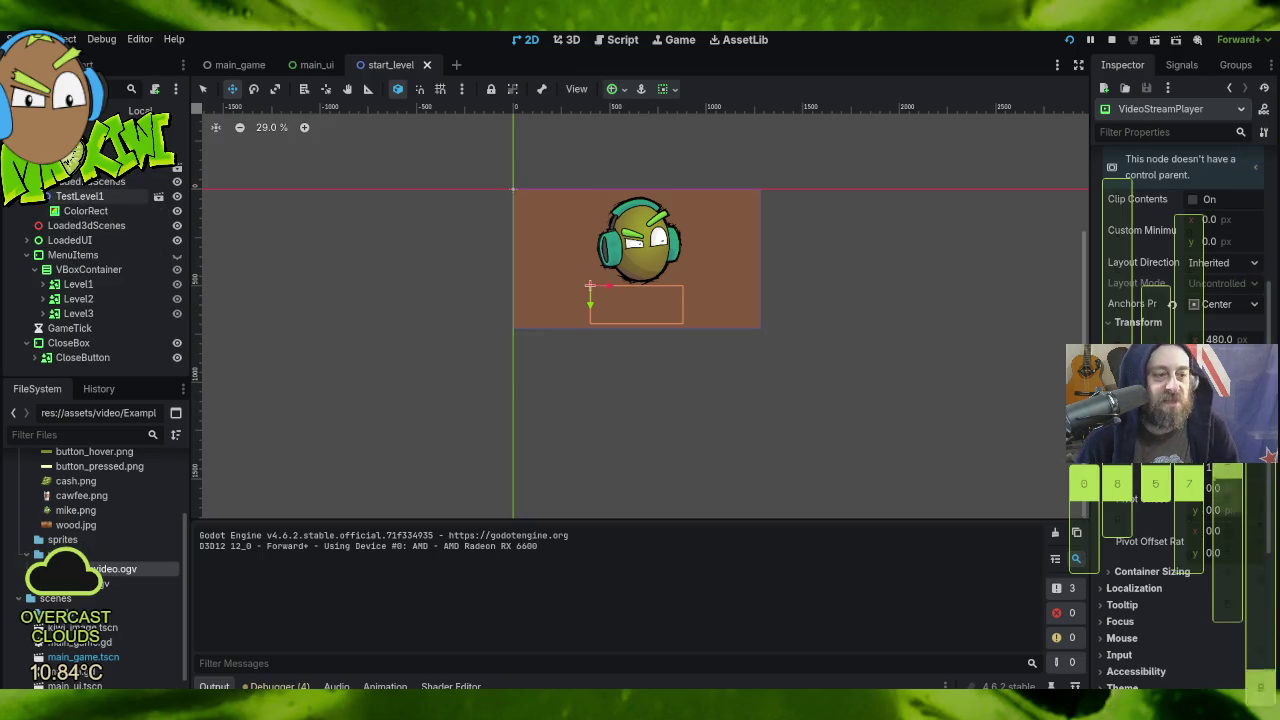
click(41, 196)
click(27, 181)
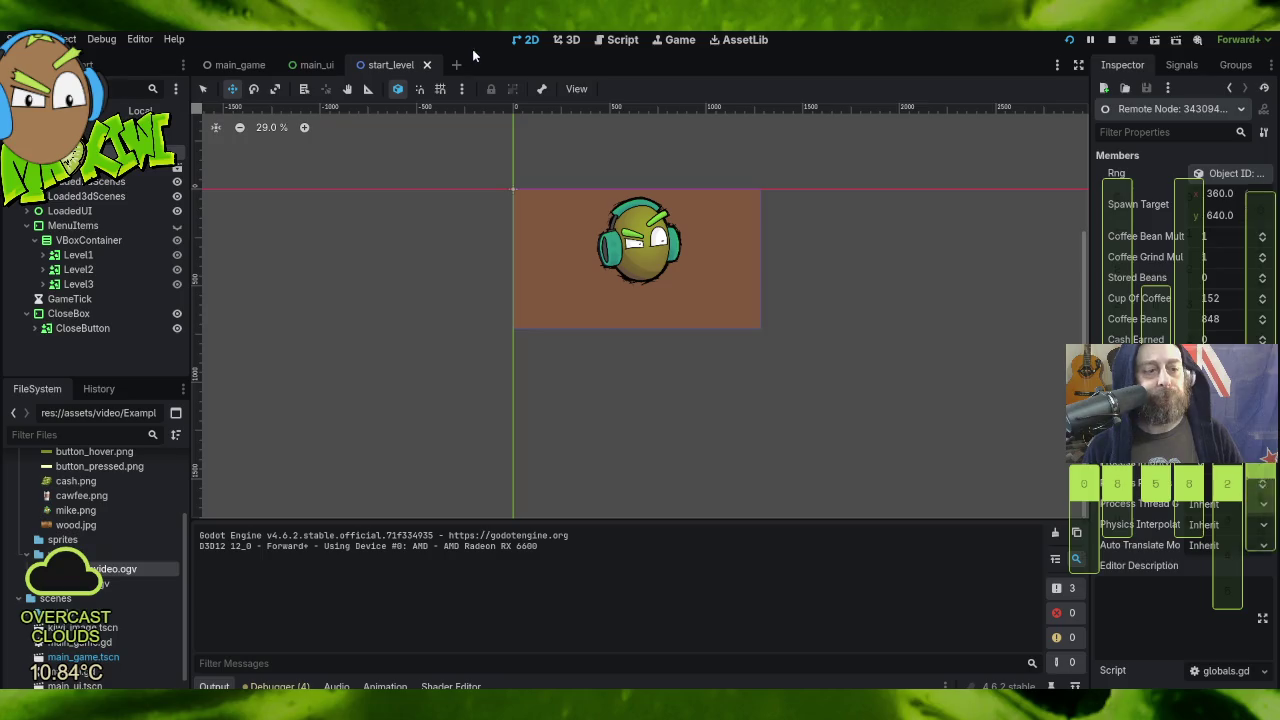
Step: Switch between the main_ui and main_game scene tabs, ending on main_ui to review its tree
click(302, 66)
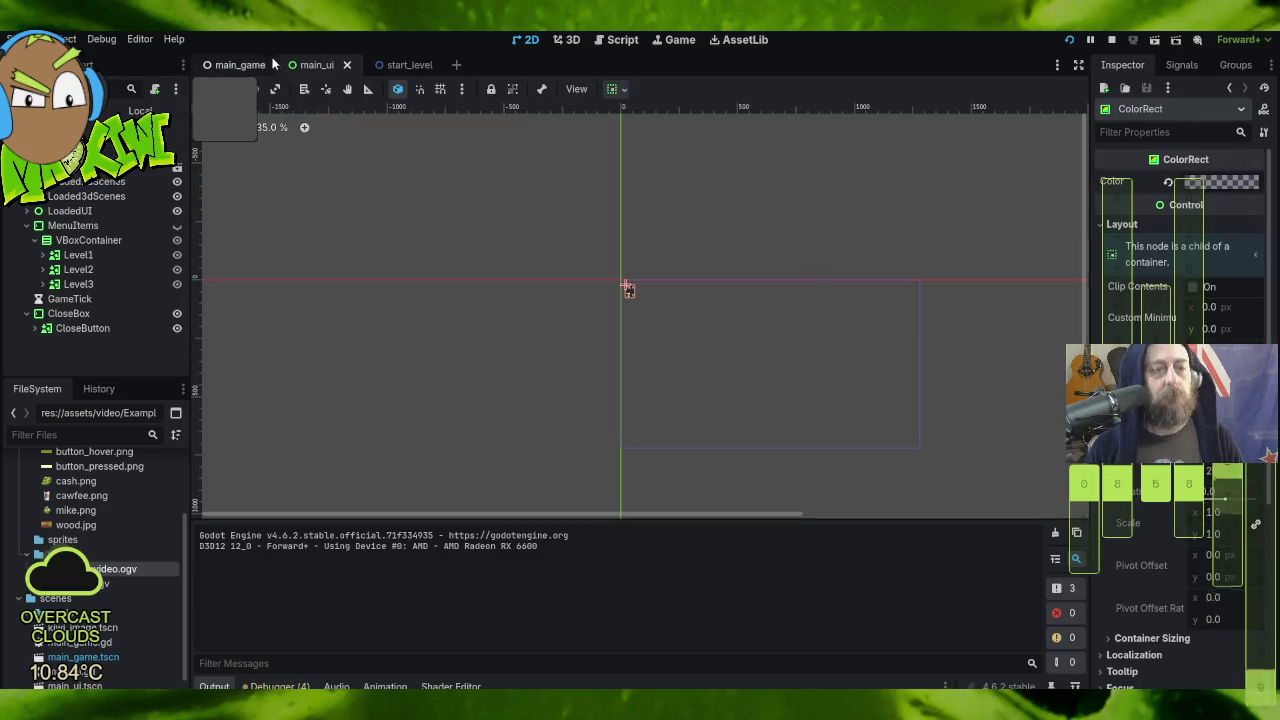
click(242, 65)
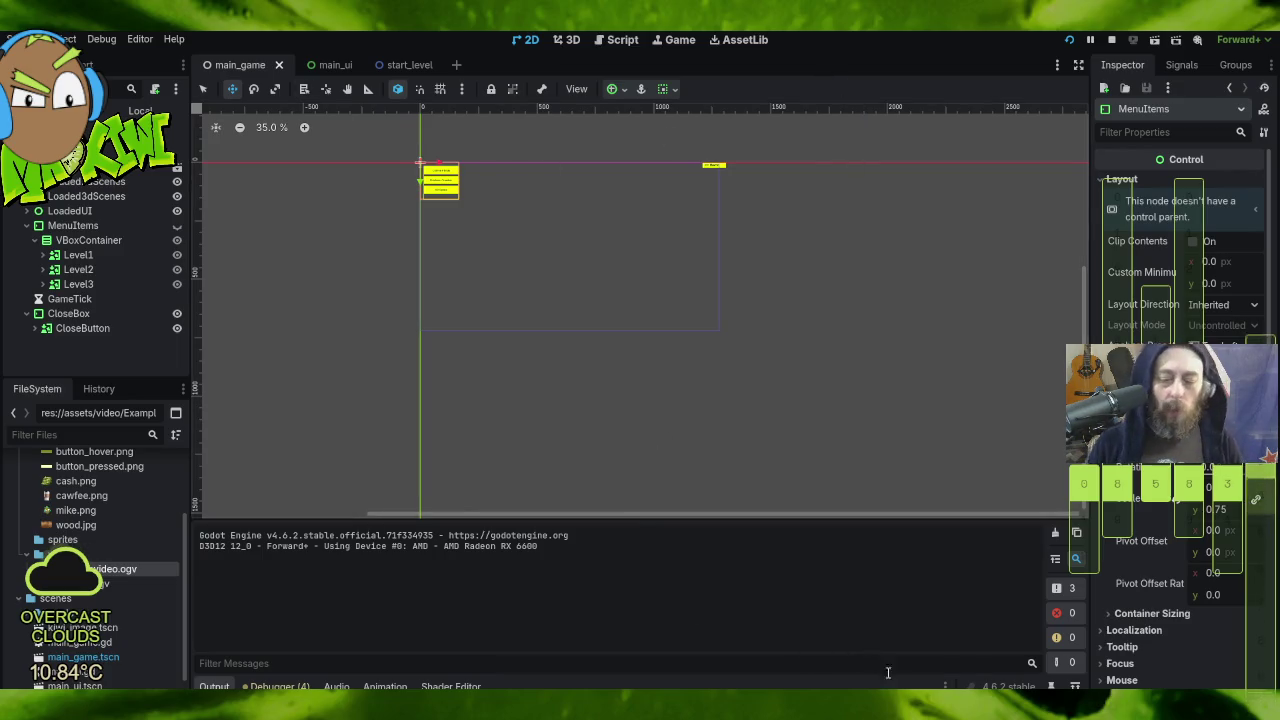
mouse_move(940, 718)
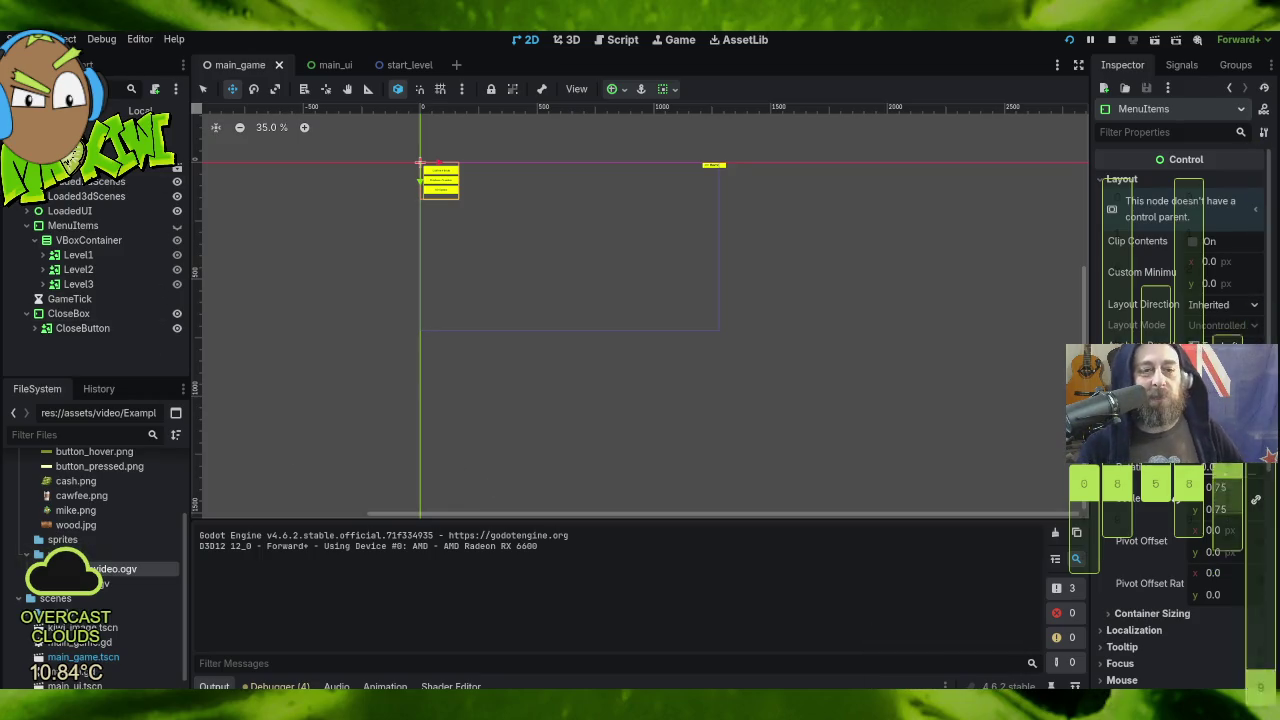
click(322, 64)
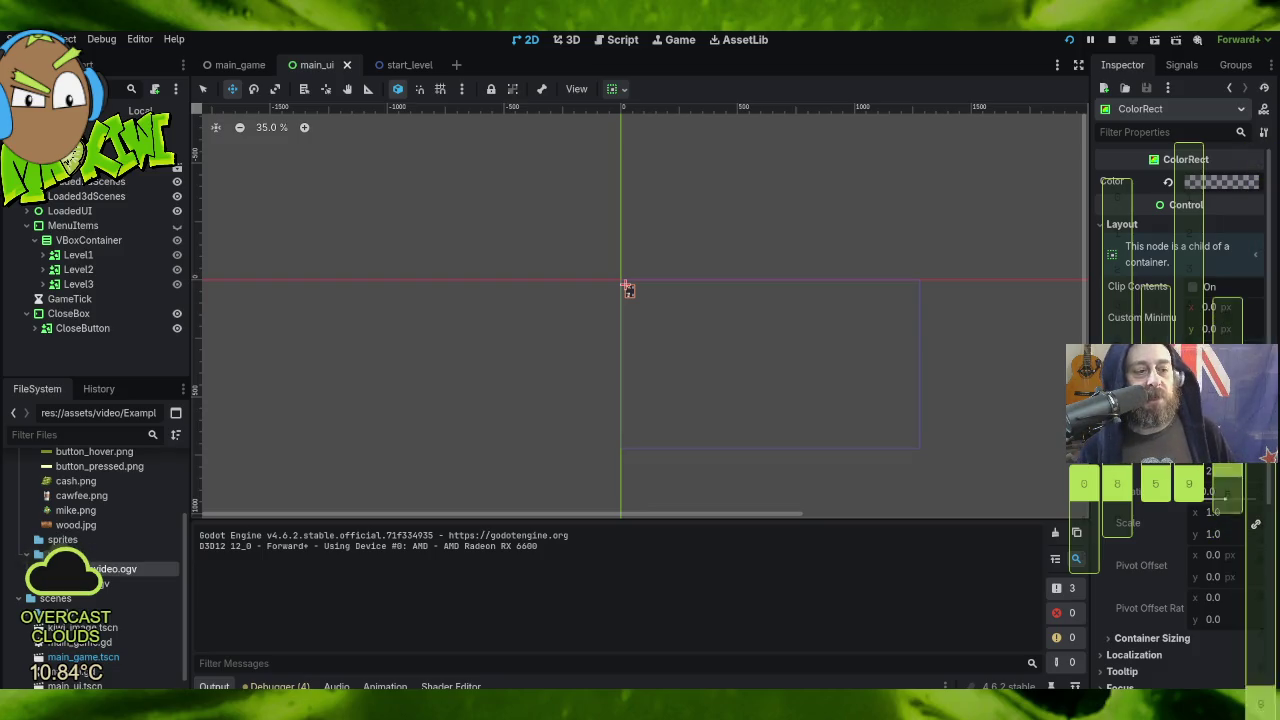
mouse_move(255, 61)
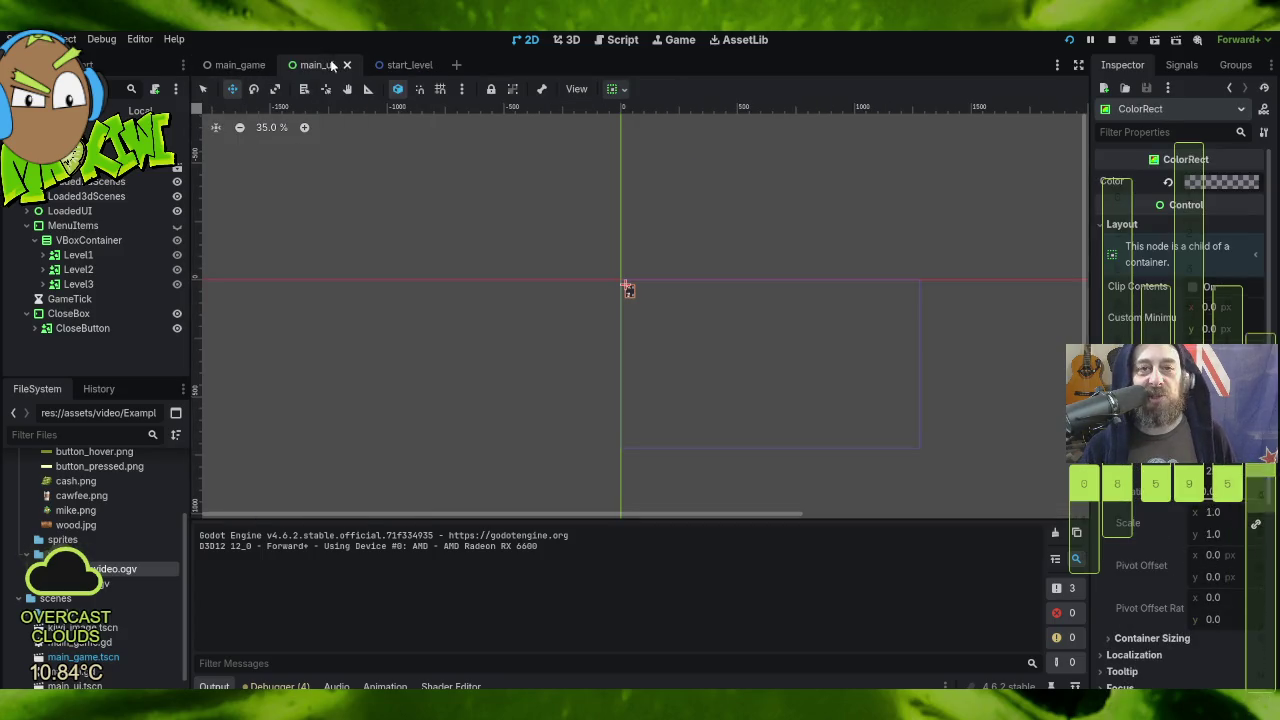
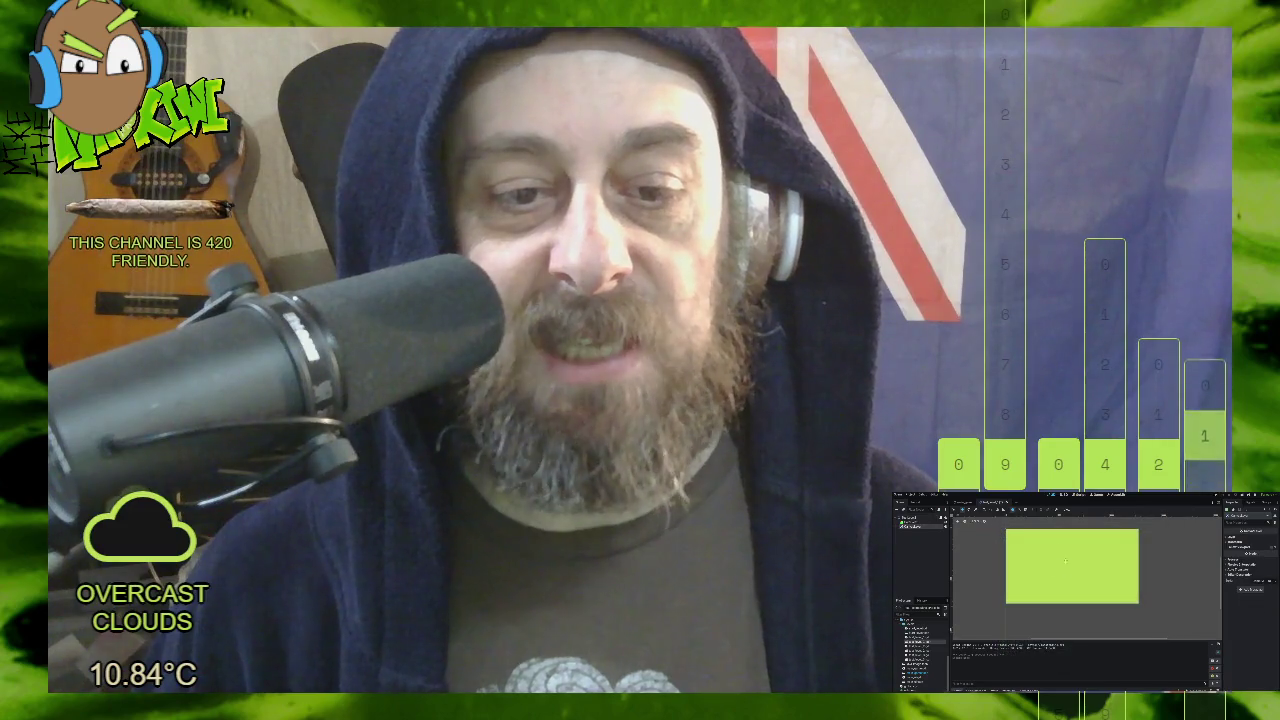
Step: Open Change Type for the green background rectangle node, then dismiss the type chooser
right_click(913, 527)
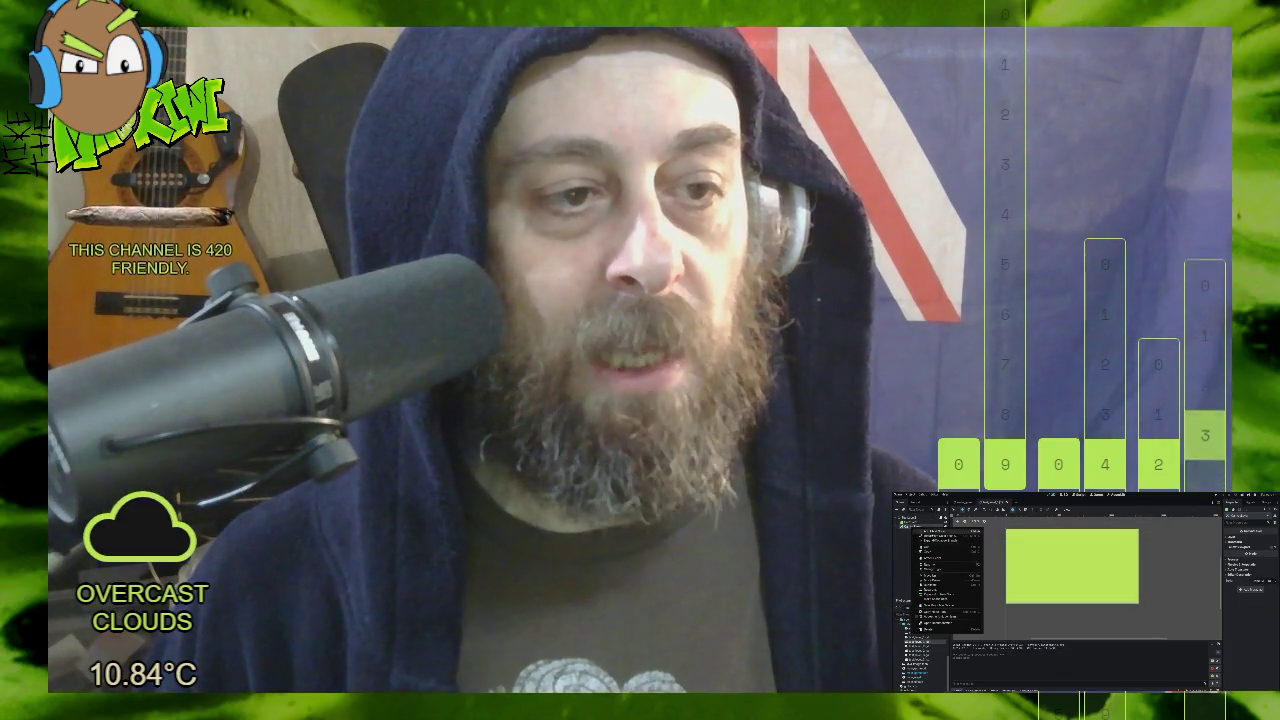
click(935, 615)
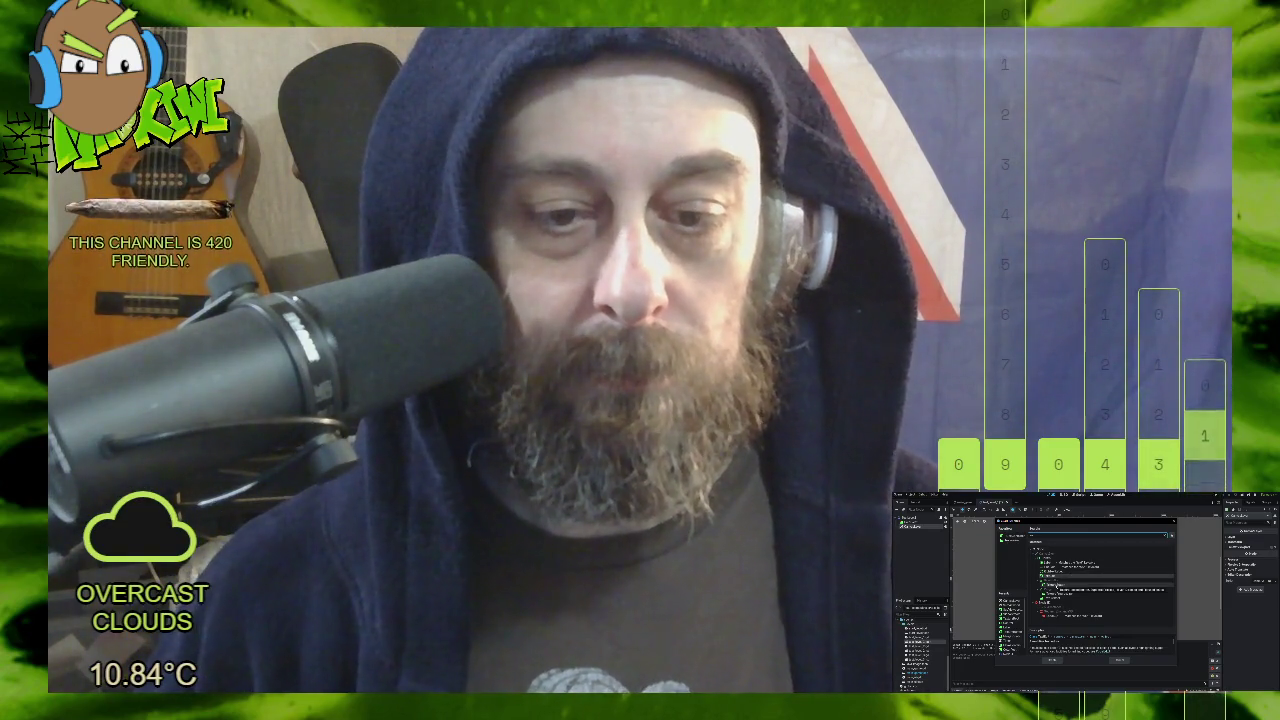
key(Return)
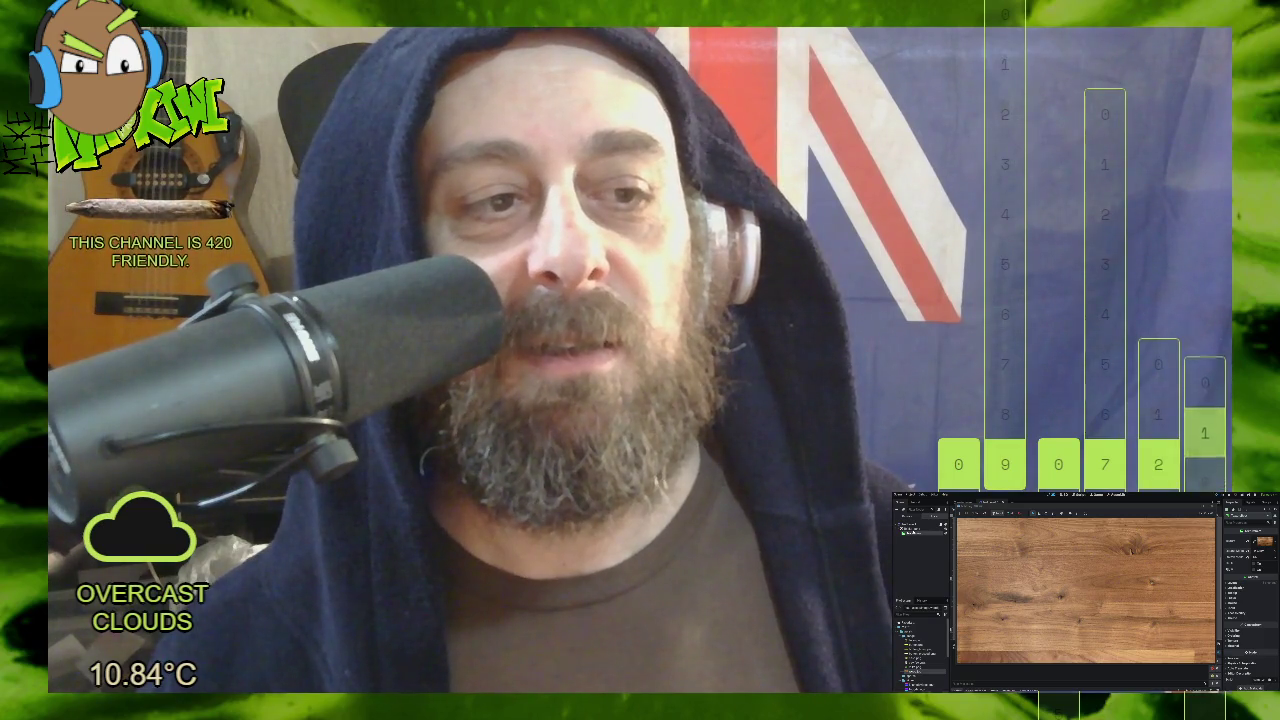
Step: Recentre the view on the wood-textured background rectangle
click(912, 533)
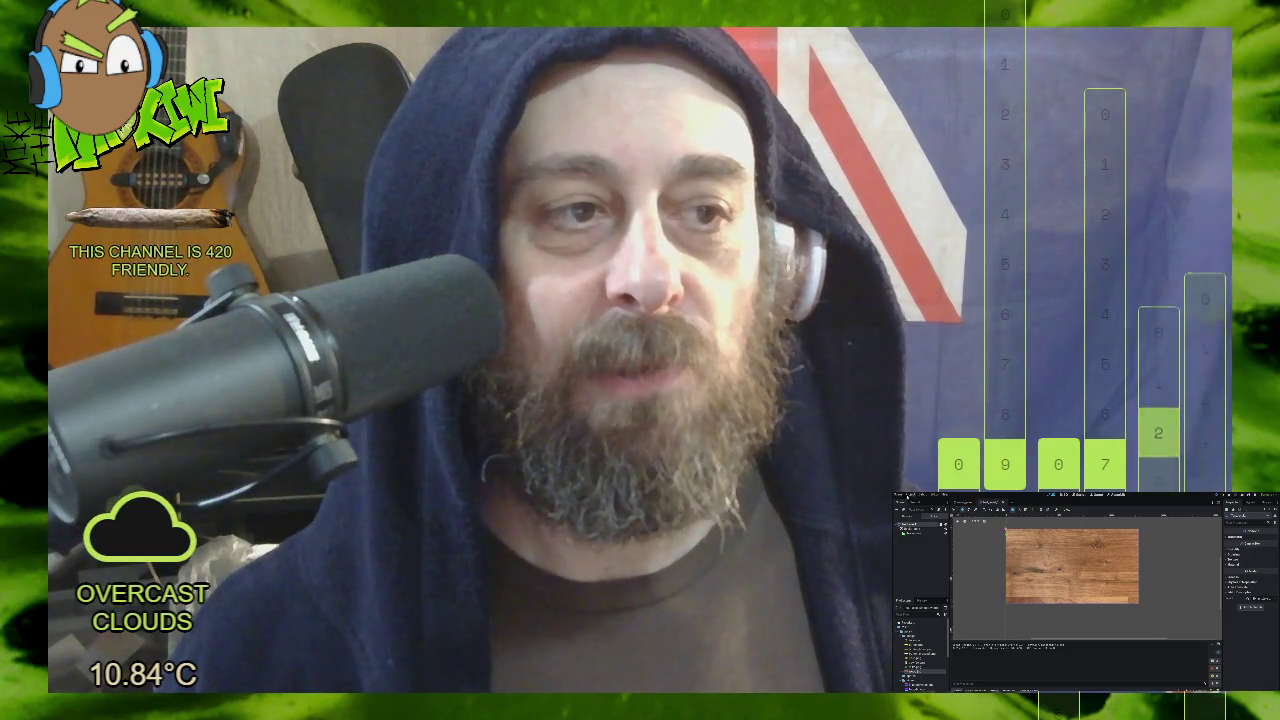
Step: Bring up the node's context actions to reopen the Change Type chooser
click(899, 494)
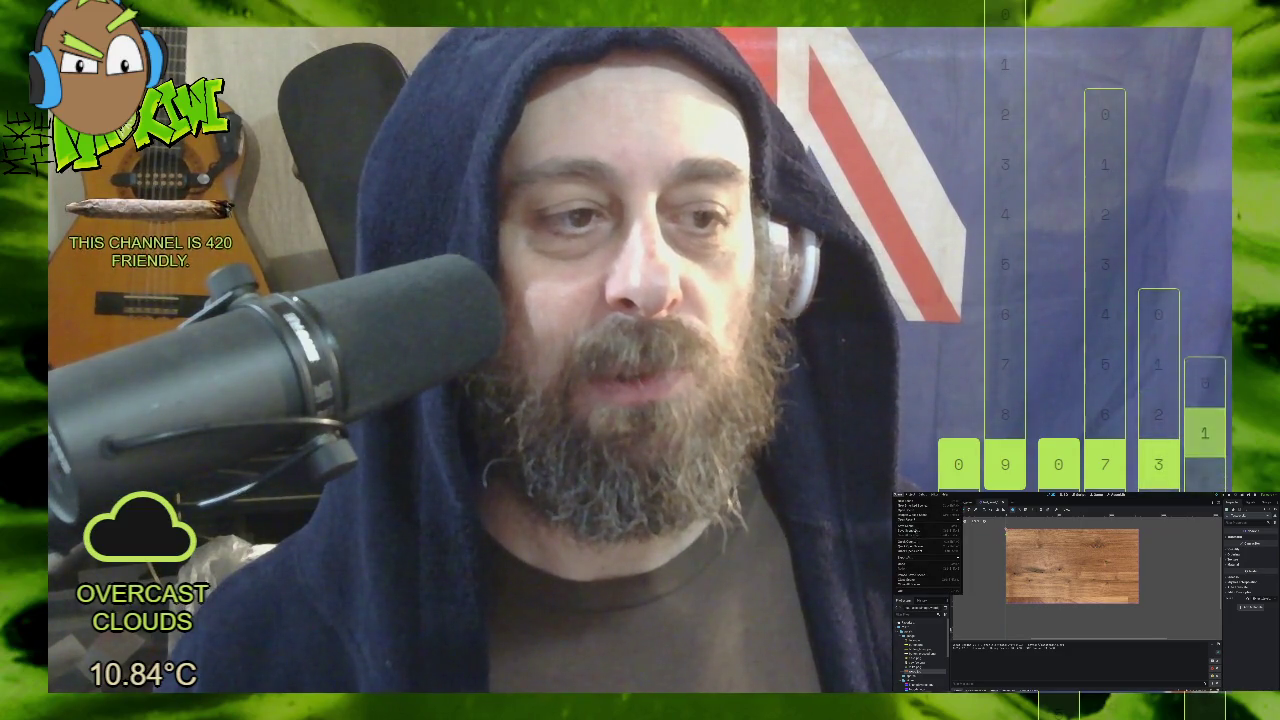
click(912, 527)
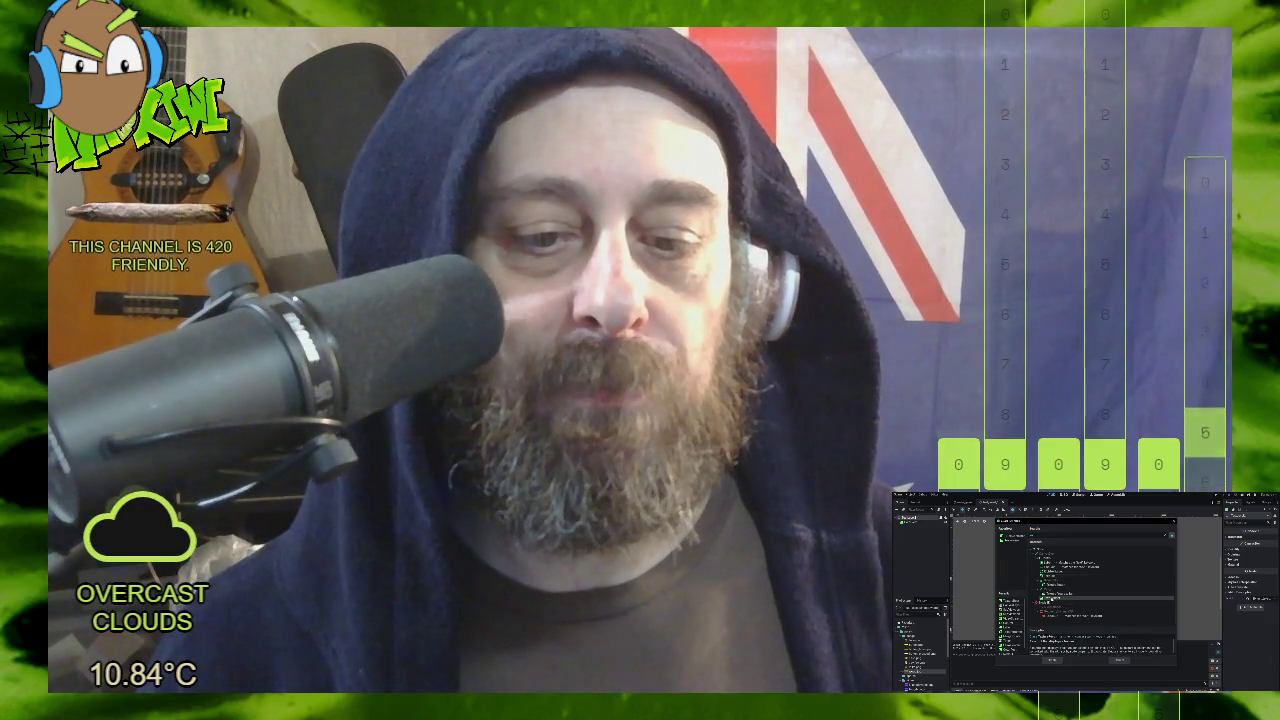
Step: Dismiss the type chooser and undo the wood texture change with Ctrl+Z
key(Return)
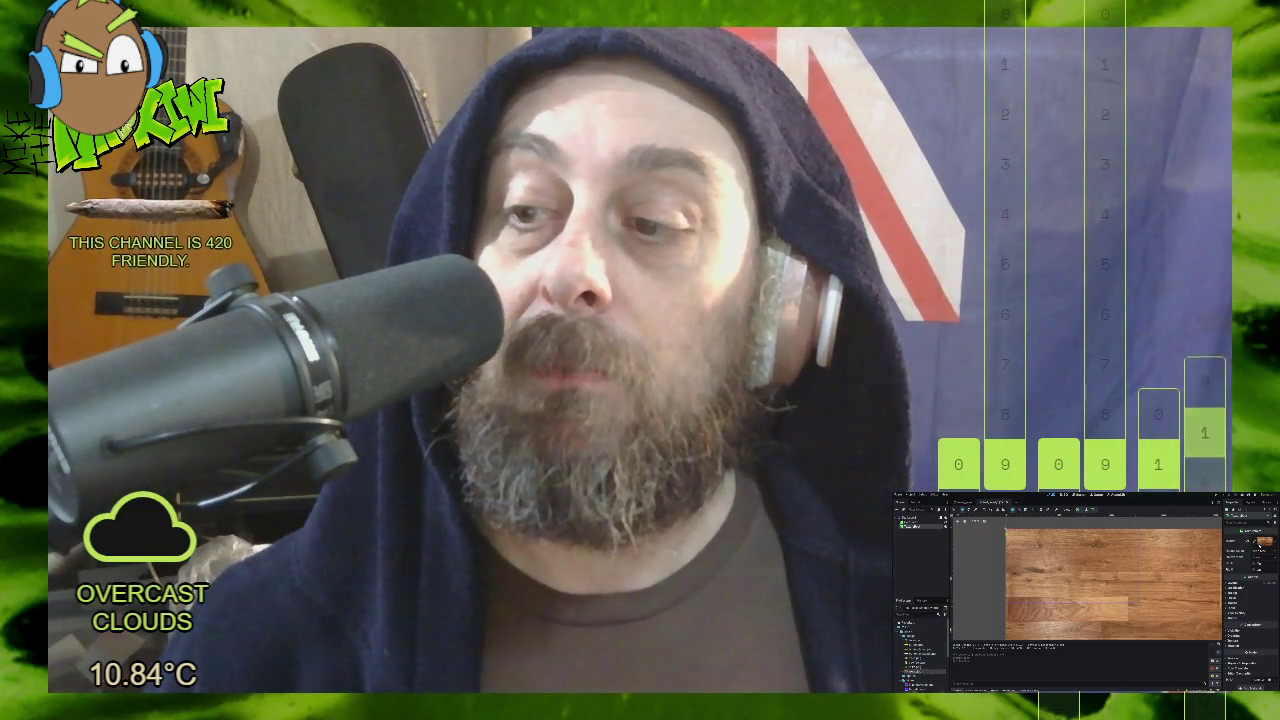
key(ctrl+z)
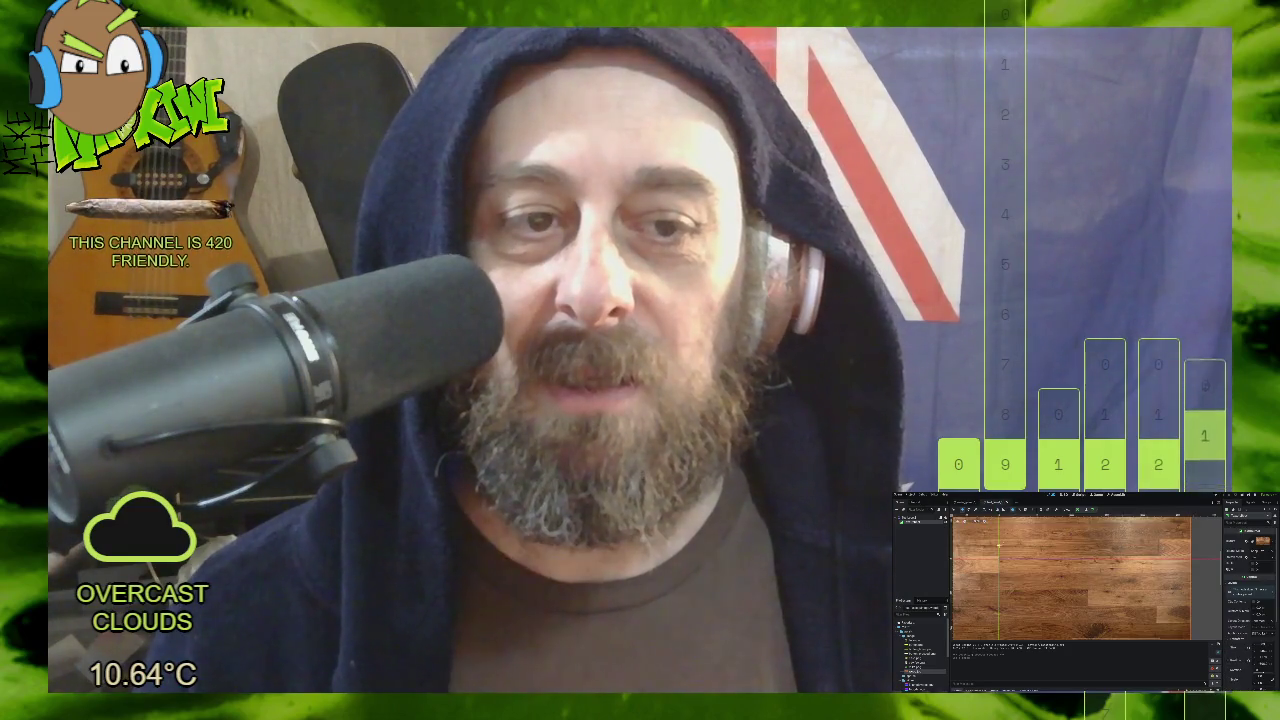
Step: Load the wood-grain image from the image folder as the rectangle's Texture, then reframe the view
right_click(914, 520)
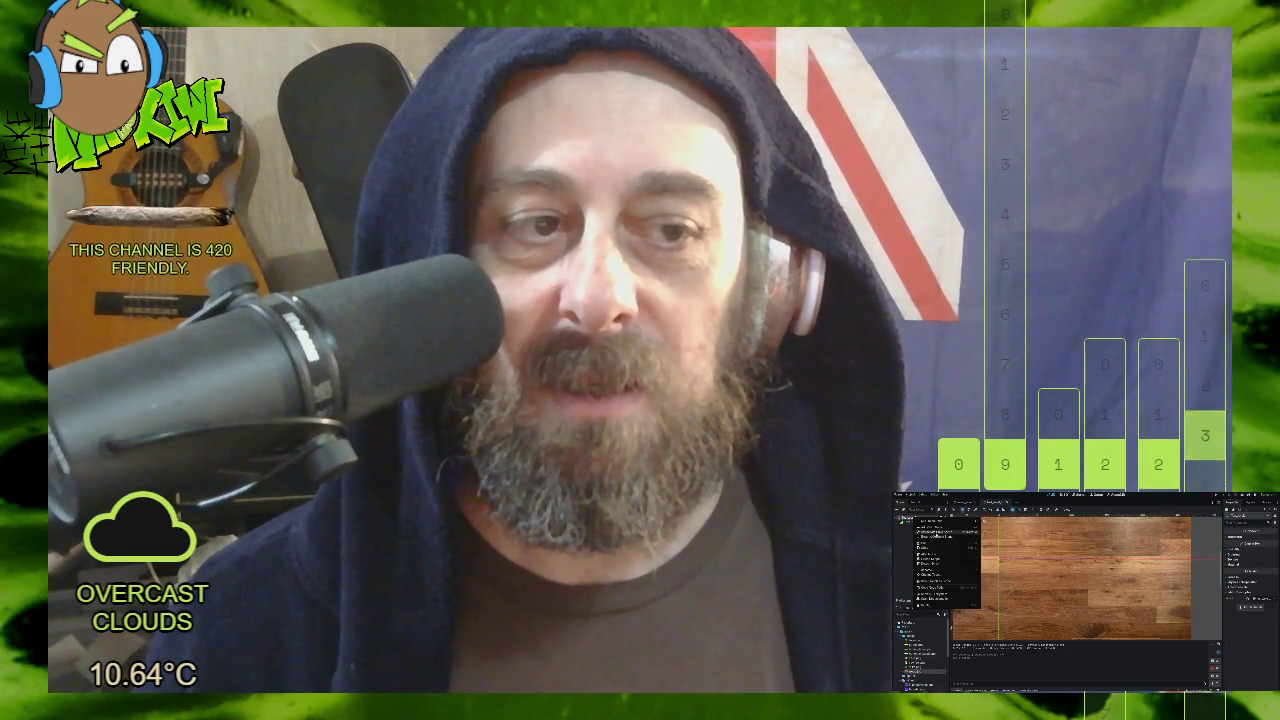
click(930, 560)
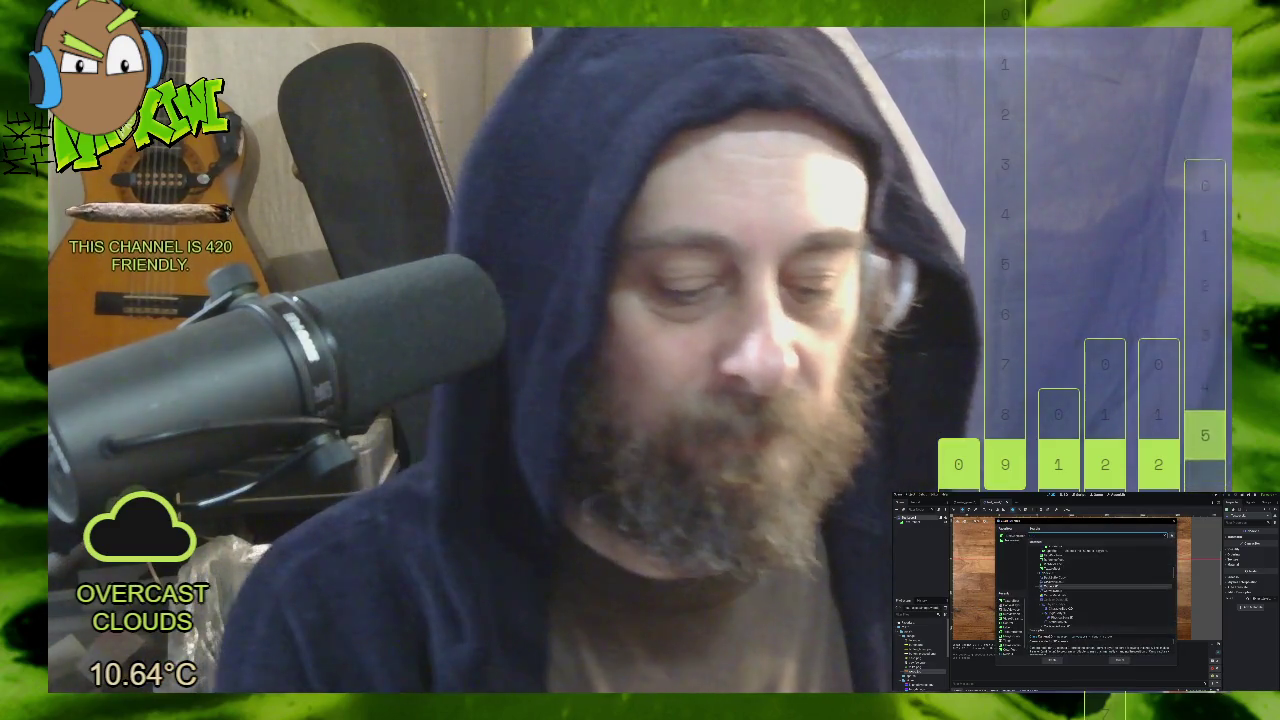
click(1045, 563)
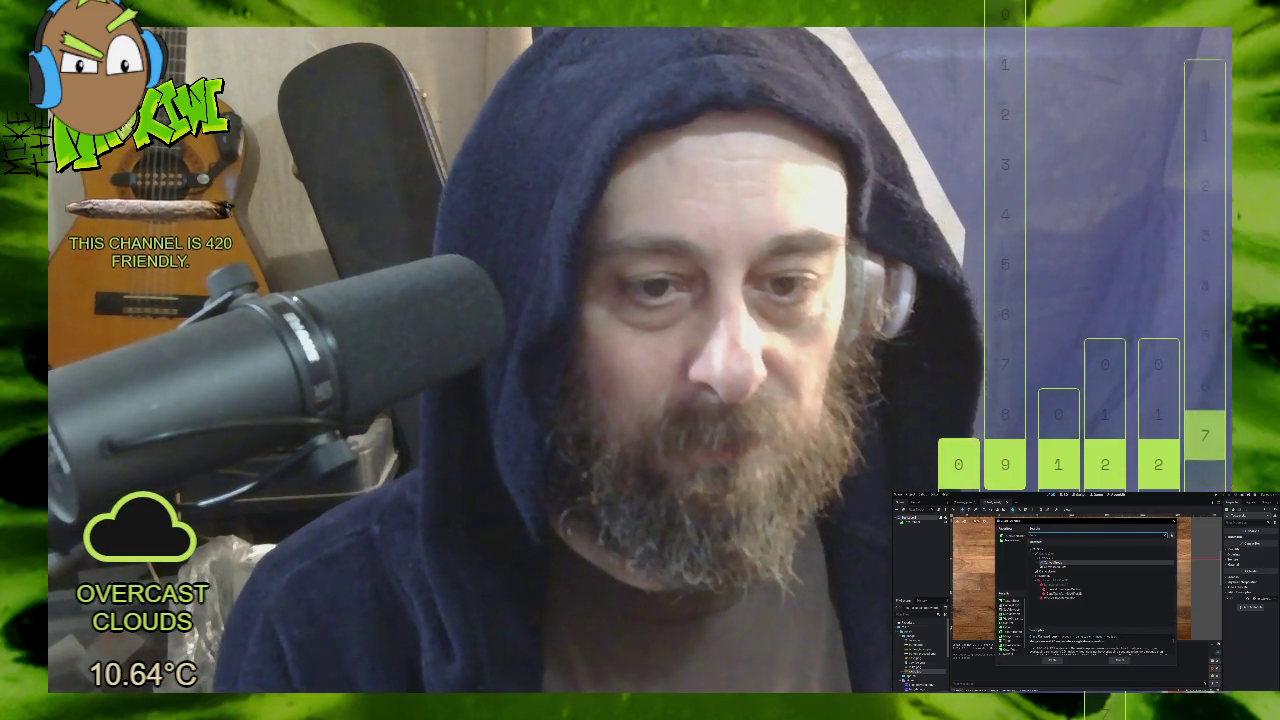
click(1045, 572)
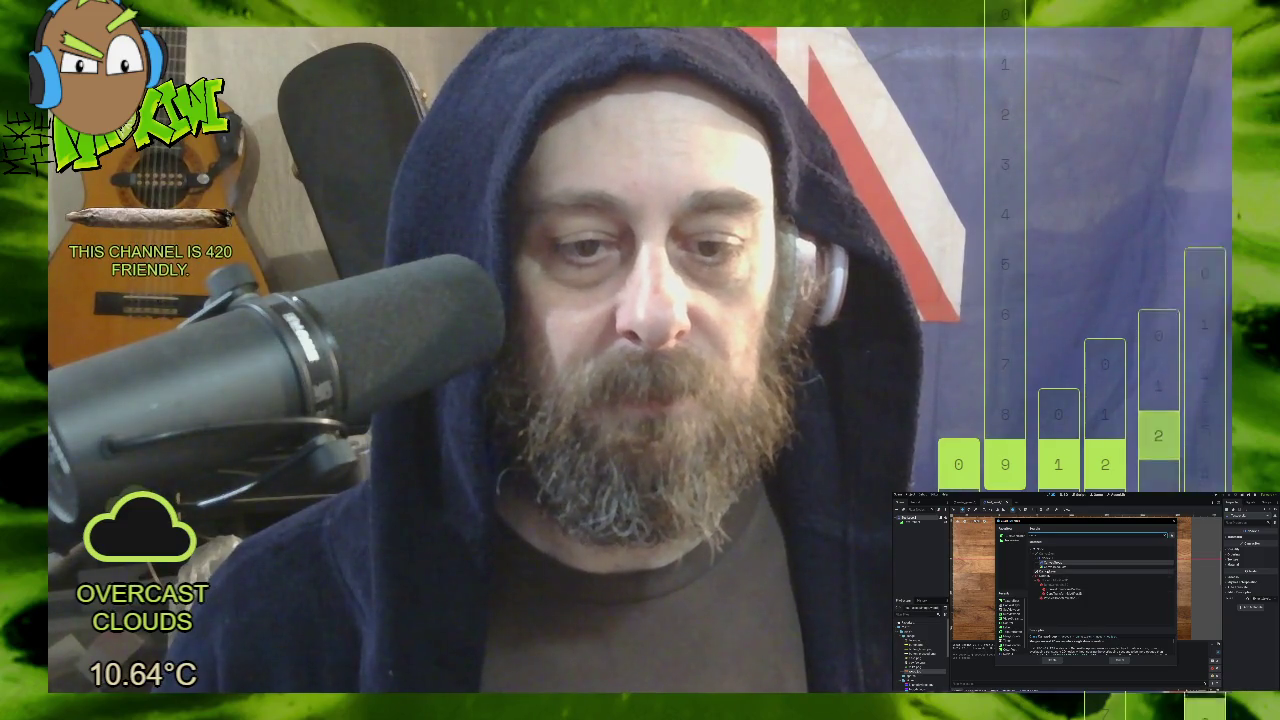
click(1120, 659)
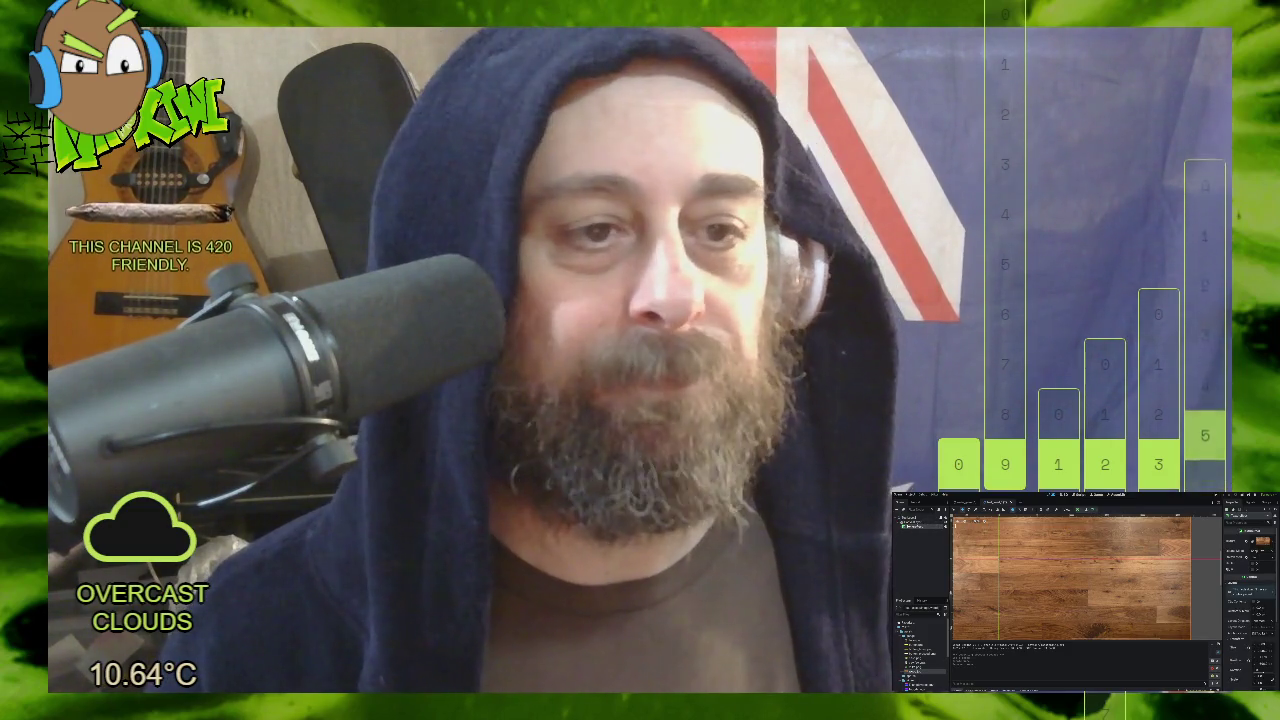
key(Home)
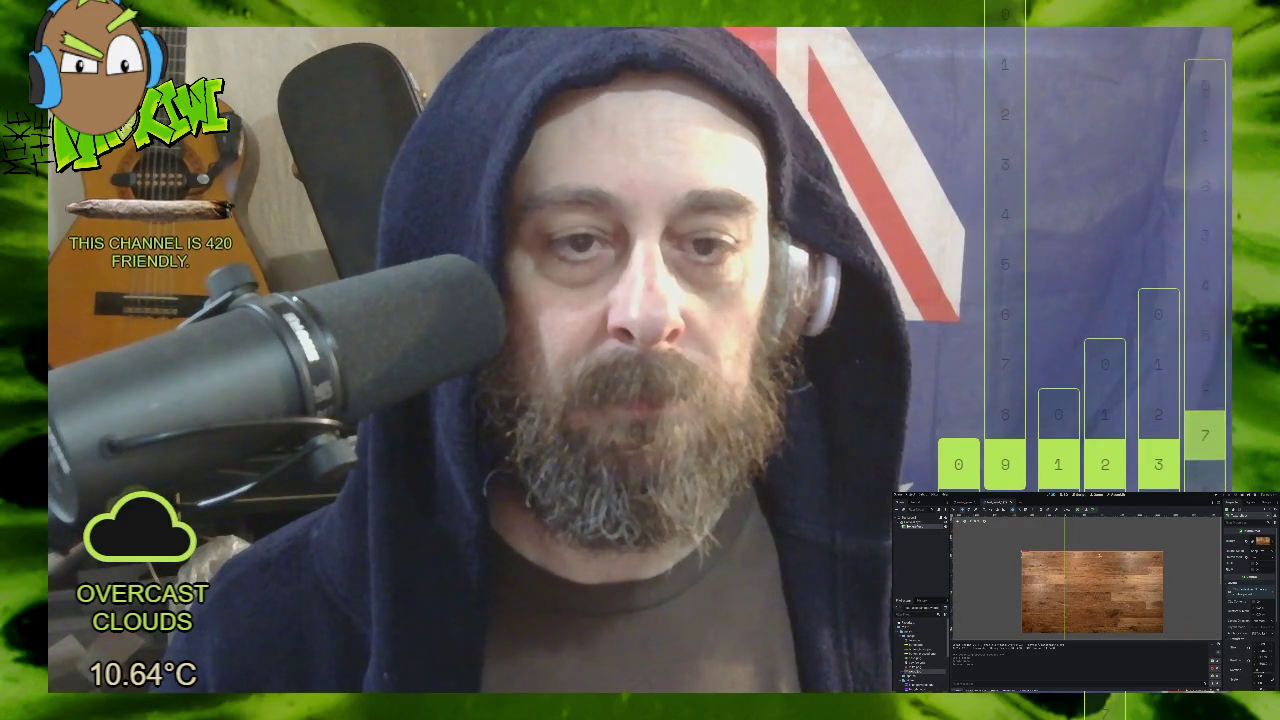
Step: Compare node properties in the Scene dock, returning to the wood rectangle's texture settings
click(913, 531)
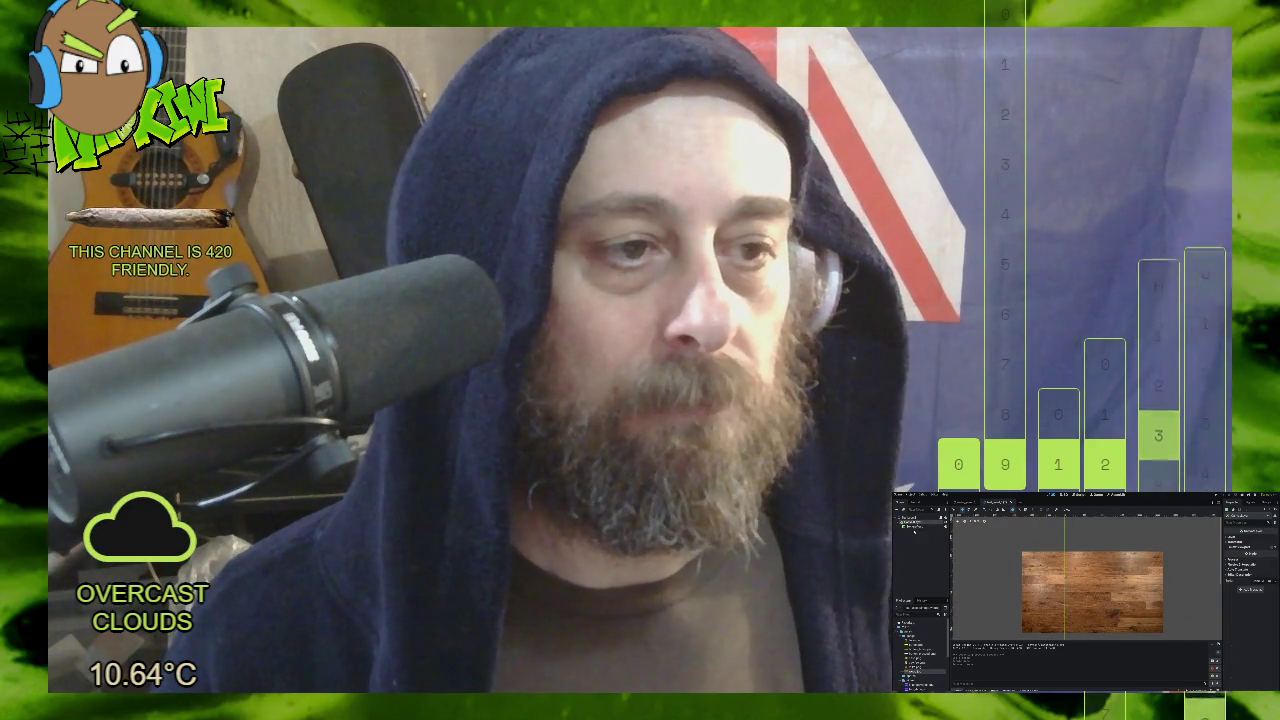
click(912, 525)
click(1092, 518)
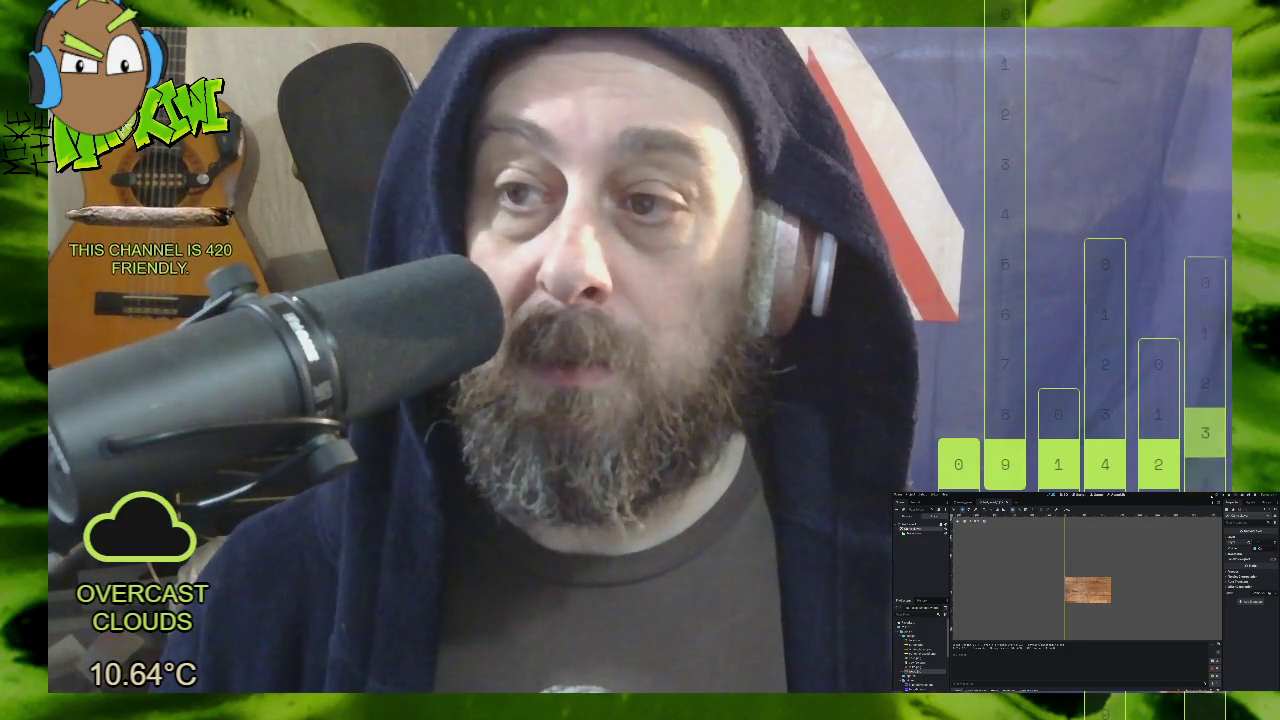
Step: Reframe the 2D view so the wood rectangle fills the viewport
key(Home)
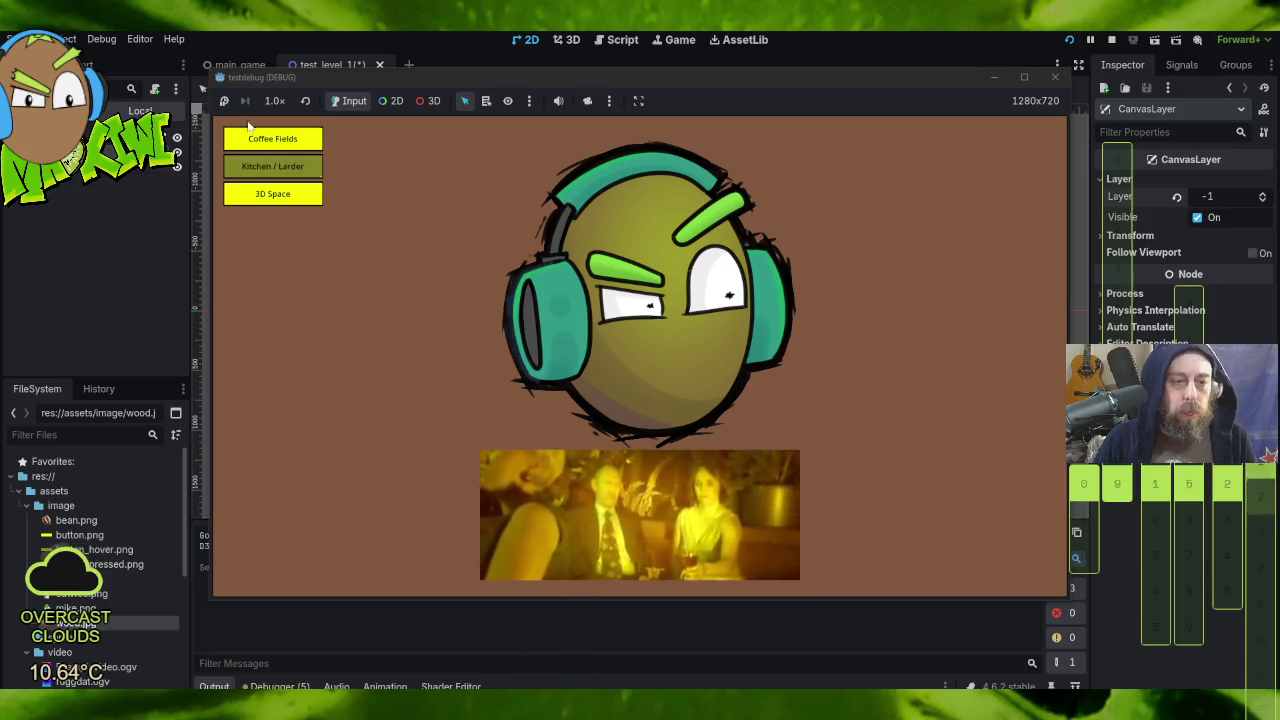
Step: Enter the Coffee Fields level to check the wood background, then close the game window
click(285, 150)
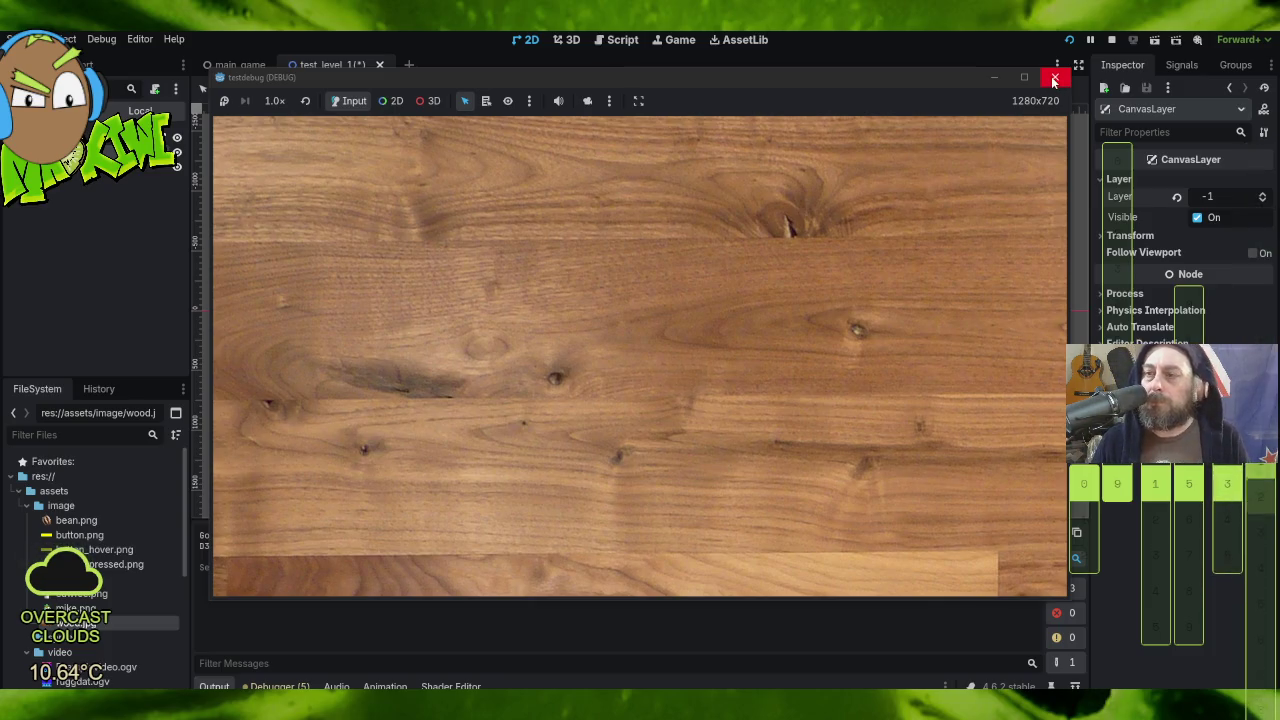
click(1053, 80)
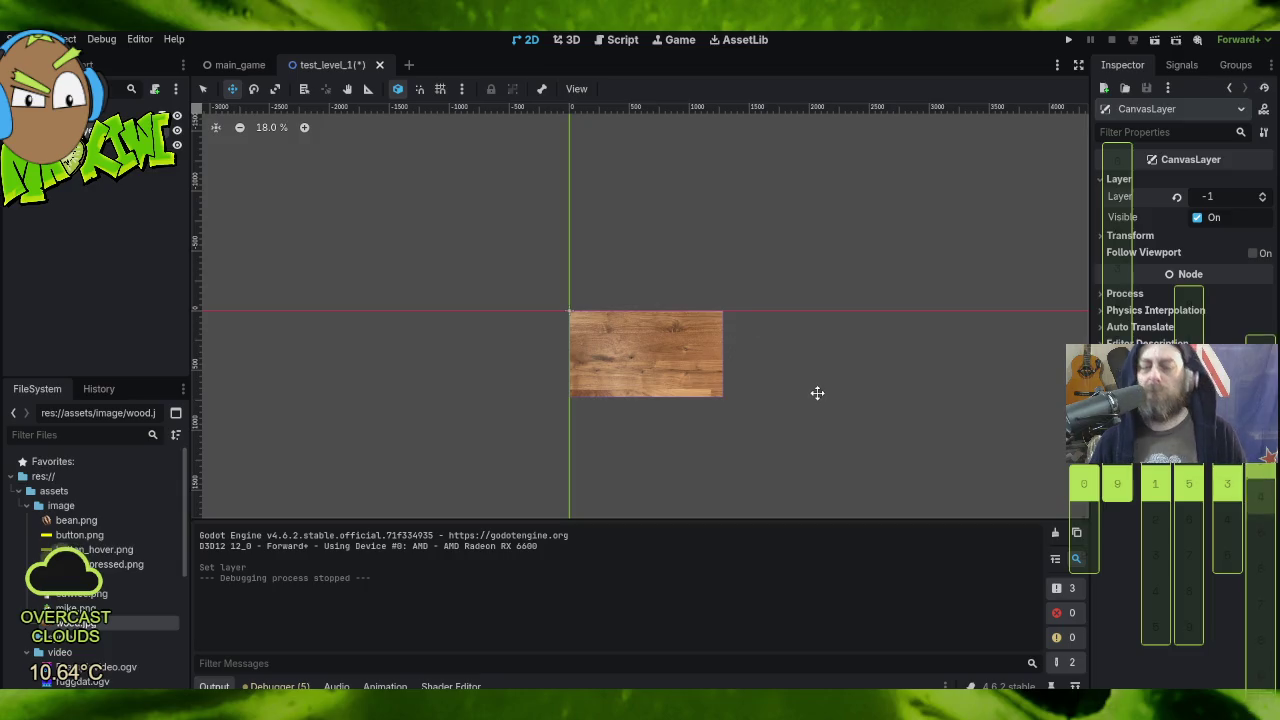